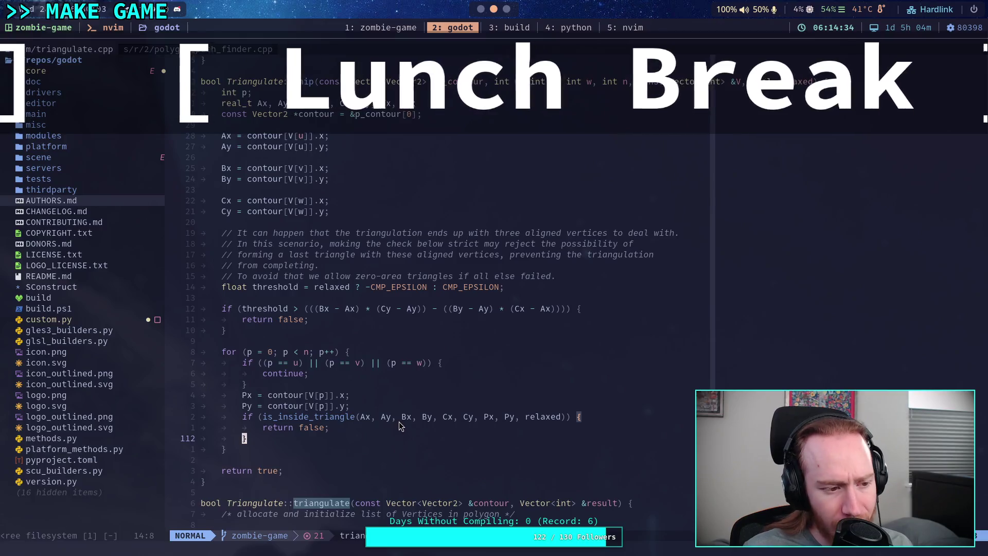
Step: Scroll triangulate.cpp to the Triangulate::snip and Triangulate::triangulate functions
scroll(405, 405, "down", 12)
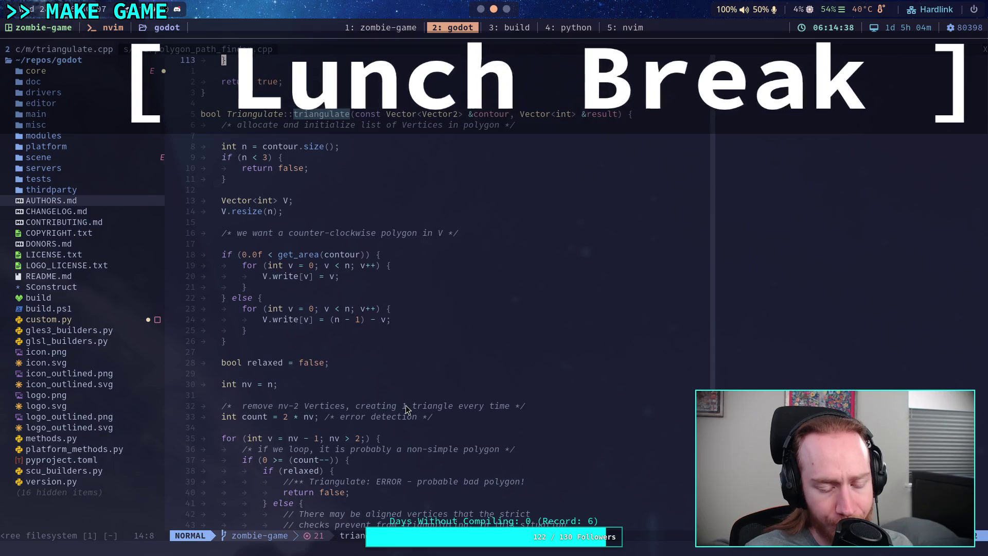
scroll(406, 406, "up", 5)
scroll(406, 409, "up", 5)
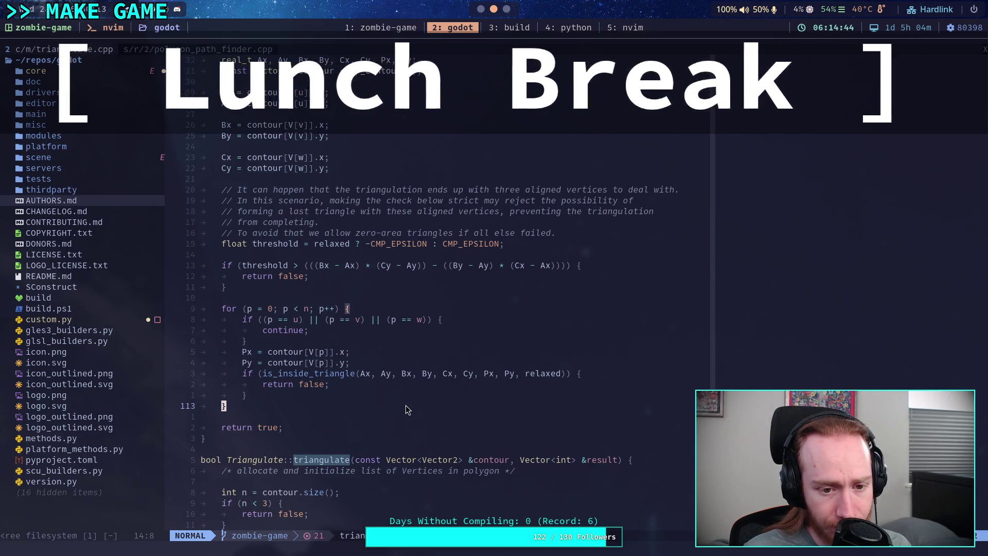
scroll(406, 410, "up", 1)
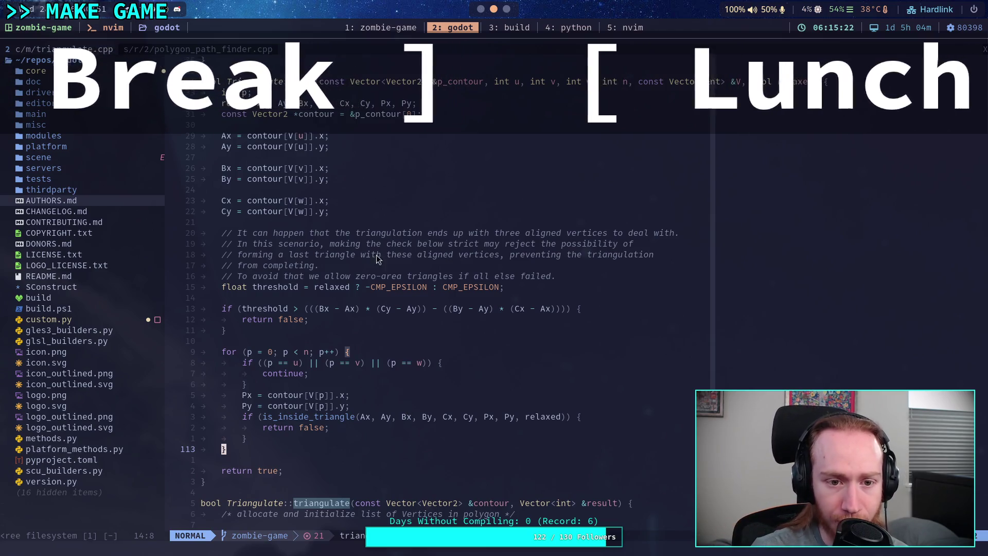
Step: Highlight snip's triangle-area threshold check and the comment about allowing zero-area triangles
left_click(290, 286)
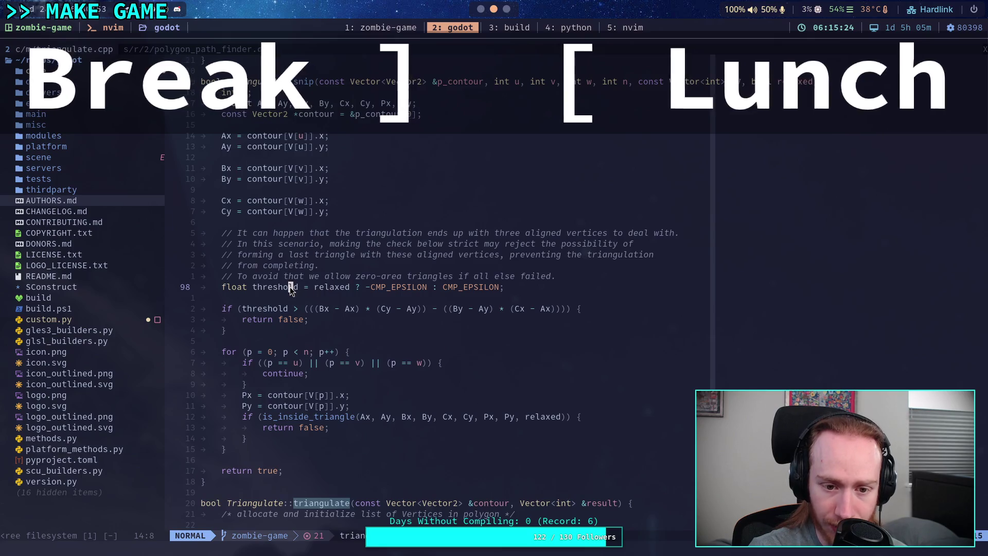
left_click_drag(304, 309, 573, 310)
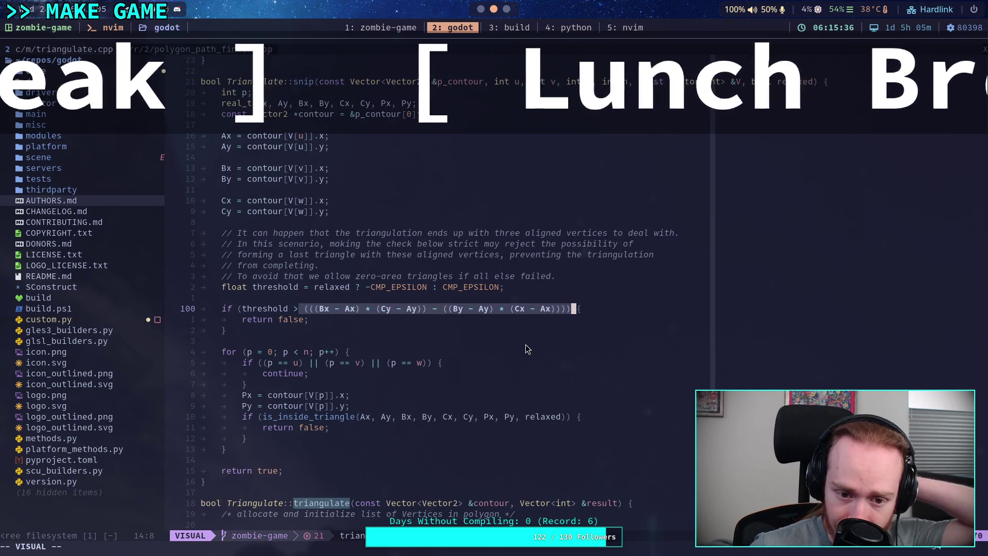
left_click_drag(204, 275, 516, 276)
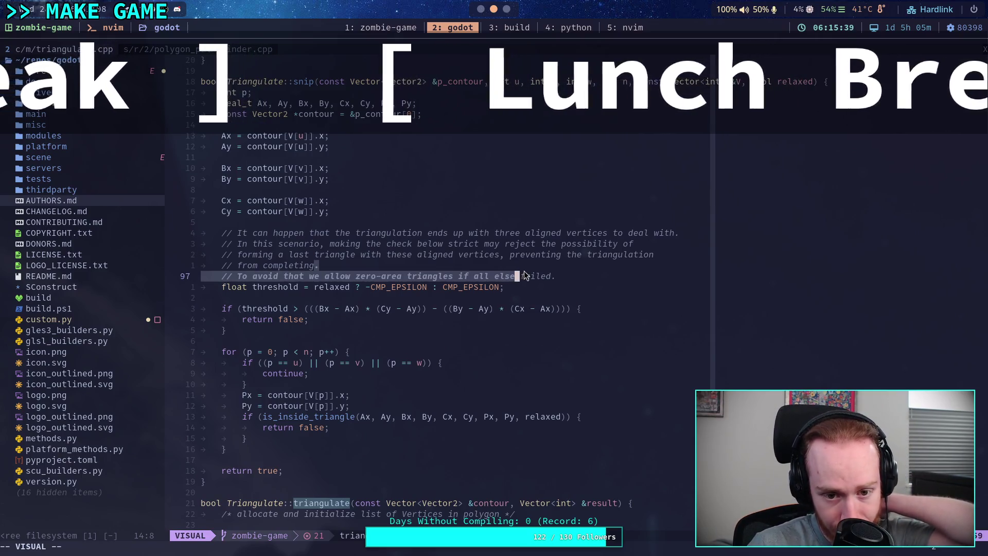
left_click(526, 344)
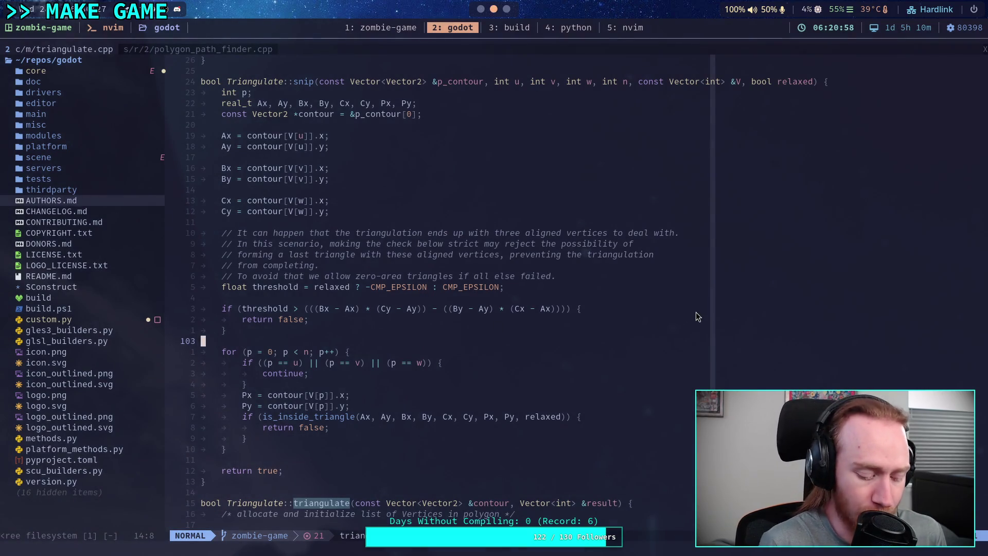
key("super+1")
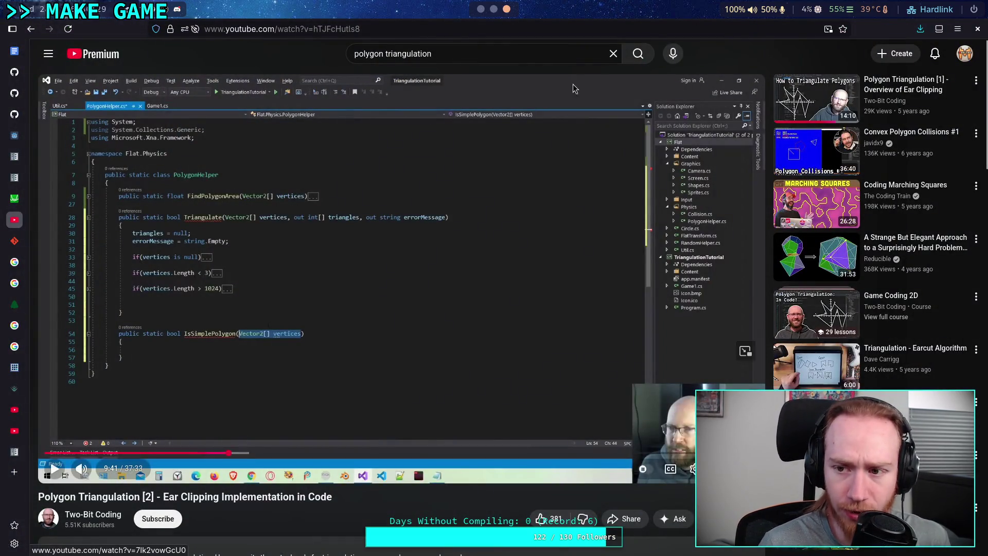
Step: Search YouTube for 'delaunay triangulation' and play the SCIco Delaunay Triangulation video
left_click_drag(501, 56, 334, 48)
type("de")
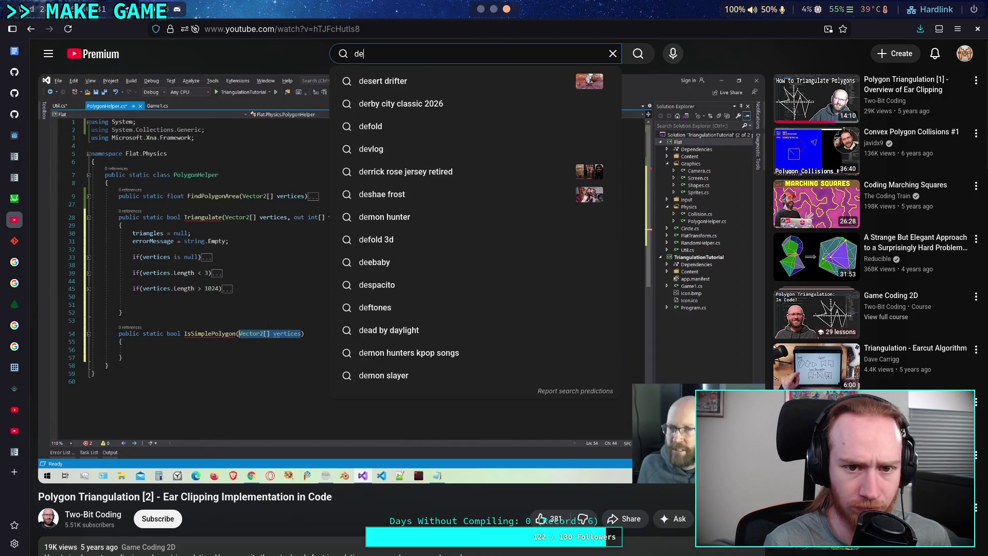
type("launay traingulation")
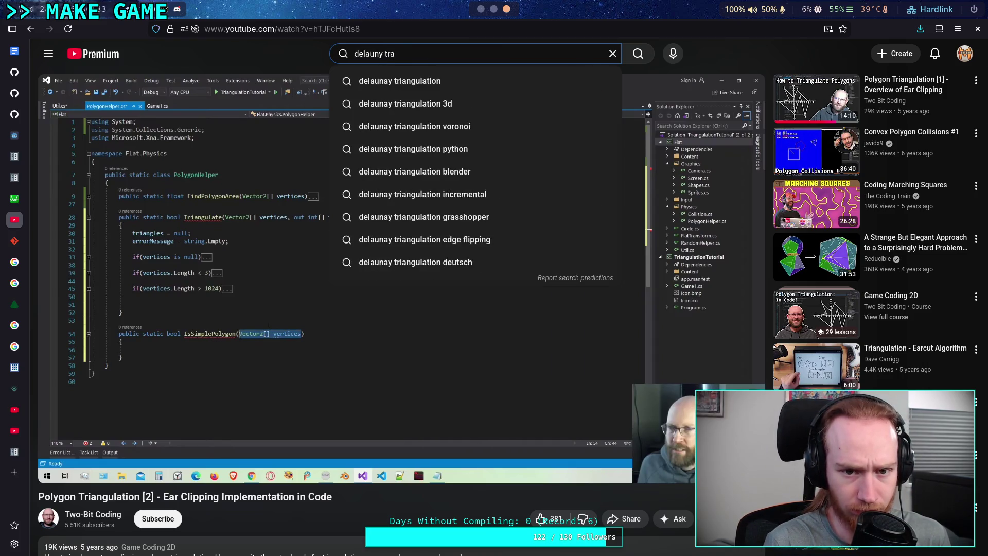
key("Return")
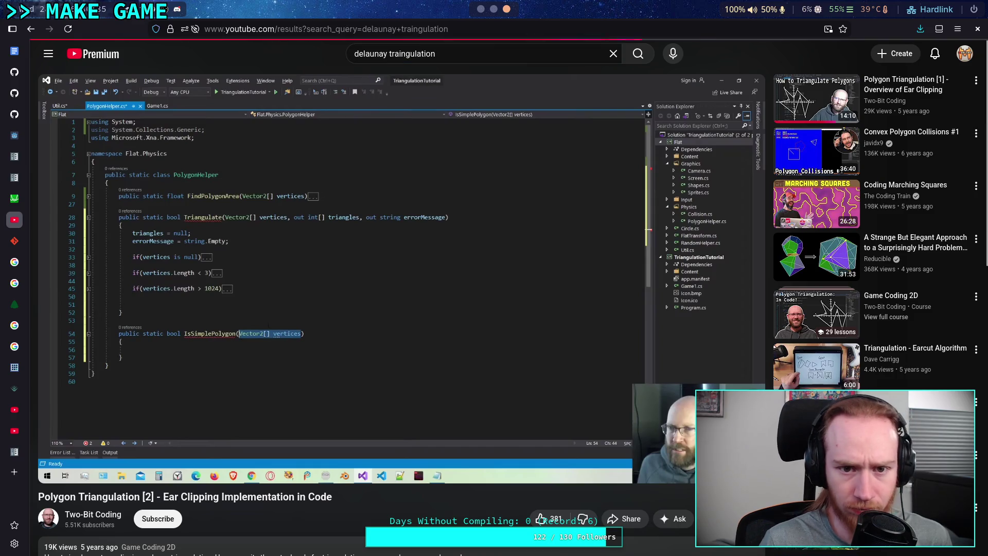
mouse_move(417, 176)
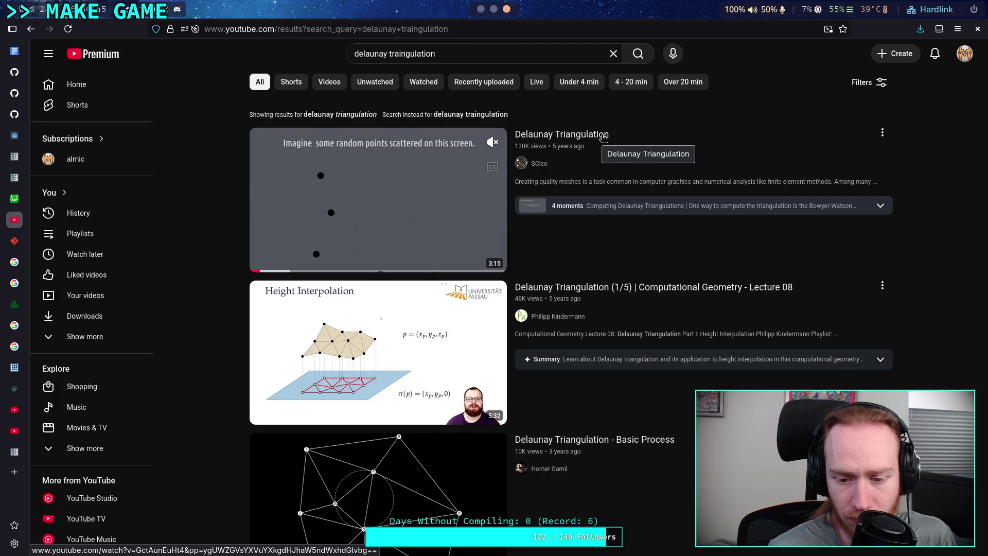
scroll(604, 137, "down", 3)
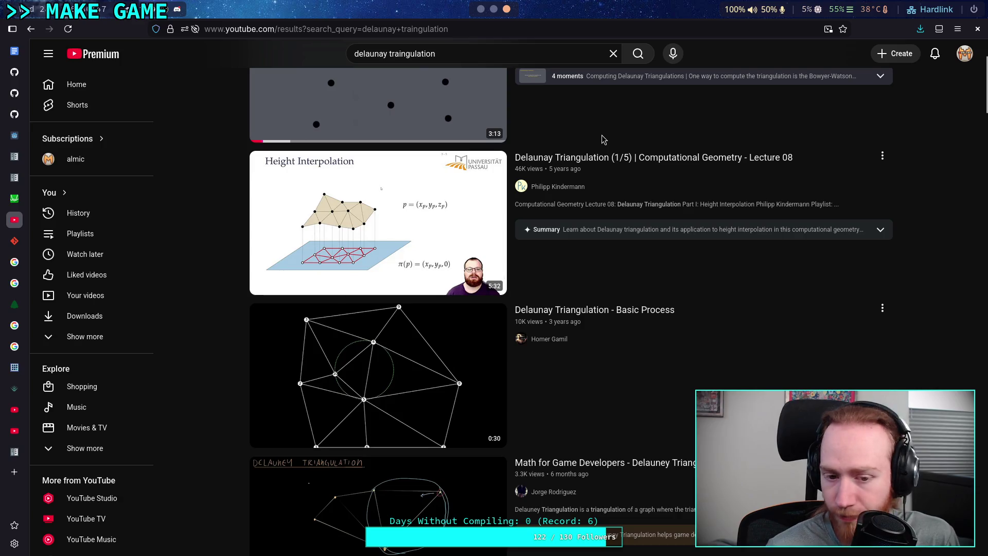
scroll(541, 137, "up", 3)
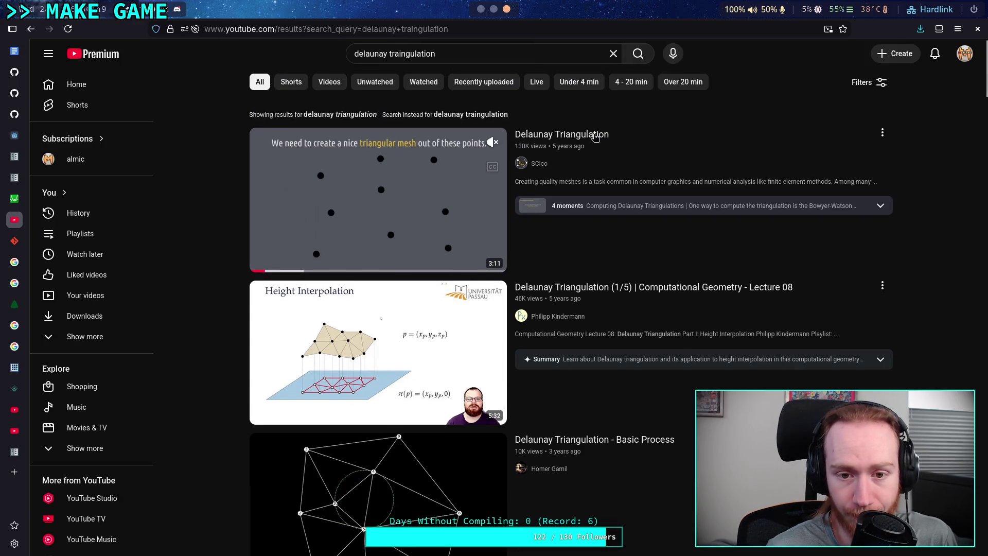
left_click(473, 306)
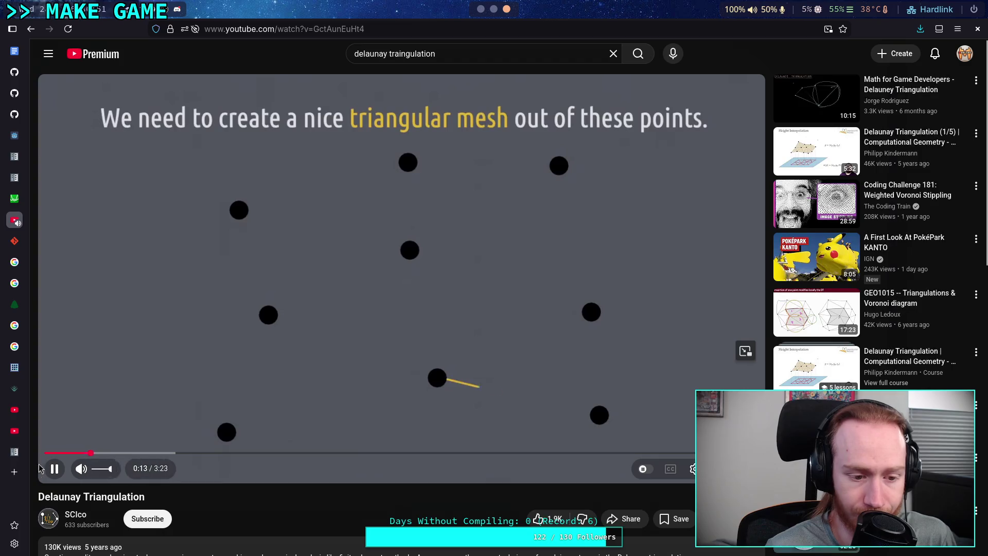
left_click_drag(106, 475, 85, 485)
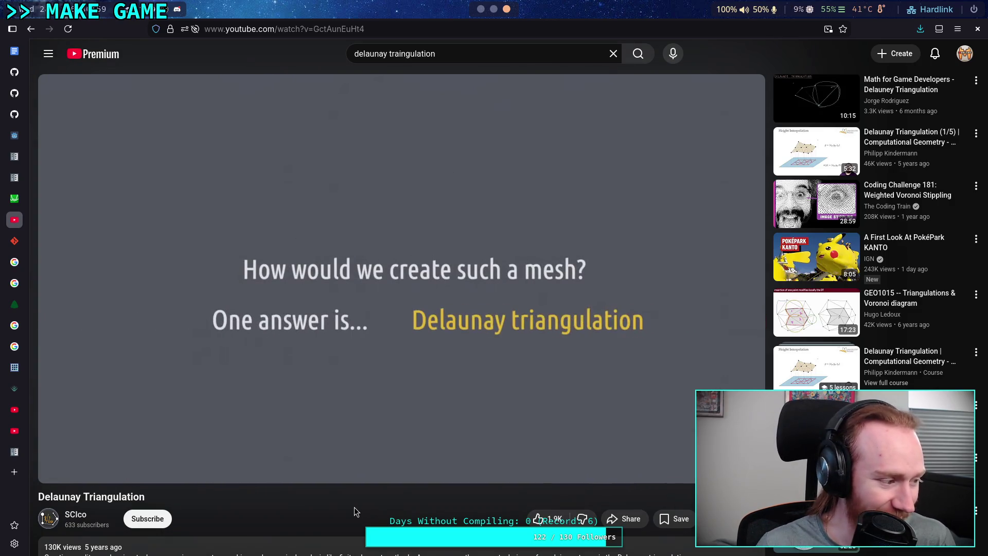
left_click(322, 292)
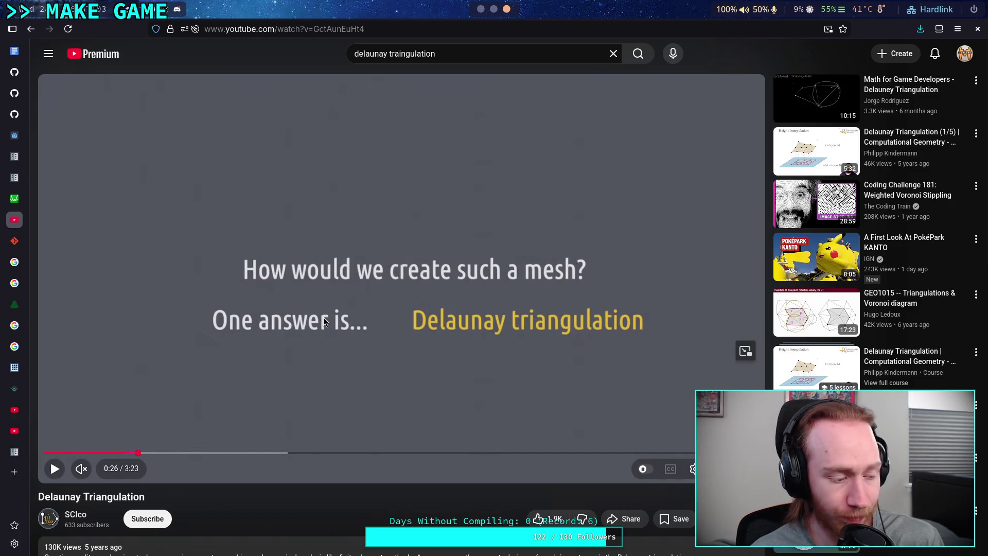
key("space")
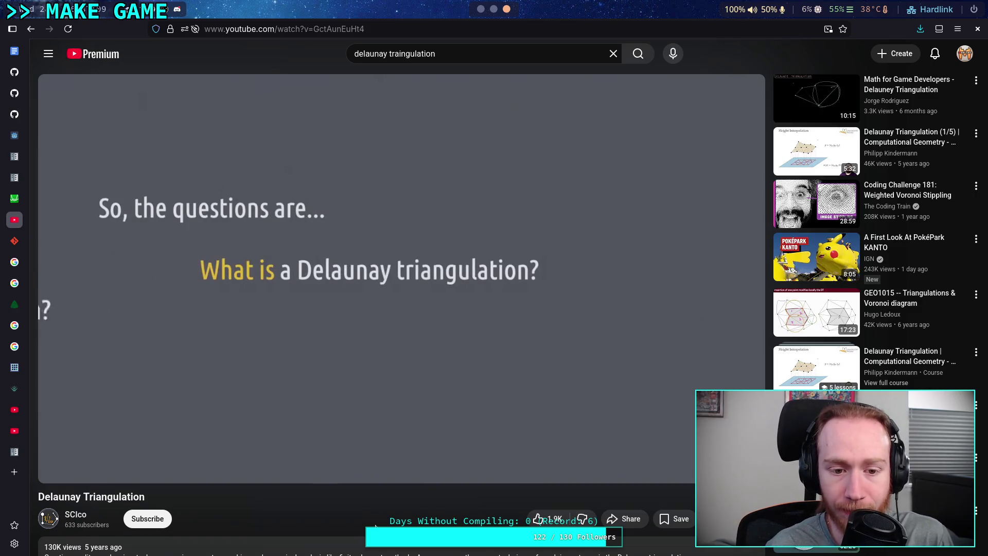
key("space")
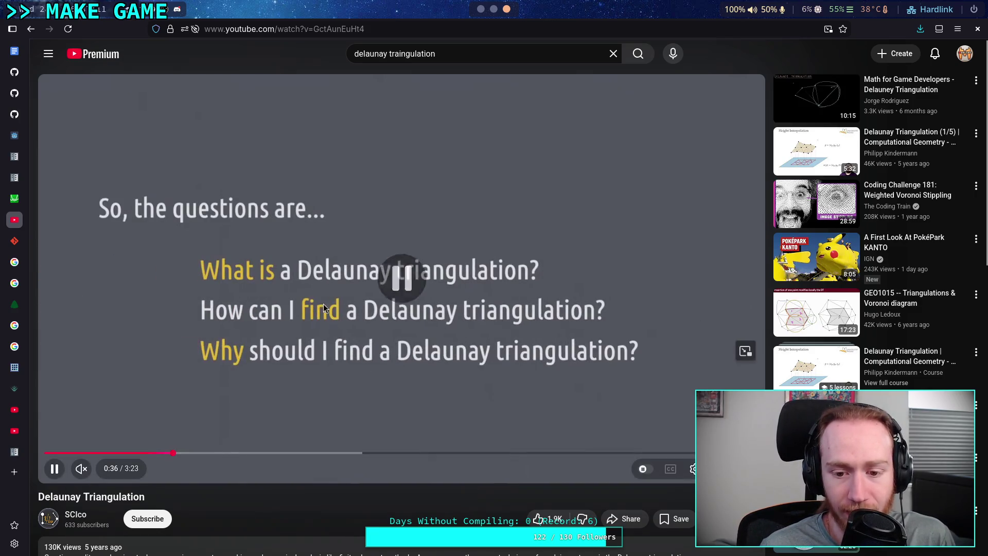
left_click(27, 31)
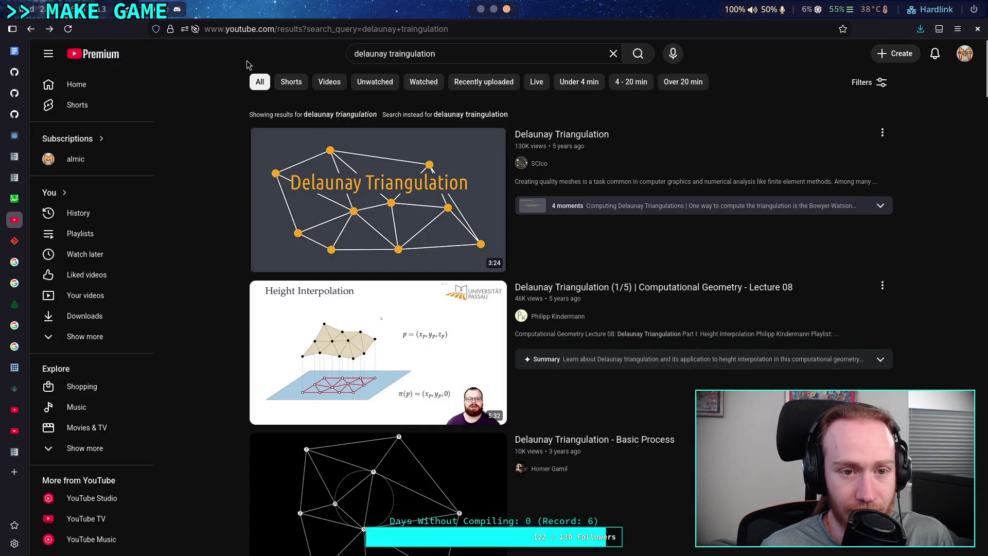
Step: Search 'delaunay triangulation' from the address bar and open the Wikipedia article
left_click(297, 31)
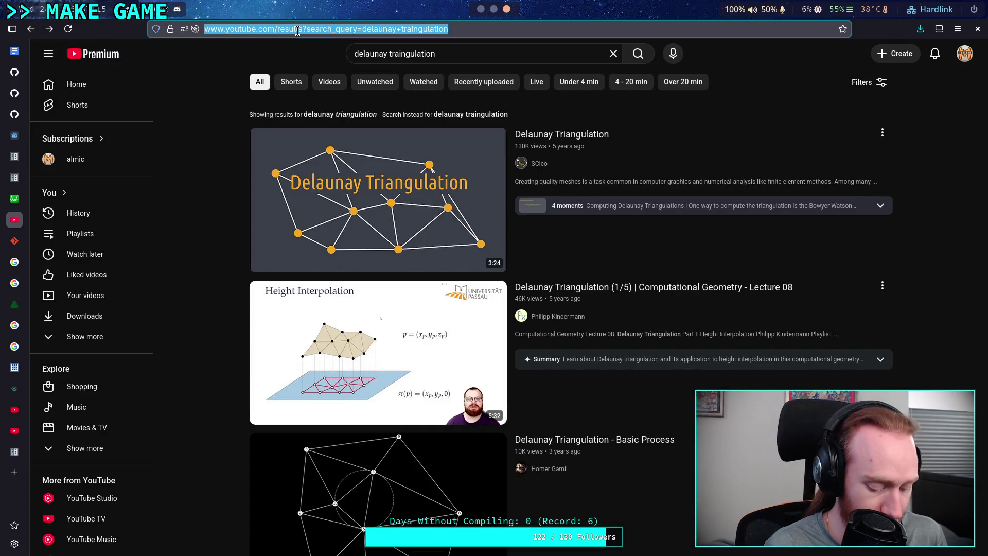
type("de")
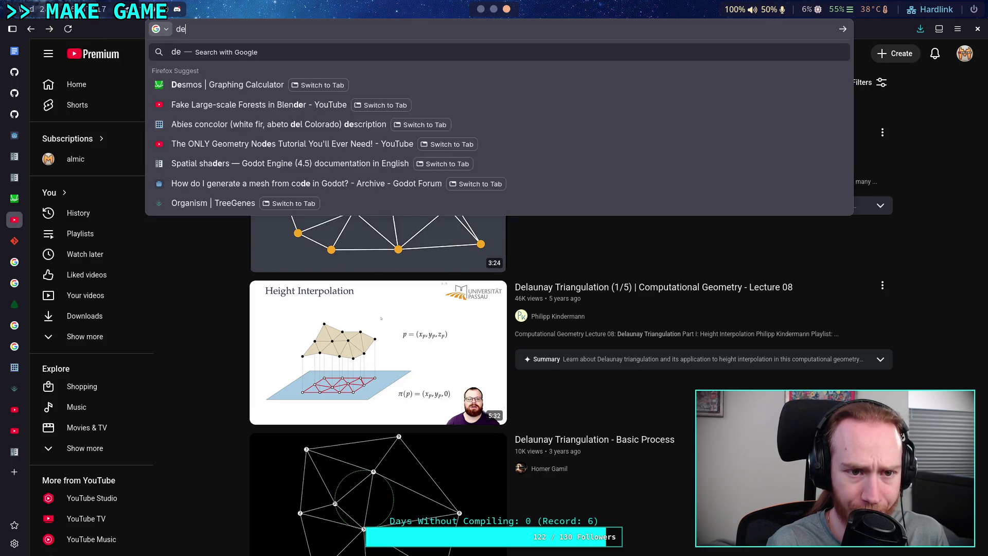
type("laun")
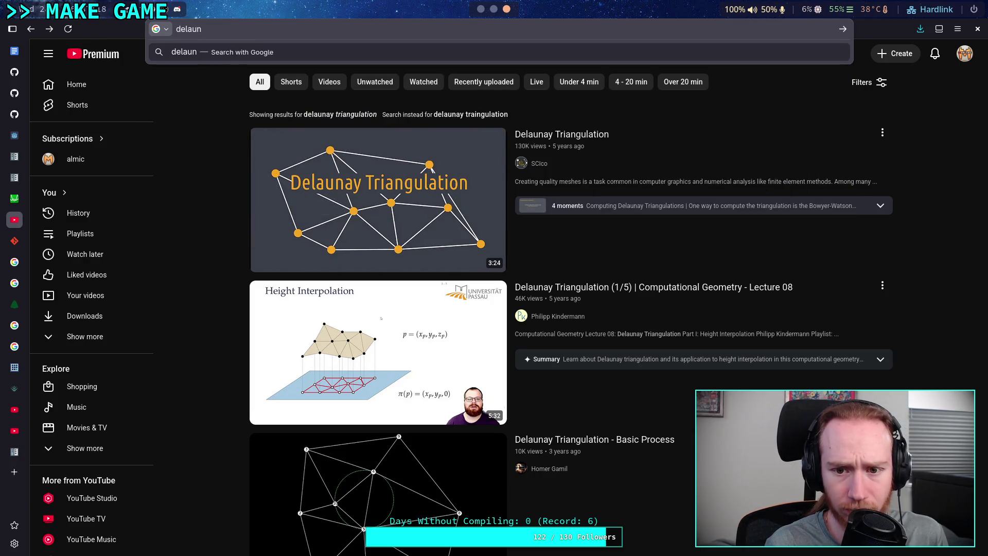
type("ay tr")
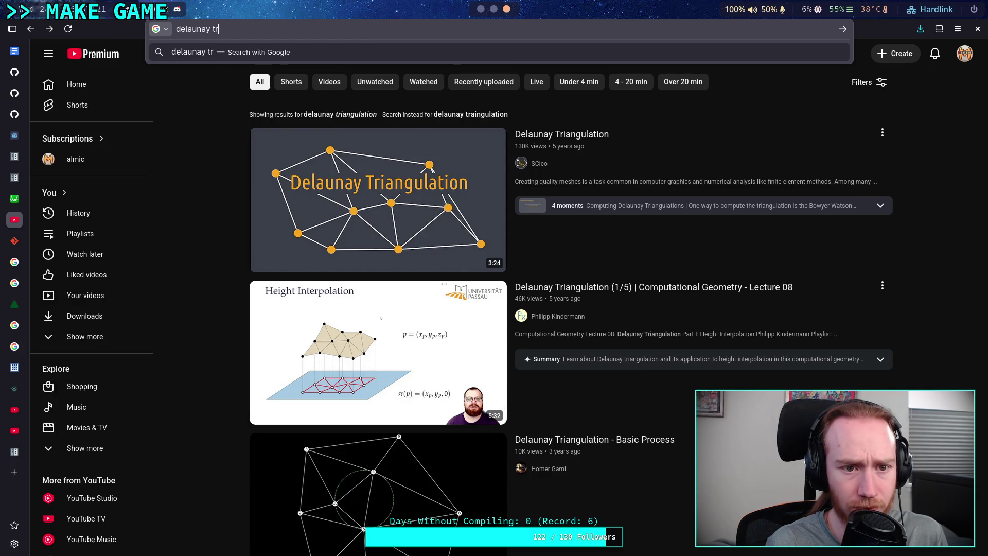
type("iangulation")
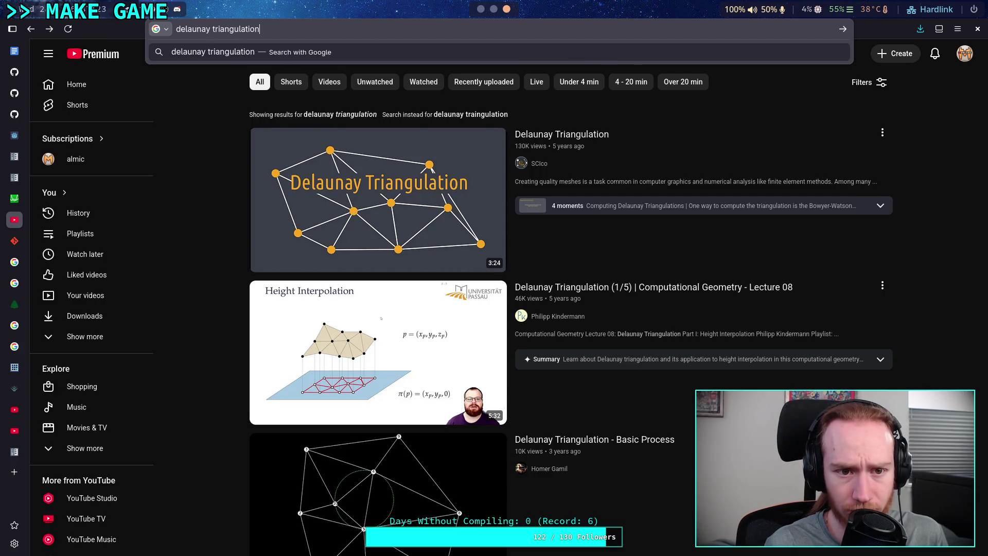
key("Return")
left_click(195, 154)
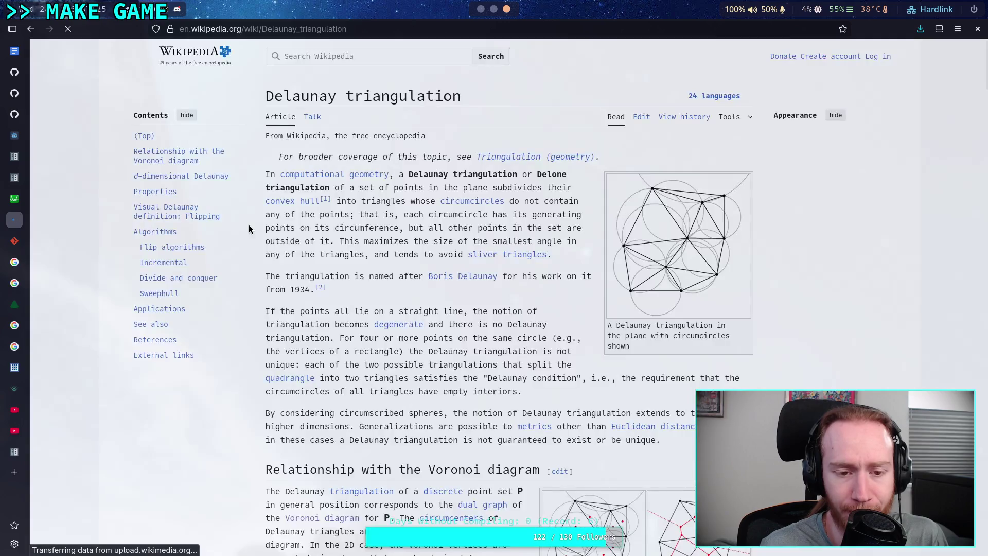
Step: Scroll through the Delaunay triangulation article's introduction and Voronoi diagram section
scroll(380, 251, "down", 5)
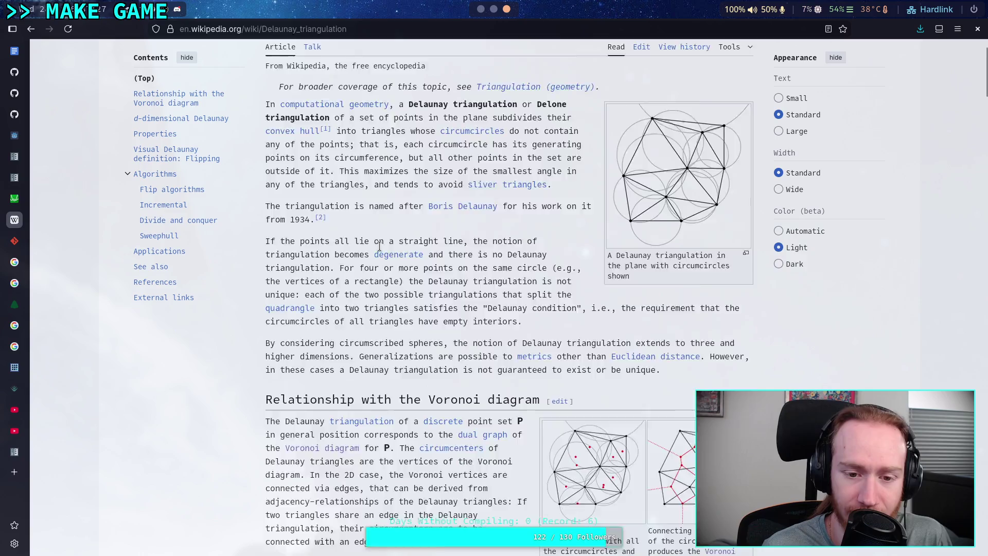
scroll(384, 250, "down", 1)
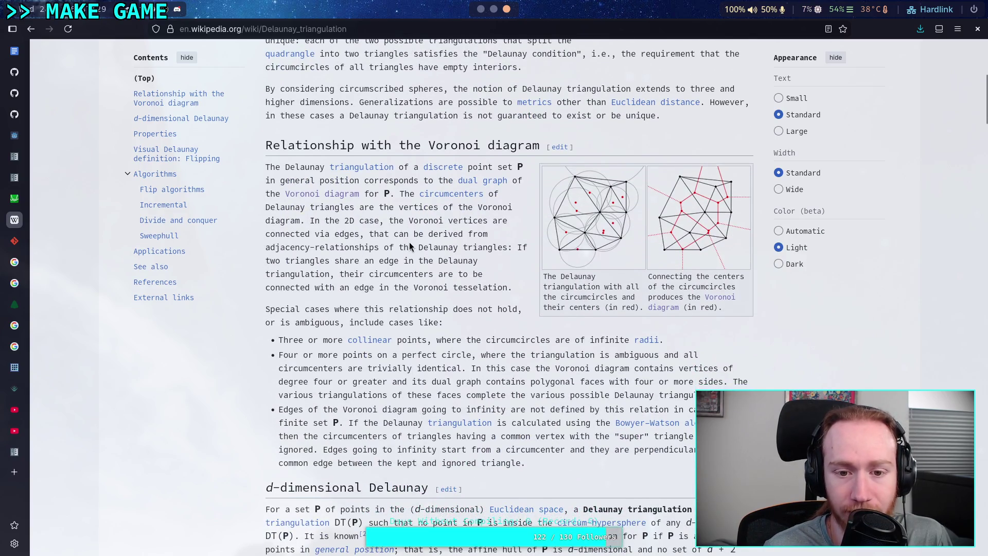
scroll(409, 242, "up", 3)
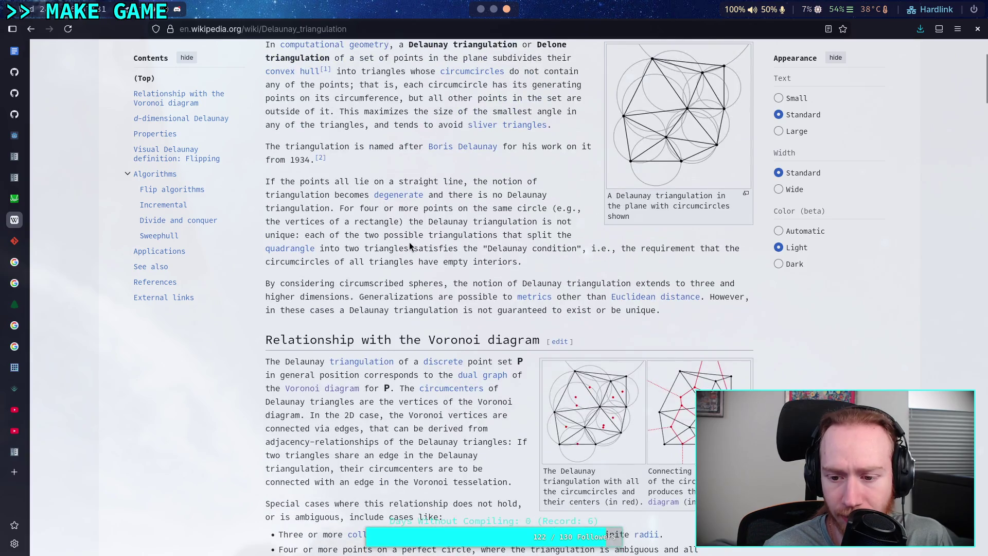
scroll(410, 240, "up", 2)
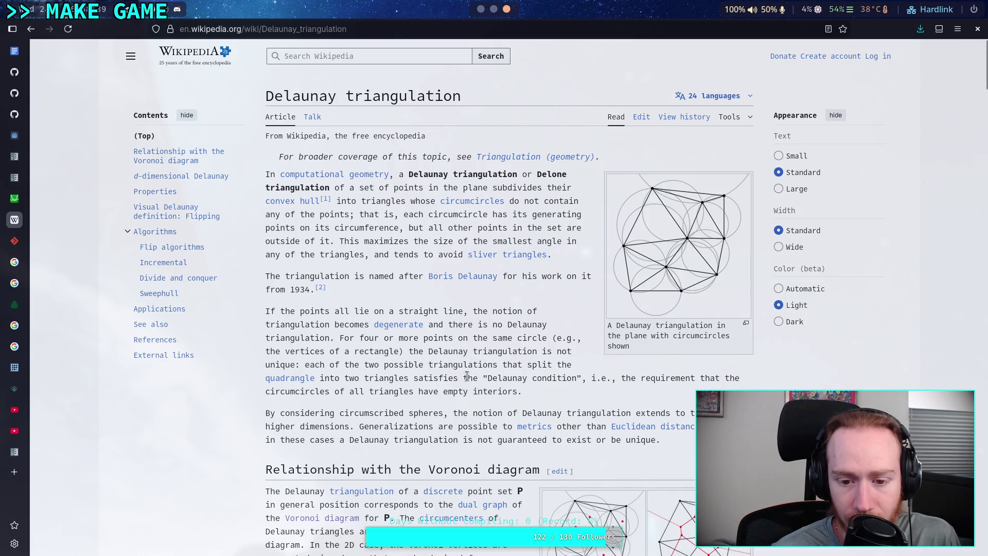
scroll(466, 375, "down", 2)
Step: Read through the Properties, Flipping, Algorithms and References sections, then return to Godot
scroll(467, 375, "down", 2)
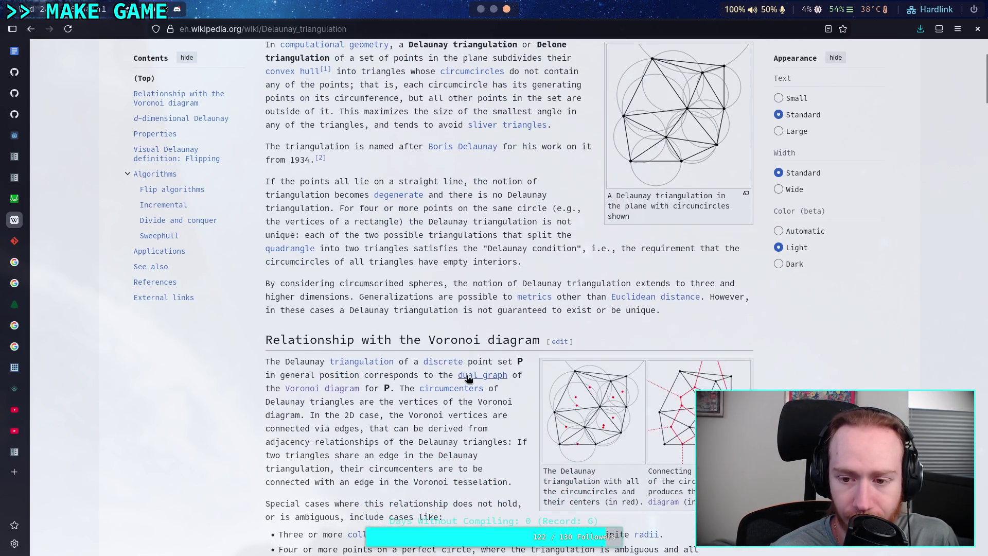
scroll(393, 400, "down", 4)
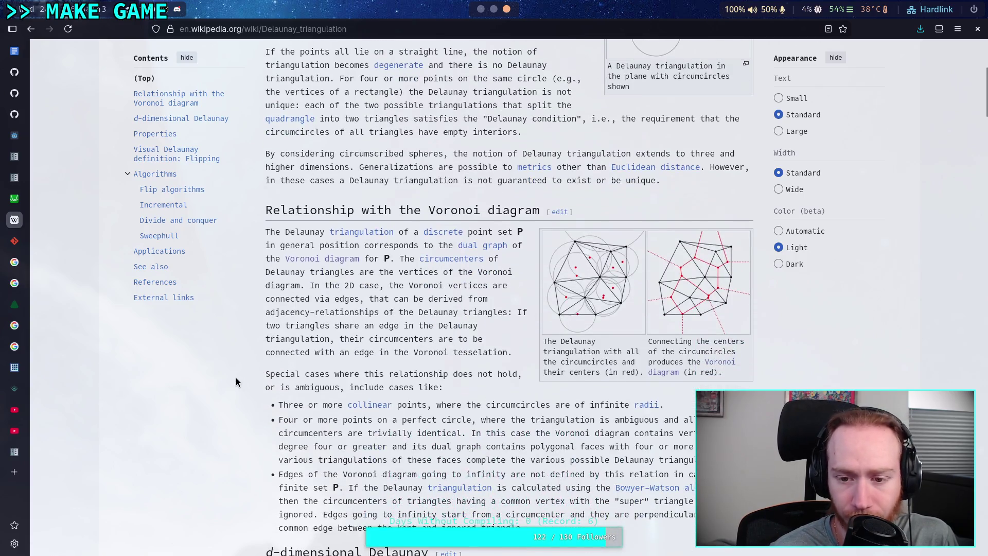
scroll(236, 379, "down", 2)
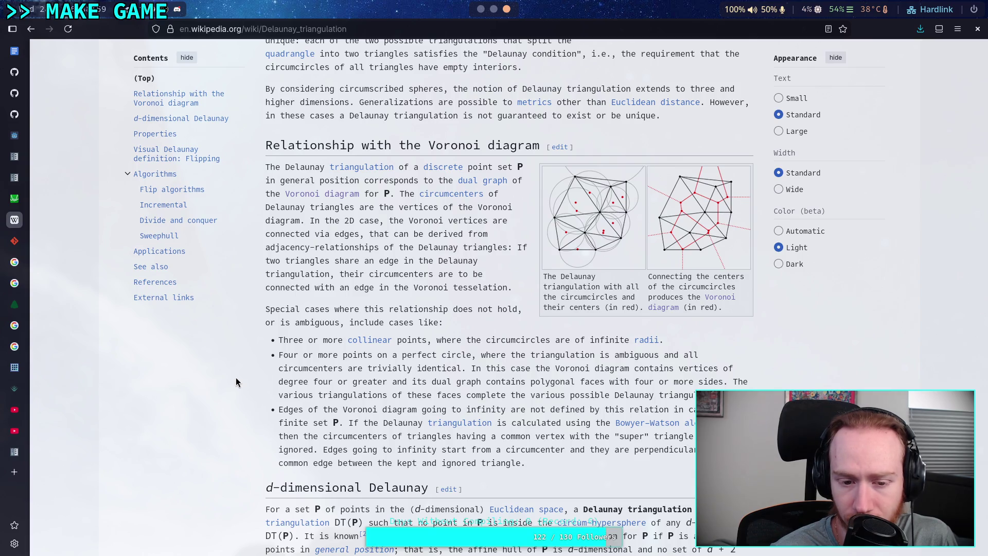
scroll(236, 378, "down", 7)
scroll(221, 362, "down", 5)
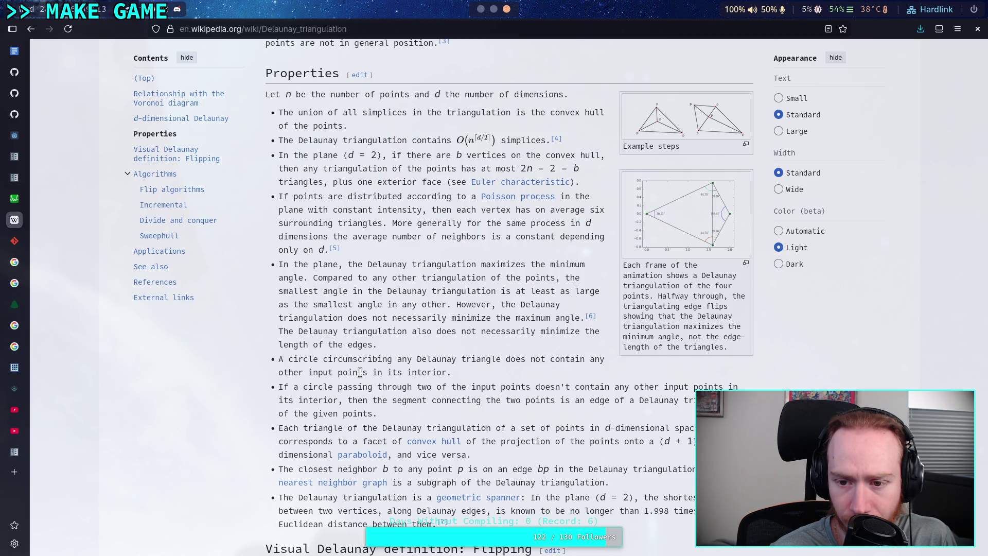
scroll(359, 372, "down", 5)
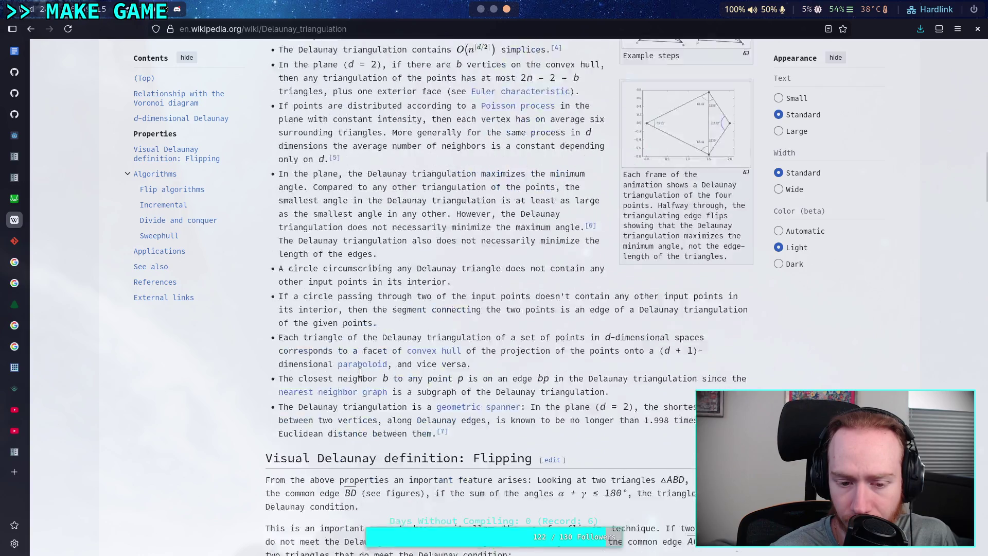
scroll(360, 372, "down", 3)
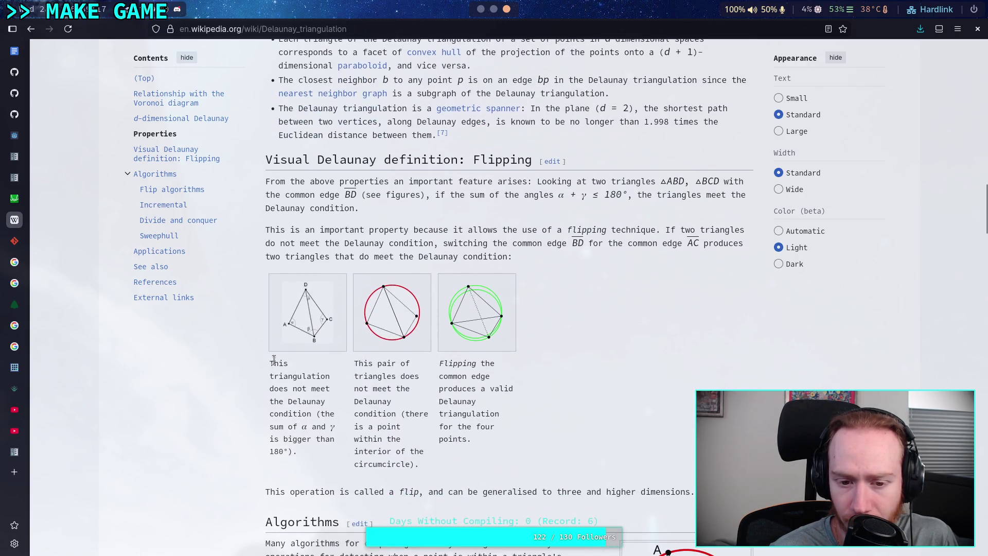
scroll(253, 363, "down", 5)
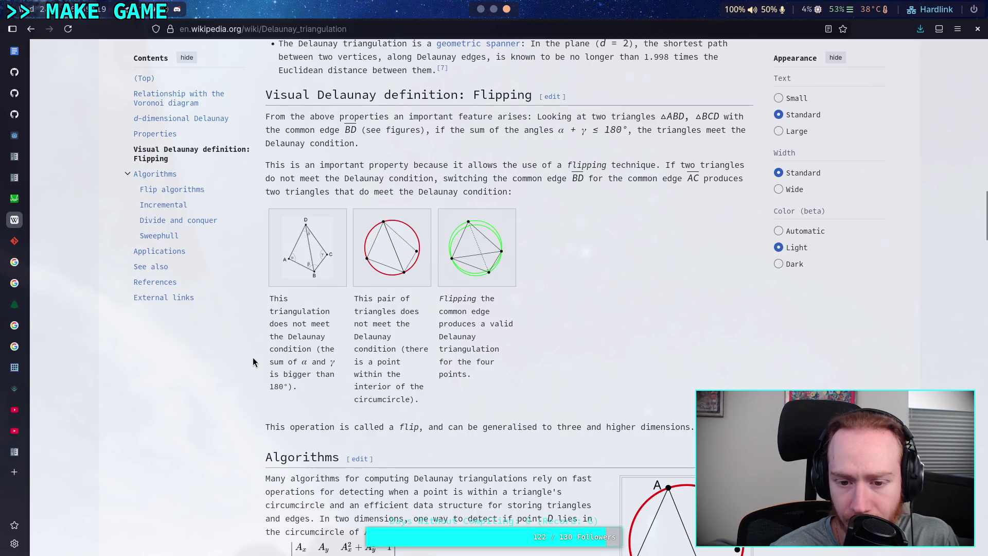
scroll(257, 345, "down", 8)
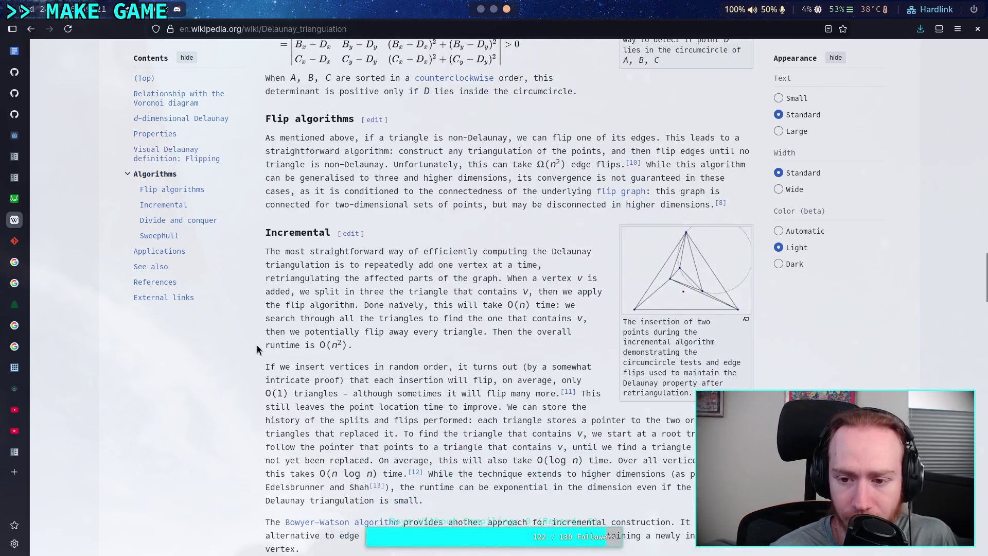
scroll(257, 344, "down", 5)
scroll(257, 345, "up", 12)
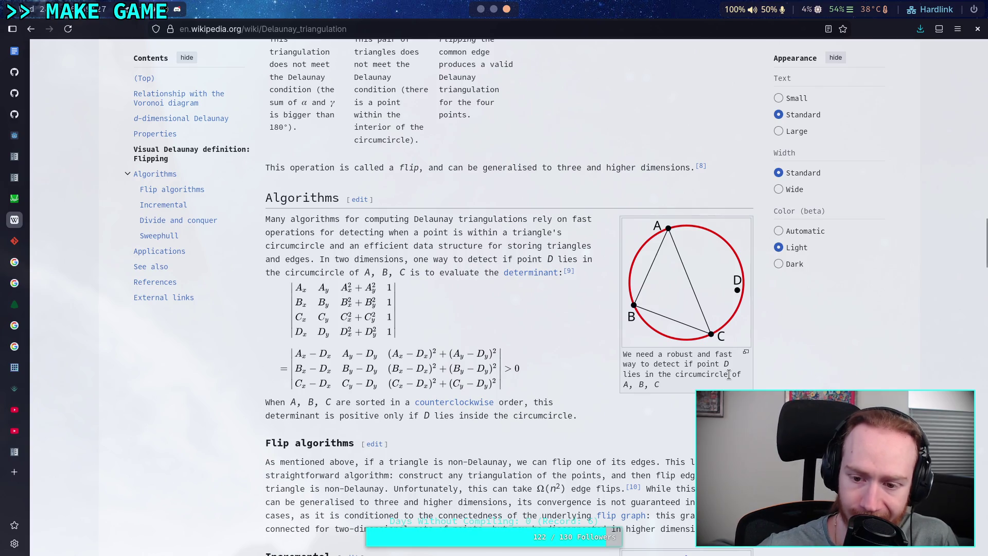
scroll(538, 349, "down", 20)
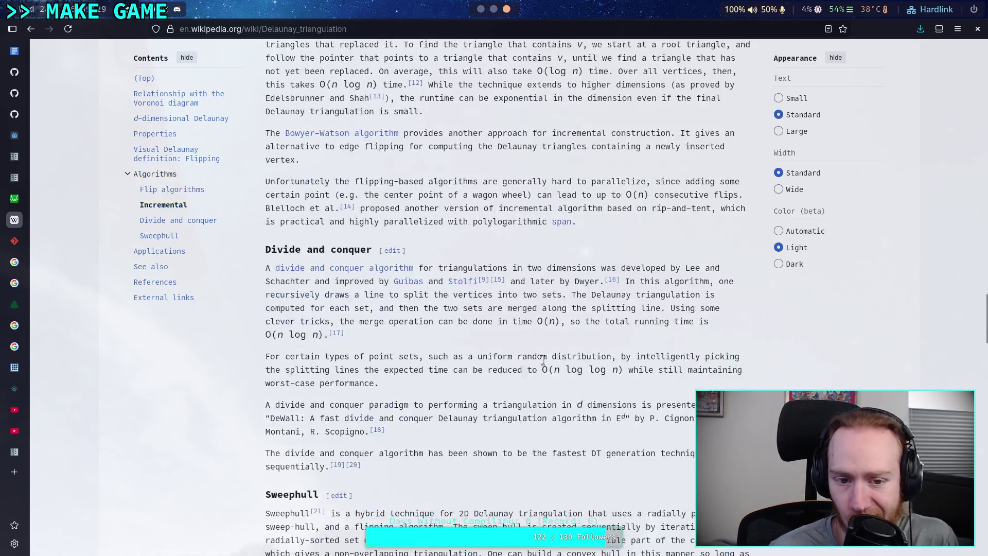
scroll(538, 349, "down", 2)
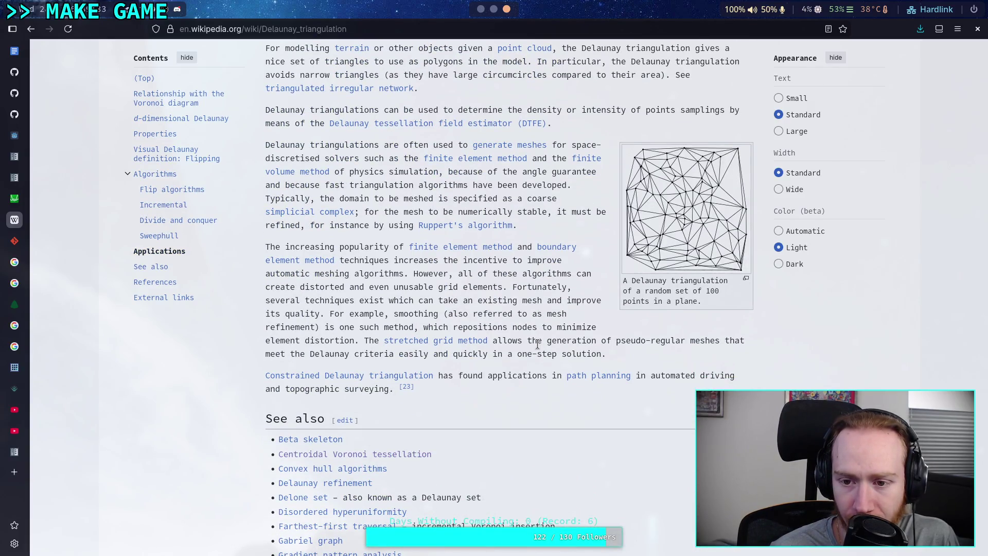
scroll(538, 344, "down", 20)
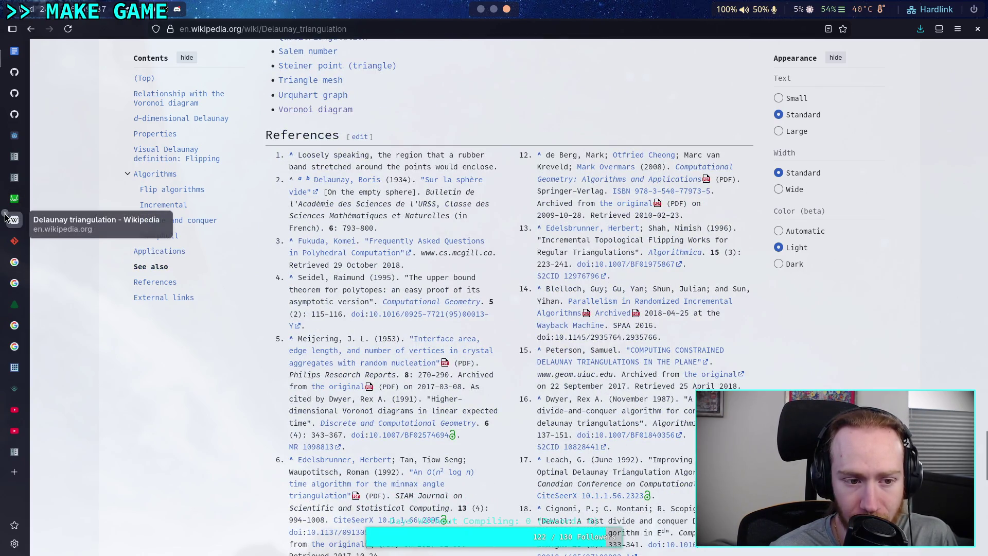
key("super+1")
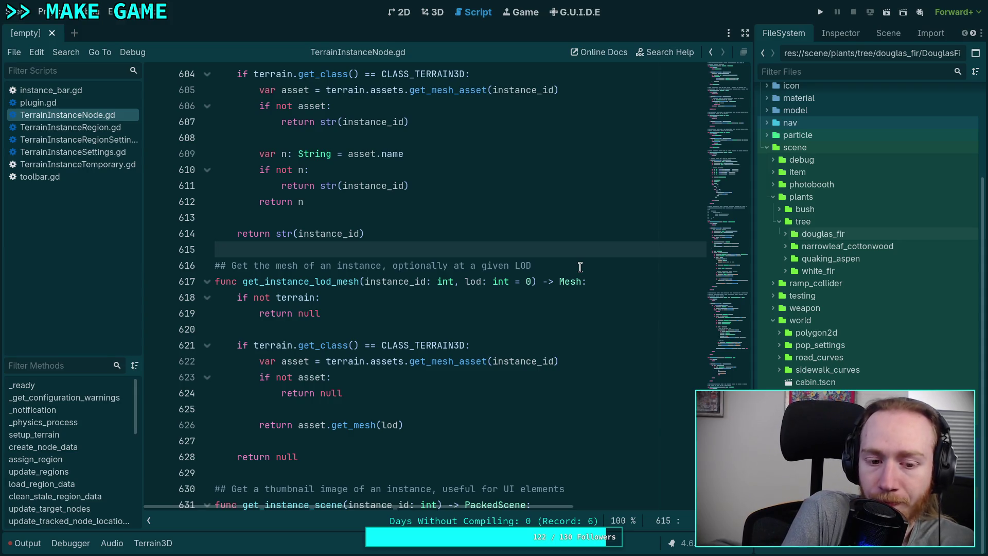
Step: Leave the script editor via the 3D view for the empty 2D workspace
left_click(432, 12)
left_click(400, 12)
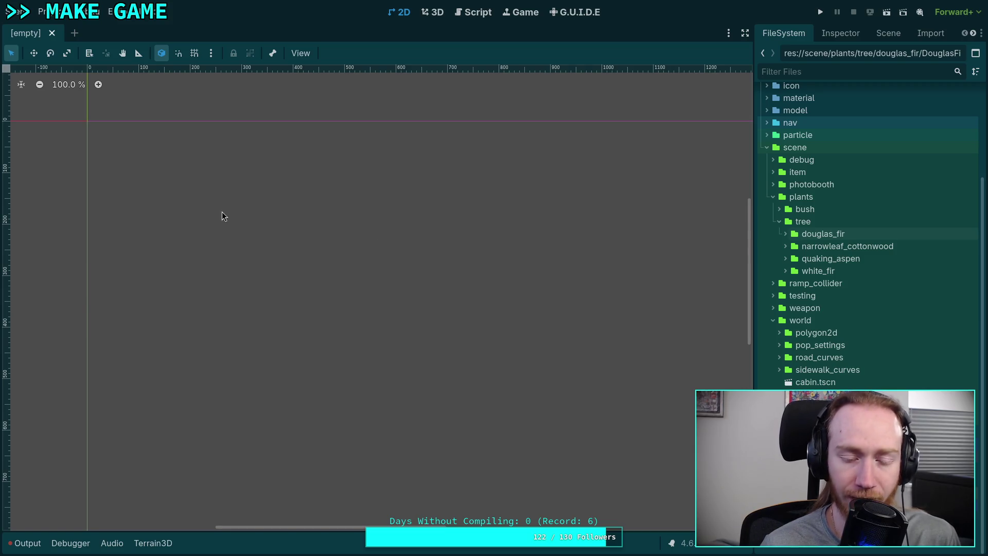
Step: Go back to the Script workspace showing TerrainInstanceNode.gd
left_click(473, 12)
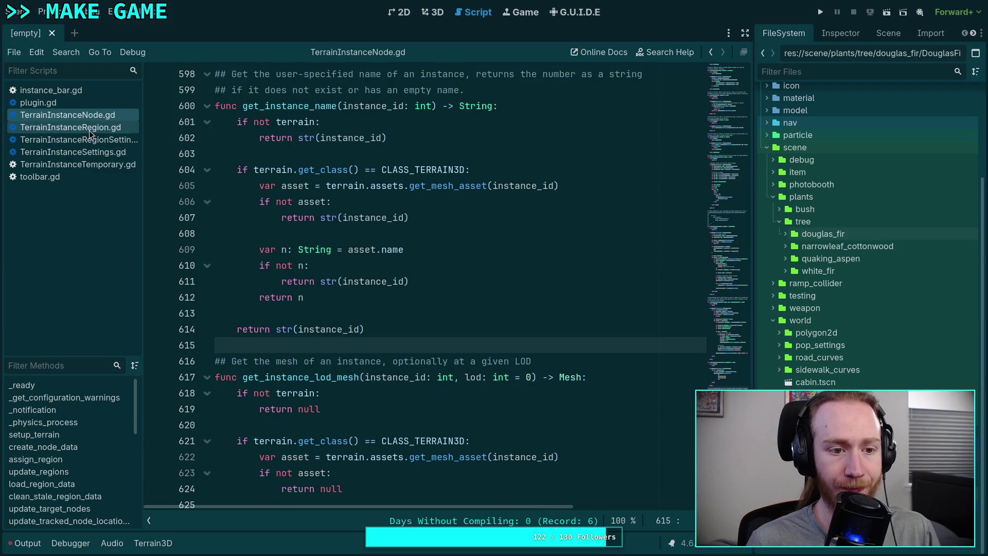
left_click(89, 128)
scroll(386, 298, "down", 4)
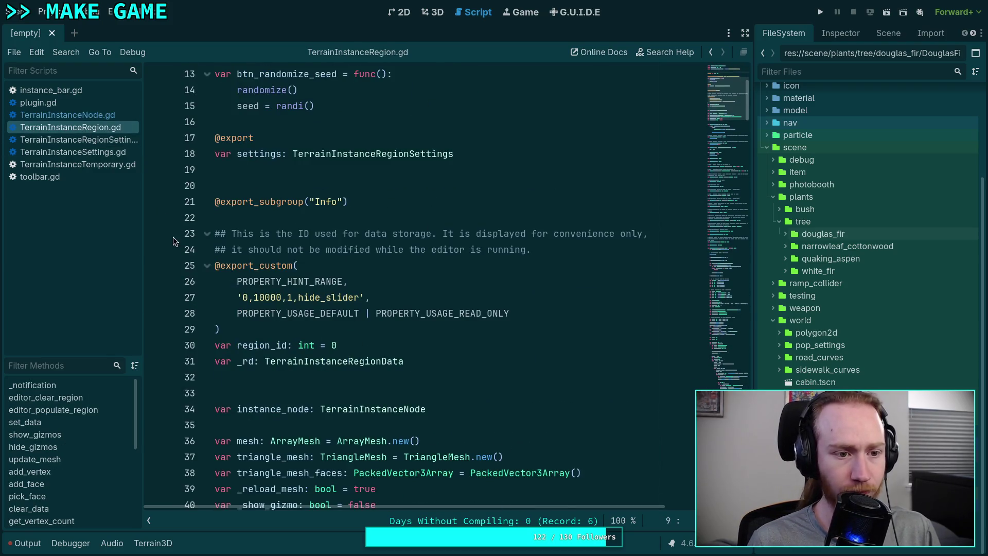
left_click(54, 105)
scroll(446, 278, "down", 4)
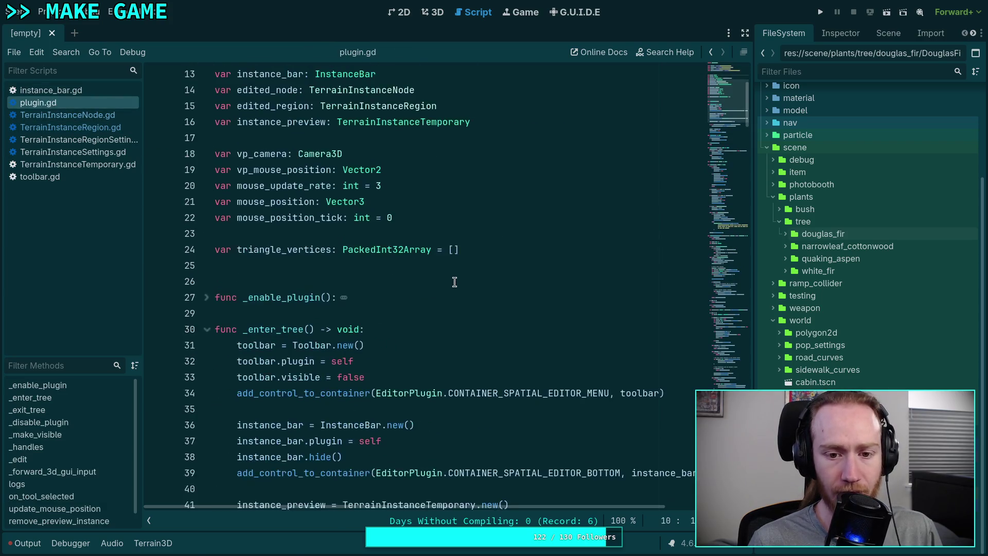
left_click(63, 177)
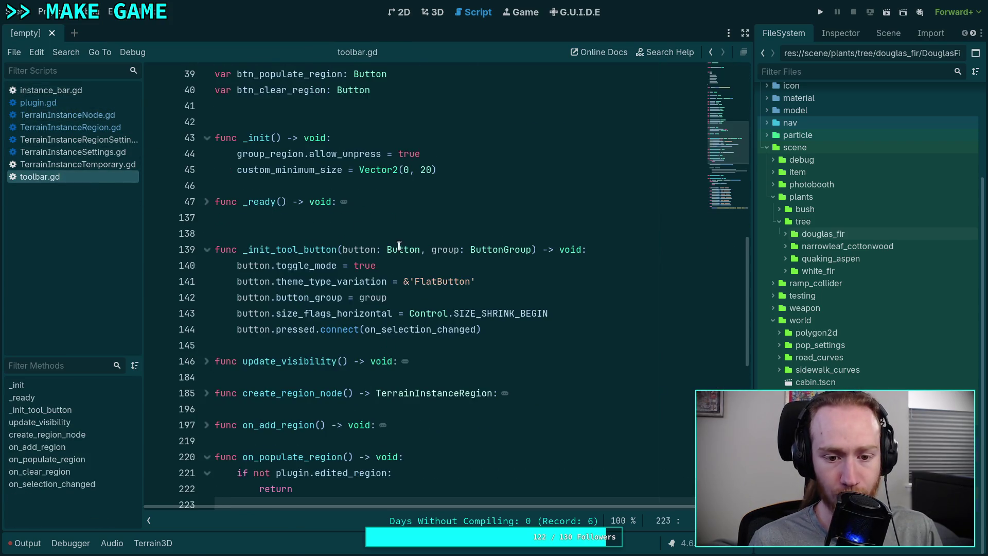
scroll(516, 252, "up", 9)
scroll(460, 275, "down", 3)
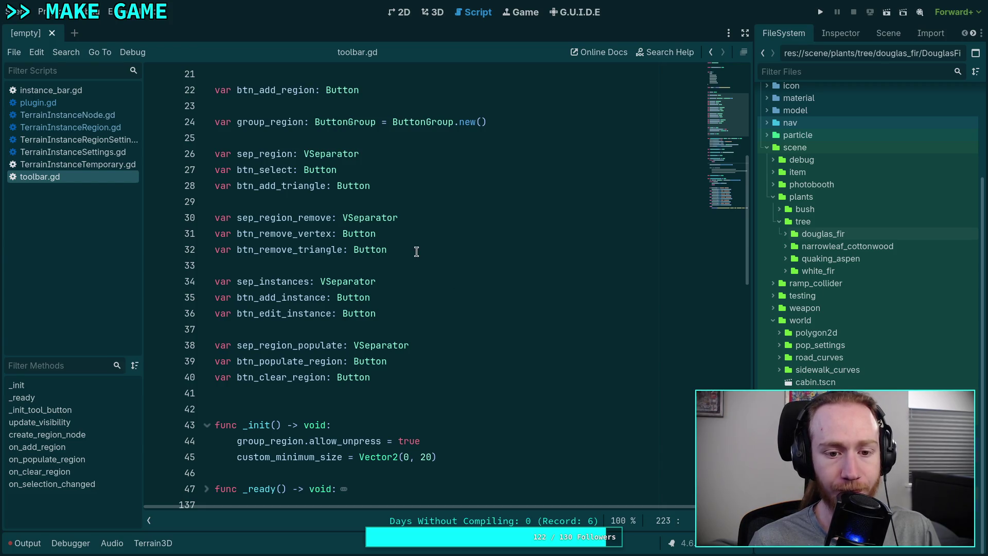
left_click_drag(417, 251, 429, 237)
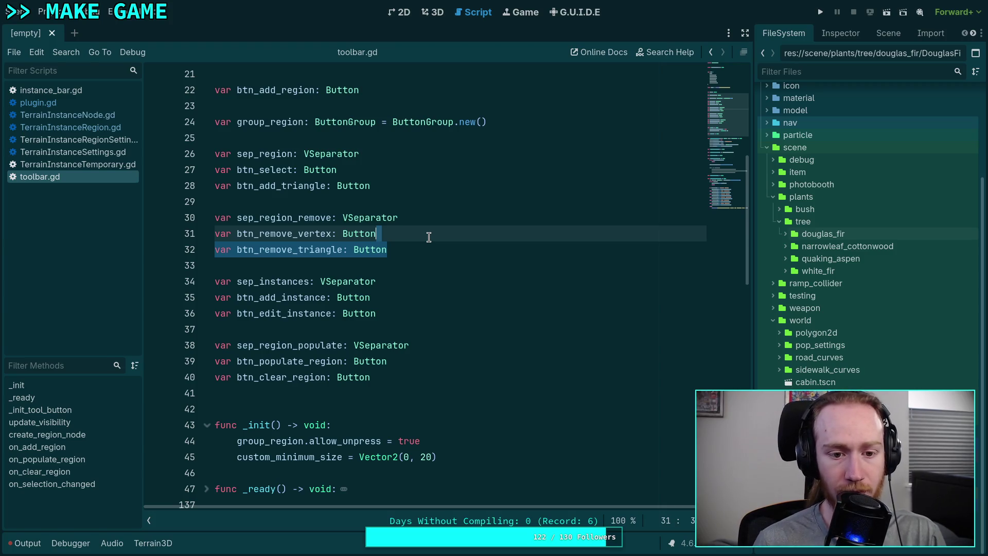
key("BackSpace")
left_click(380, 184)
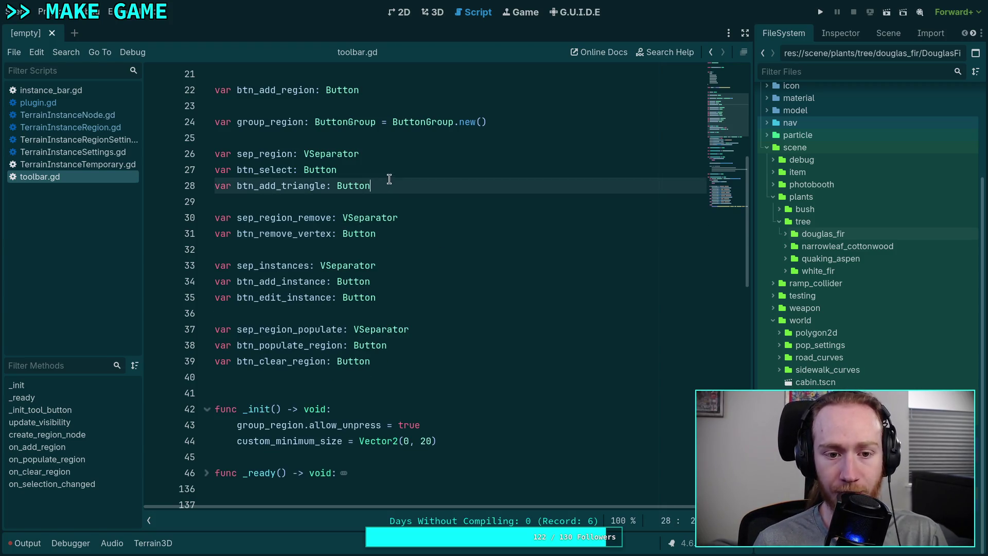
left_click_drag(388, 179, 391, 175)
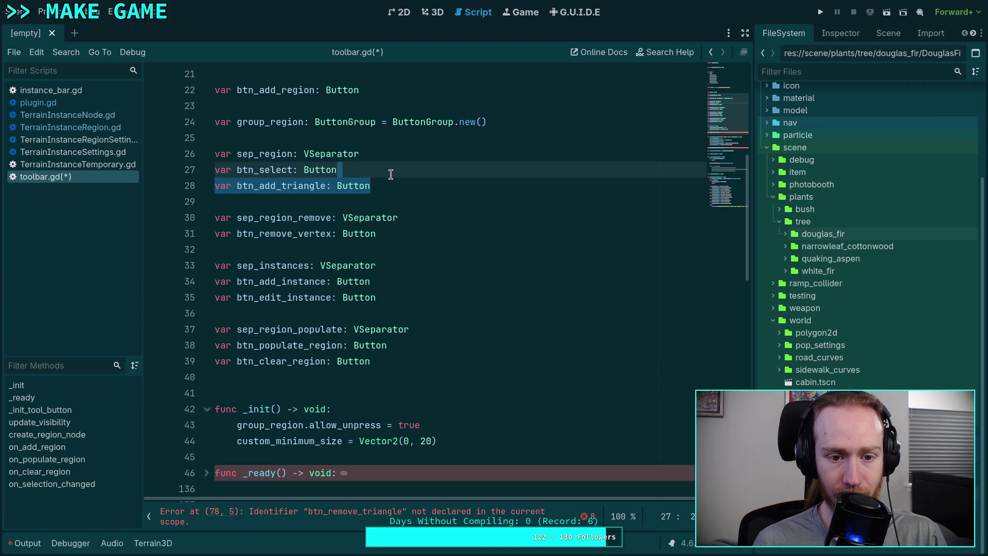
left_click(409, 228)
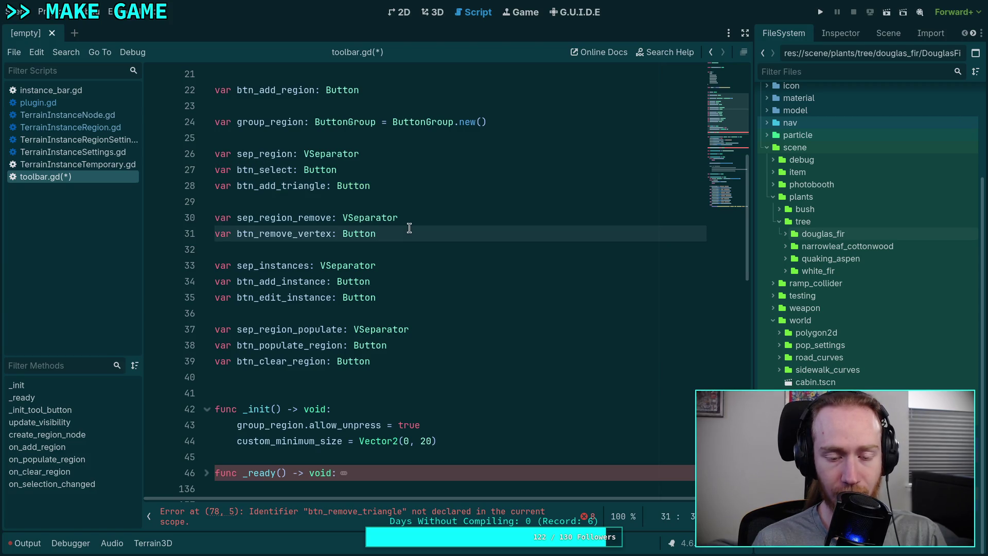
left_click(396, 189)
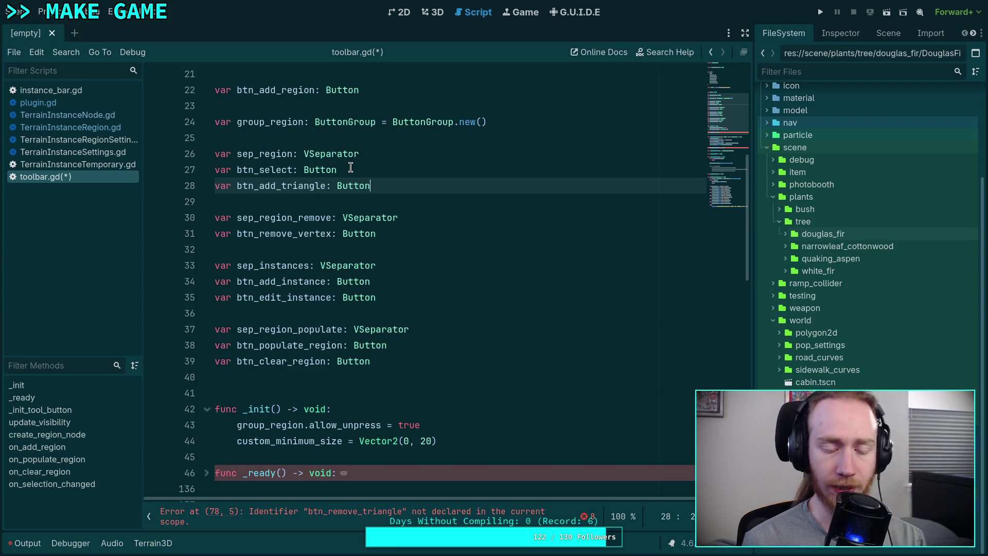
Step: Rename the btn_add_triangle declaration to btn_add_vertex and delete the sep_region_remove declaration
double_click(284, 185)
type("ve")
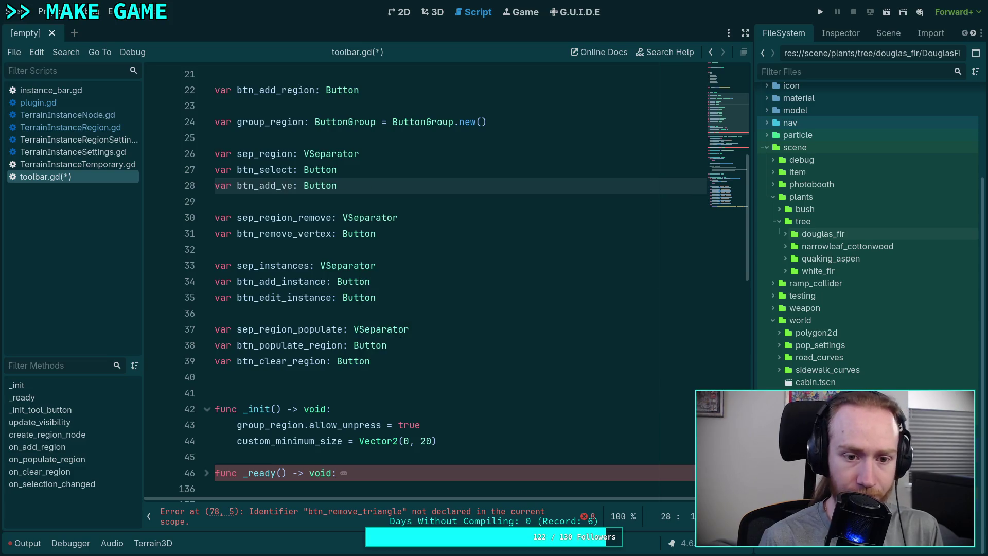
type("rtex")
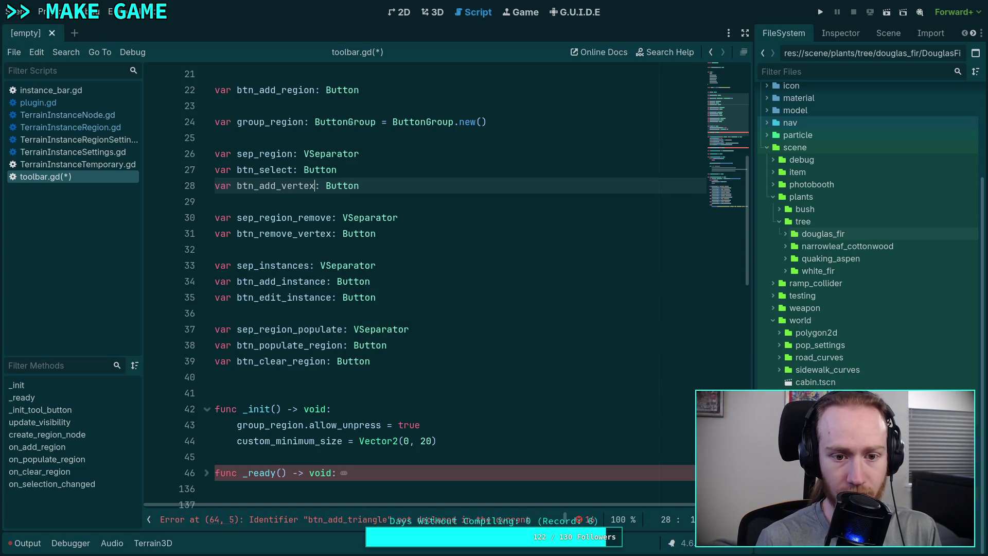
key("Down")
key("Down")
key("Down")
key("alt+Up")
key("alt+Up")
left_click_drag(403, 234, 432, 220)
key("Delete")
key("Delete")
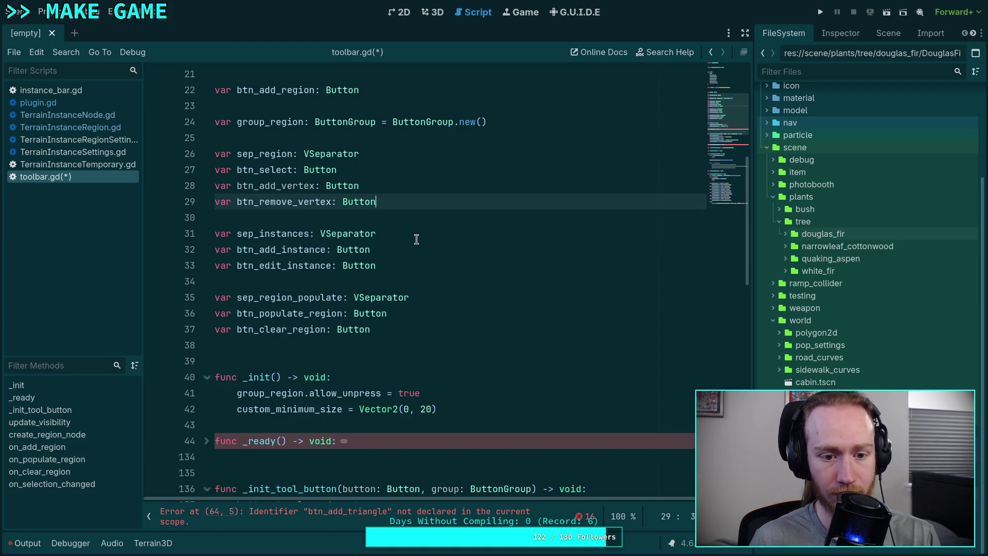
Step: In _ready, rename btn_add_triangle to btn_add_vertex on lines 62 through 65
scroll(384, 218, "down", 2)
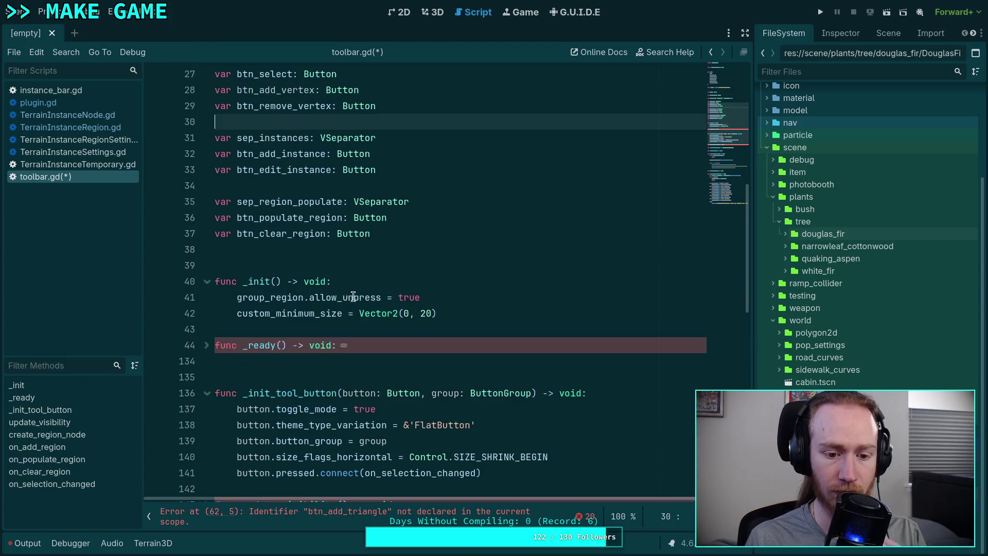
left_click(207, 346)
scroll(327, 328, "down", 1)
scroll(327, 327, "down", 7)
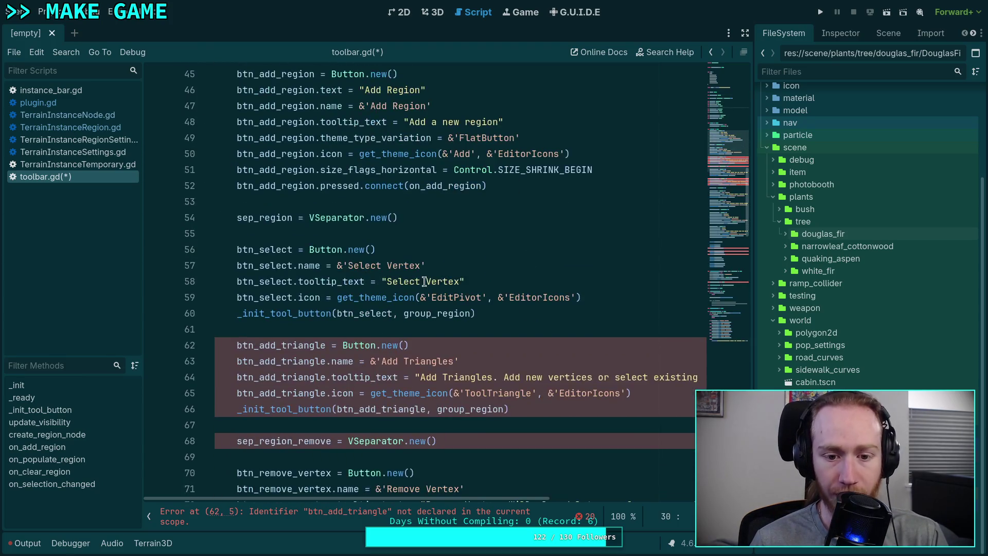
left_click_drag(280, 249, 324, 250)
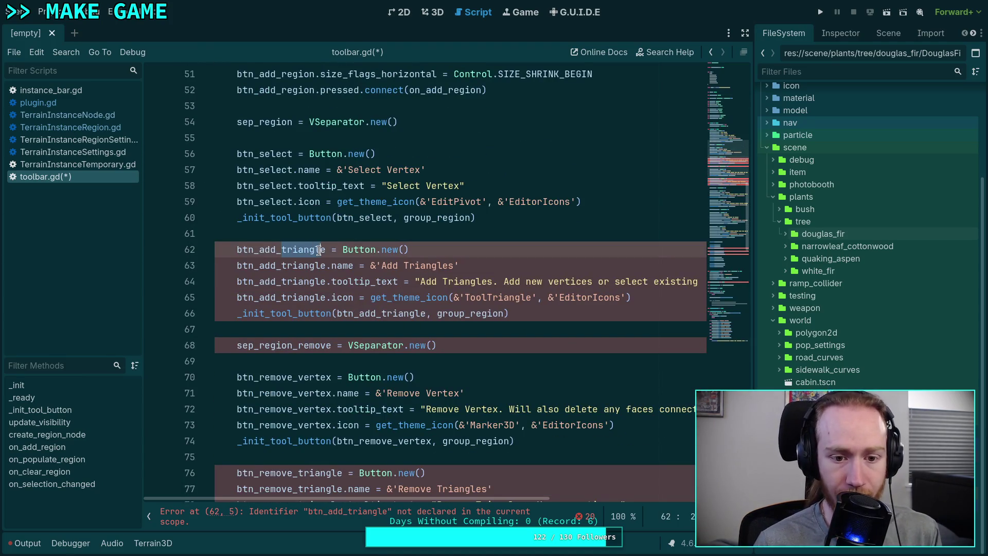
type("vertex")
double_click(279, 249)
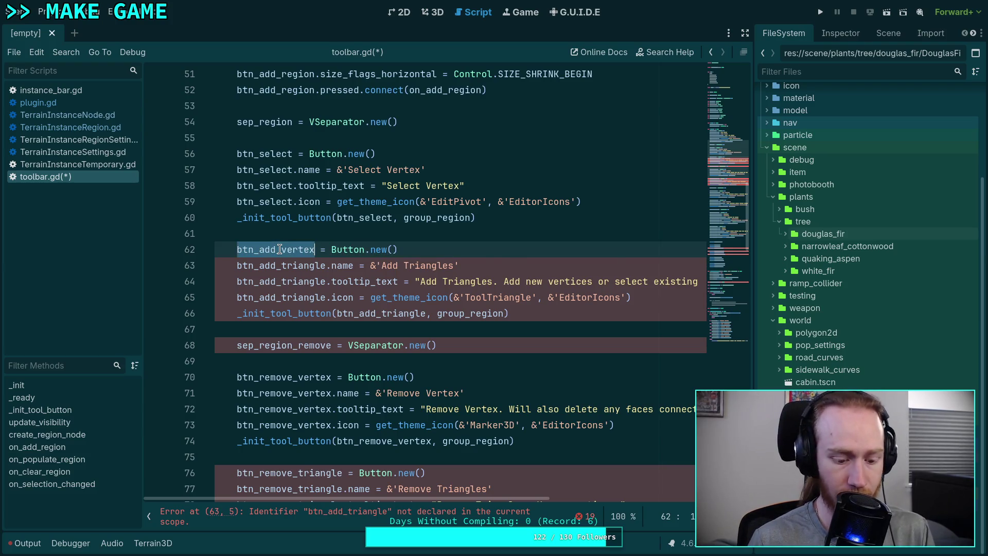
double_click(290, 265)
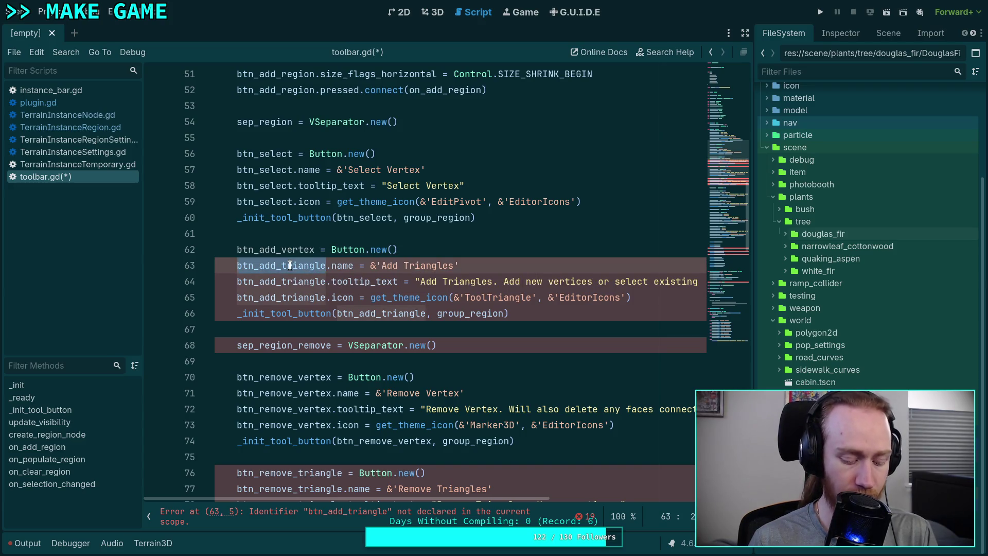
type("btn_add_vertex")
double_click(298, 281)
type("btn_add_vertex")
double_click(305, 296)
type("btn_add_vertex")
Step: Rename the button to 'Add Vertex' and shorten the tooltips to 'Add Vertex' and 'Remove Vertex'
double_click(399, 265)
type("Vertex")
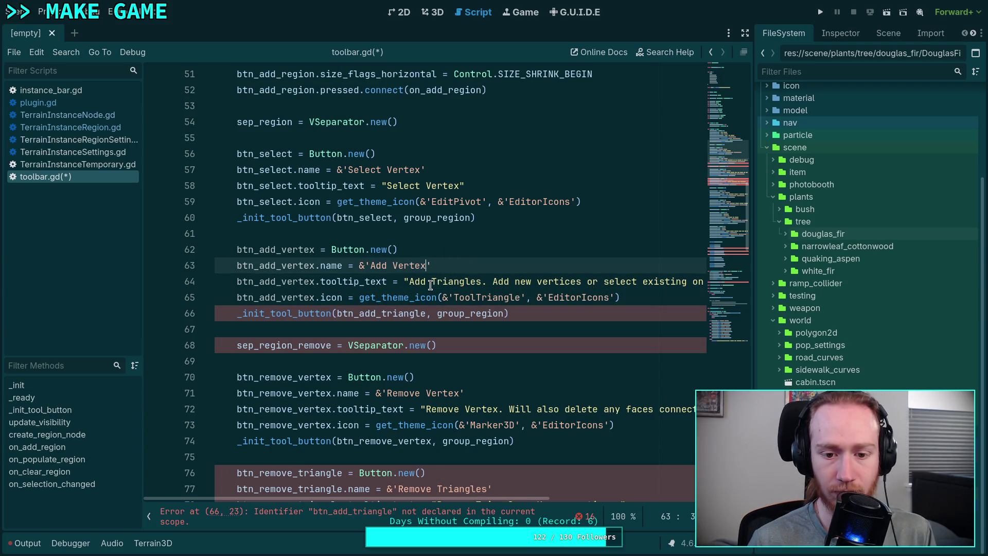
double_click(457, 281)
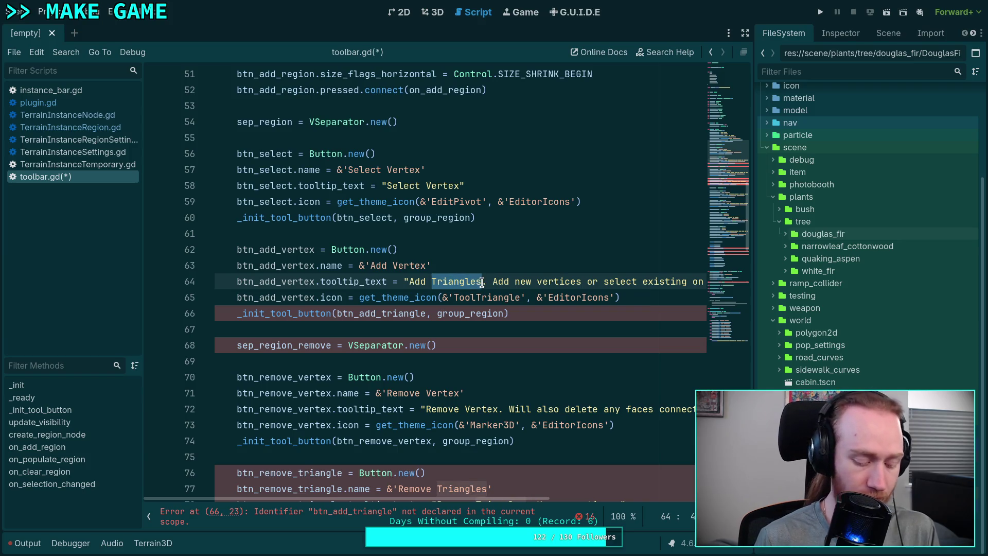
type("Vertex")
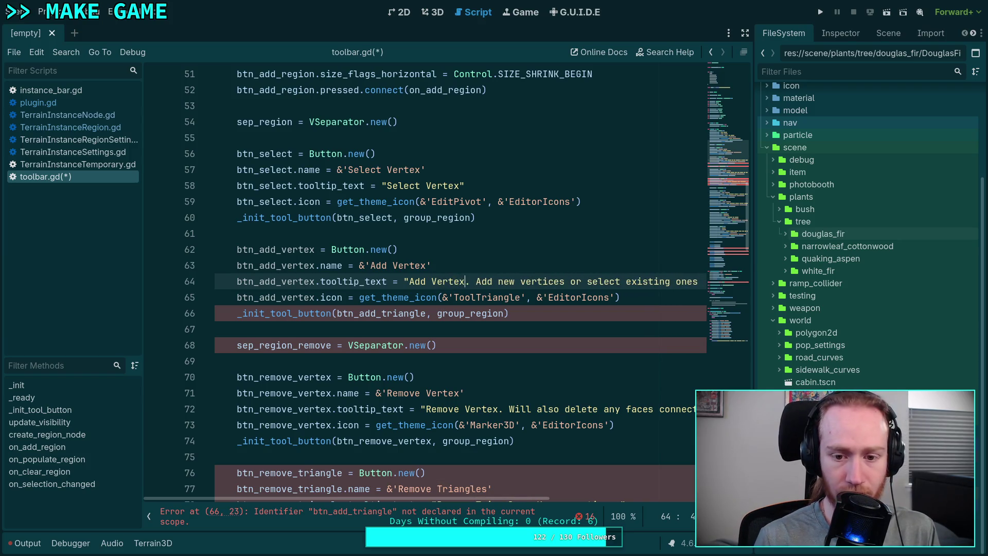
mouse_move(477, 281)
left_mouse_down()
mouse_move(697, 282)
mouse_move(683, 282)
left_mouse_up()
key("BackSpace")
key("BackSpace")
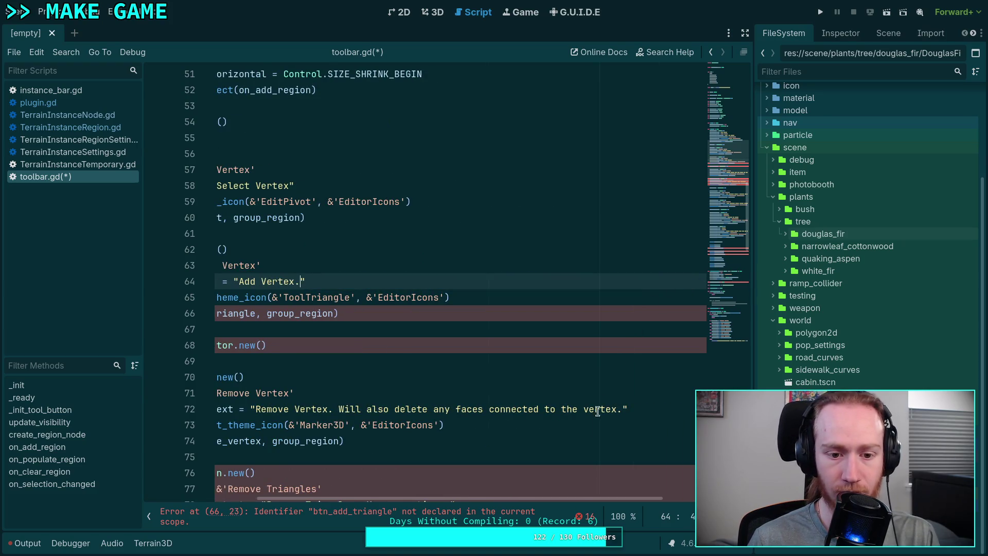
scroll(508, 498, "left", 2)
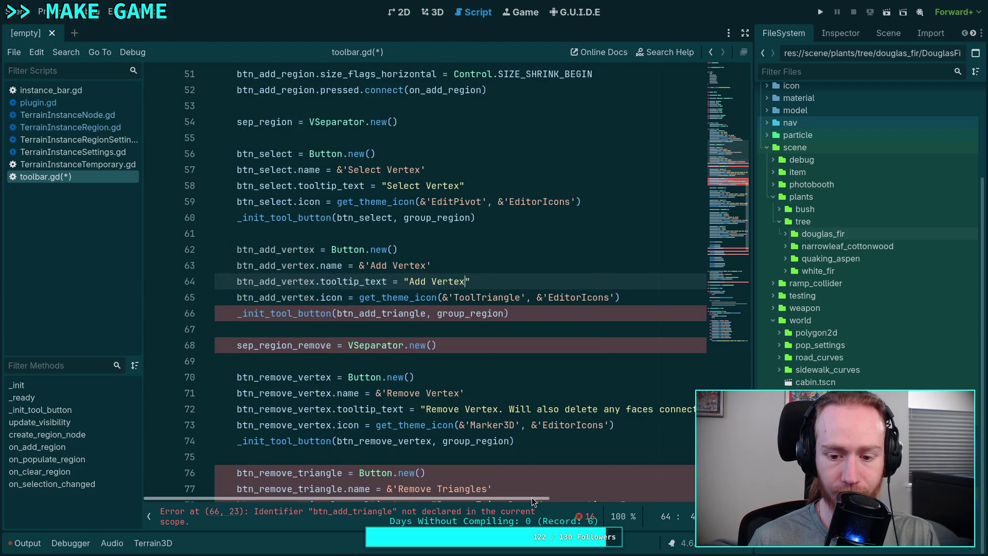
scroll(604, 494, "right", 1)
left_click_drag(381, 409, 677, 409)
key("BackSpace")
scroll(463, 391, "left", 3)
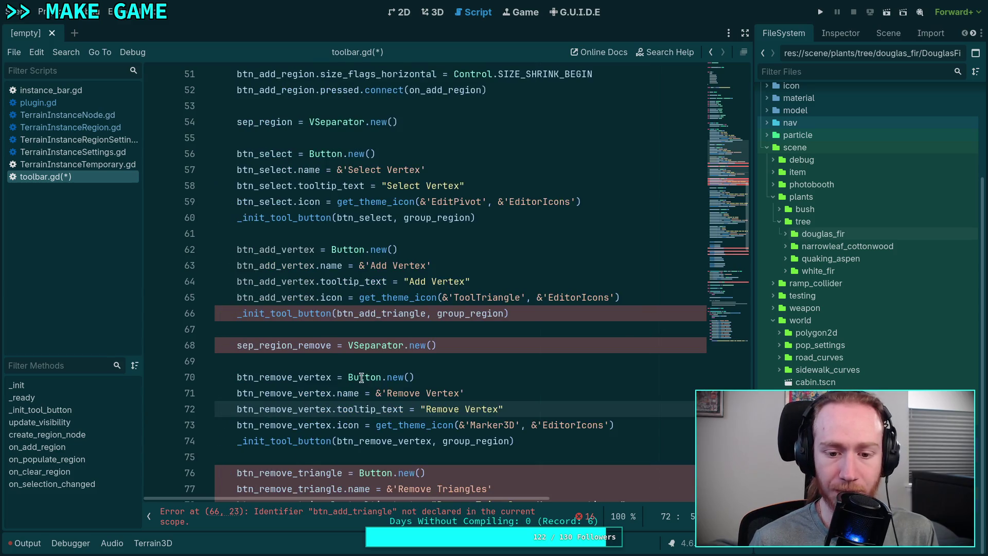
Step: Replace btn_add_triangle on line 66 with btn_add_vertex
double_click(308, 265)
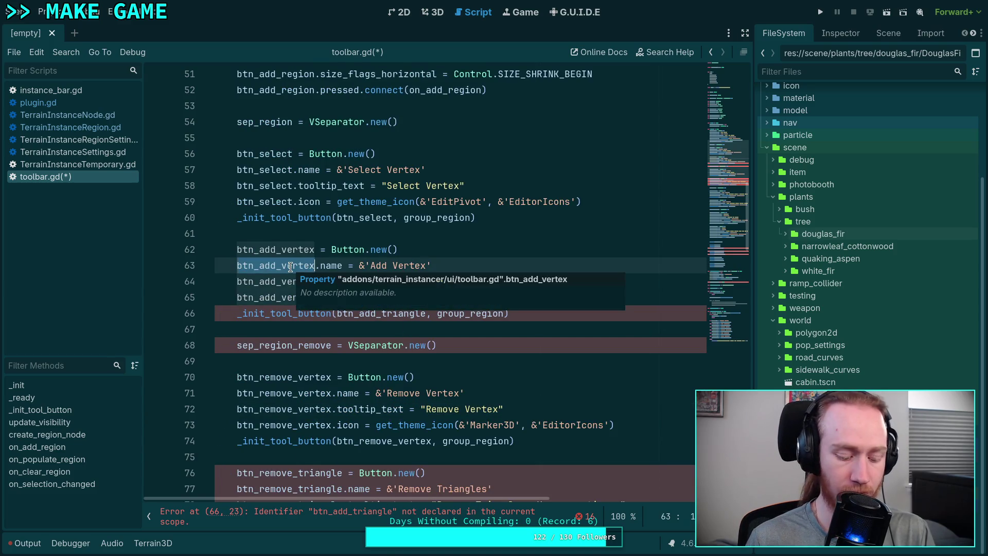
key("ctrl+c")
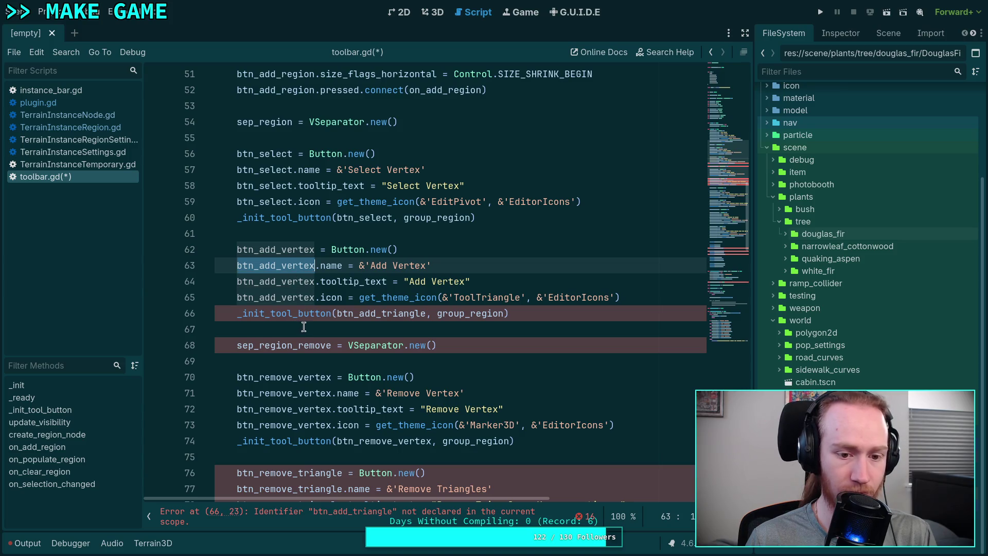
double_click(378, 313)
key("ctrl+v")
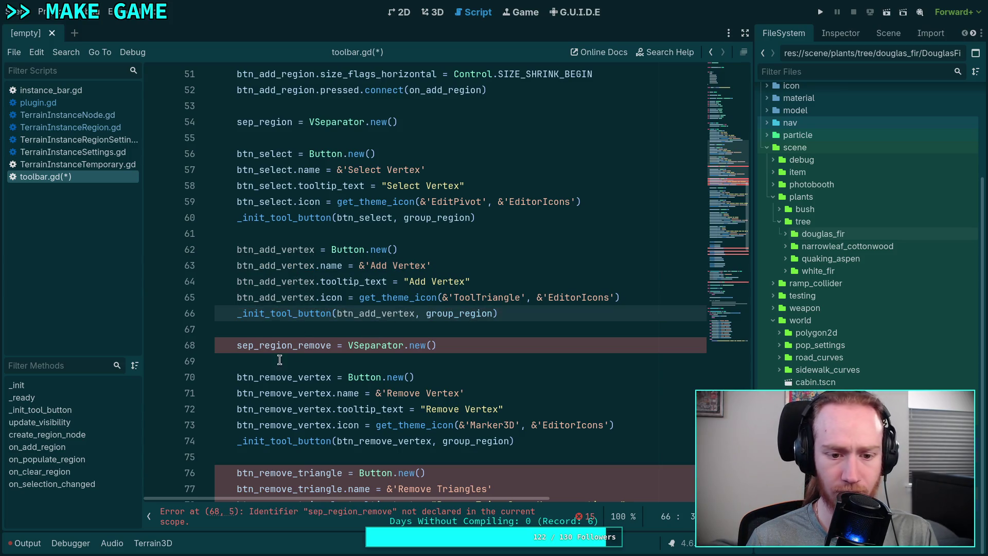
Step: Delete the sep_region_remove setup line and the btn_remove_triangle setup block
mouse_move(437, 344)
left_mouse_down()
mouse_move(451, 317)
mouse_move(498, 314)
left_mouse_up()
key("BackSpace")
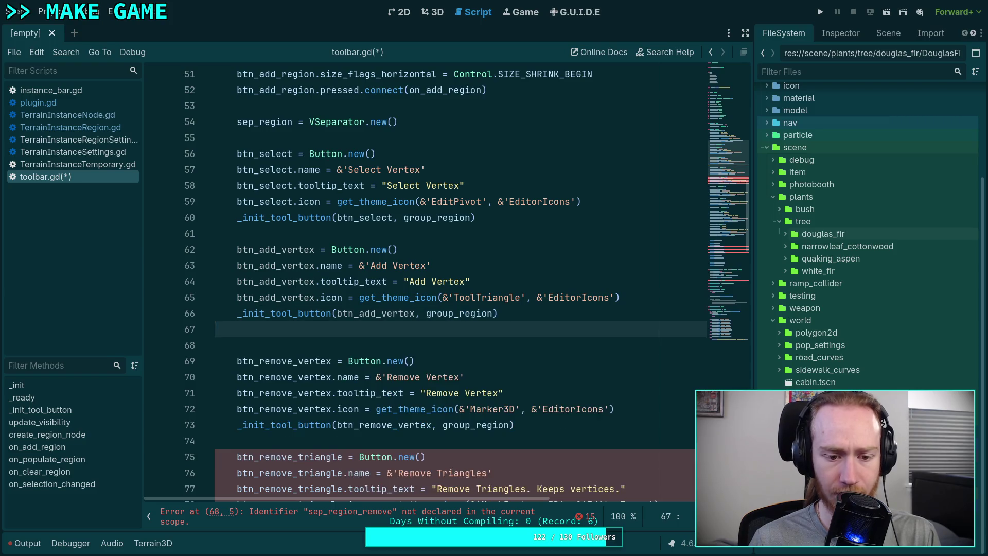
scroll(458, 365, "down", 3)
mouse_move(524, 361)
left_mouse_down()
mouse_move(234, 314)
mouse_move(231, 303)
left_mouse_up()
key("BackSpace")
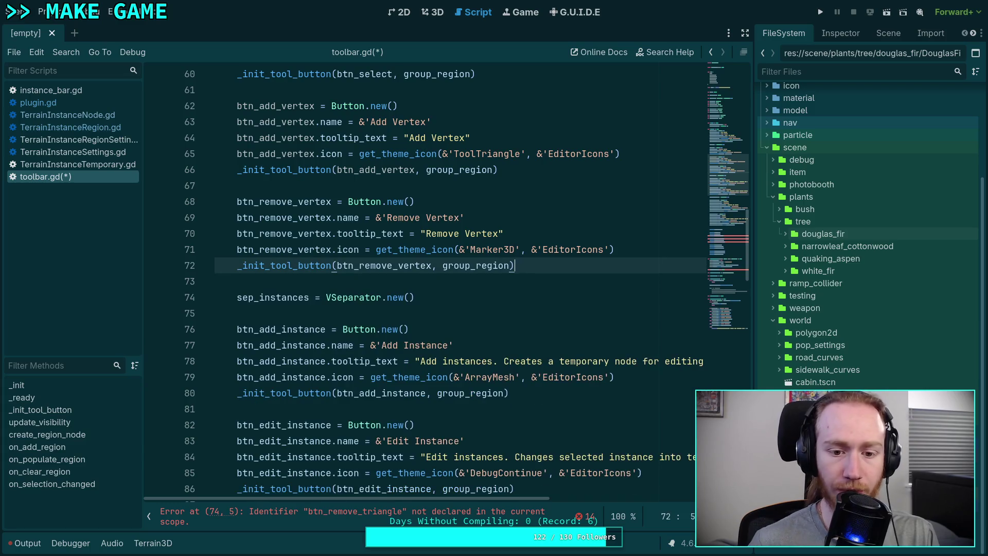
Step: Rename the ADD_TRIANGLE enum entry to ADD_VERTEX and delete REMOVE_TRIANGLE
scroll(491, 253, "down", 6)
scroll(490, 254, "up", 11)
scroll(491, 254, "up", 14)
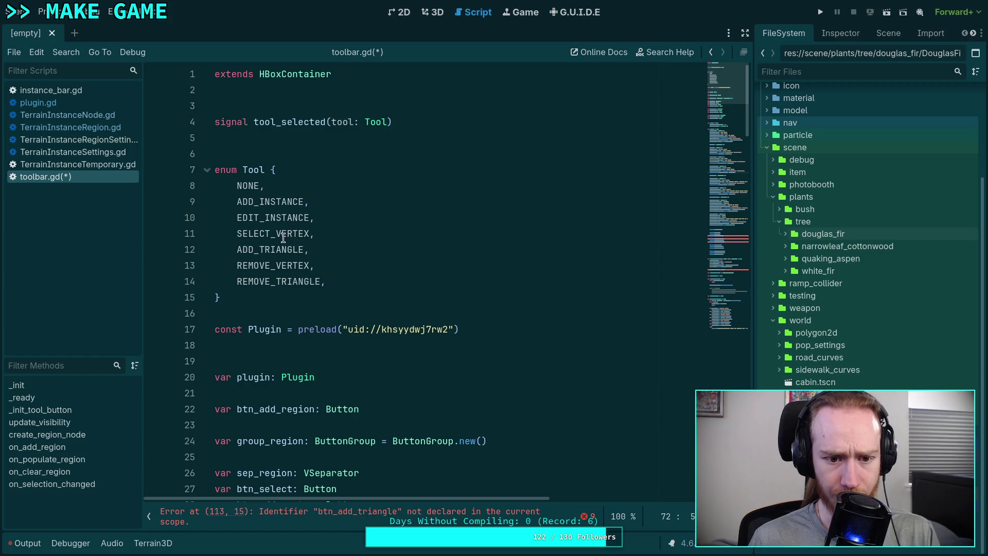
left_click_drag(260, 250, 304, 249)
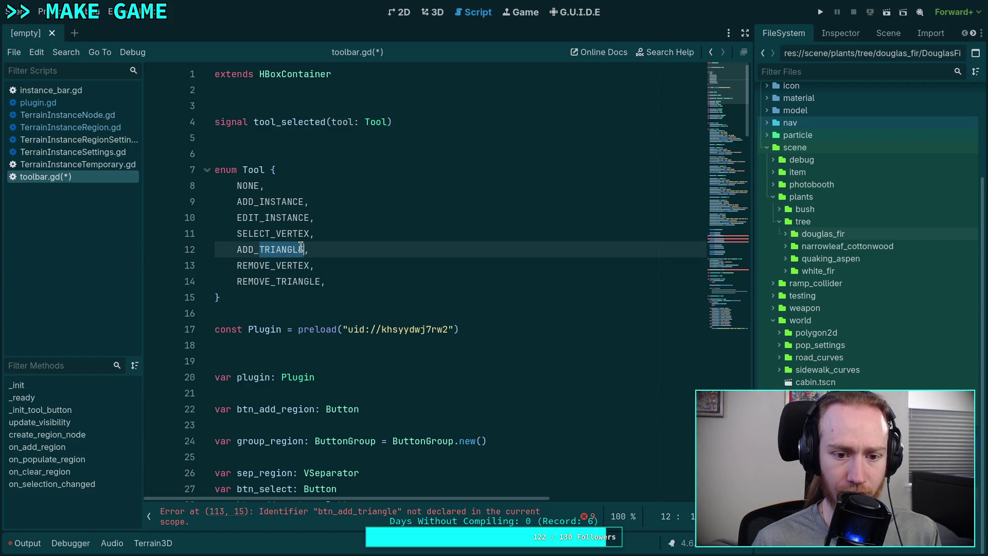
key("BackSpace")
type("VERTEX")
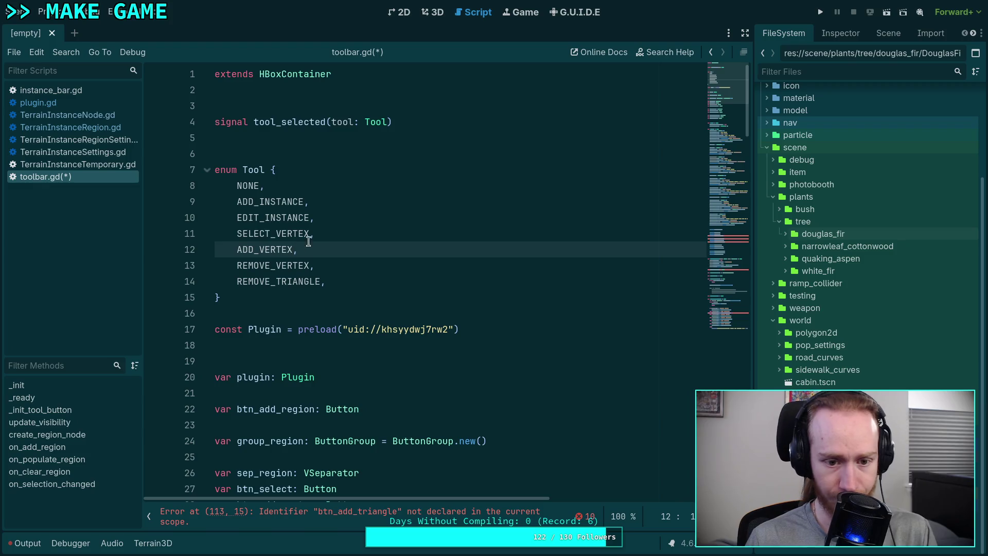
left_click(339, 281)
key("shift+Up")
key("BackSpace")
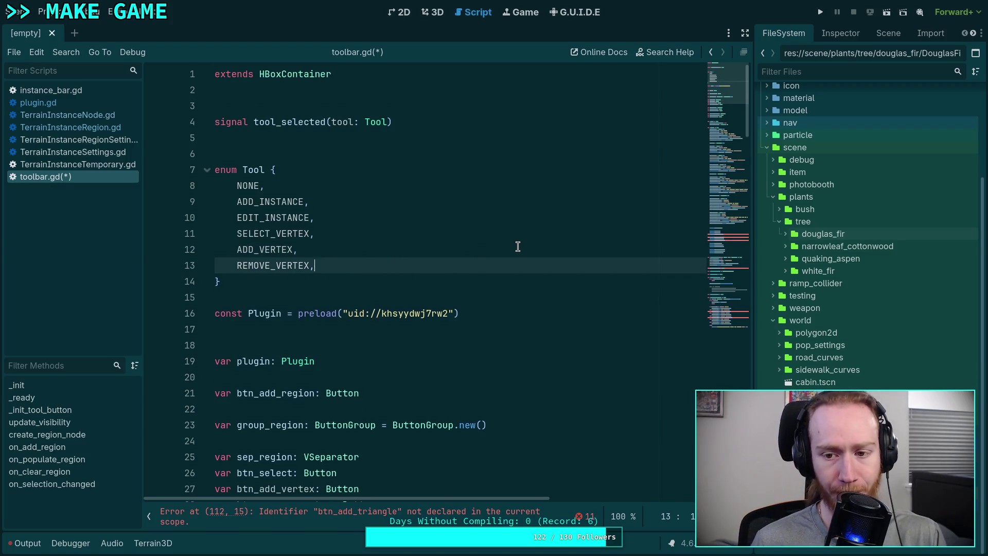
Step: Change the add_child call to btn_add_vertex and delete the remove-triangle add_child lines
scroll(518, 246, "down", 20)
scroll(518, 246, "down", 6)
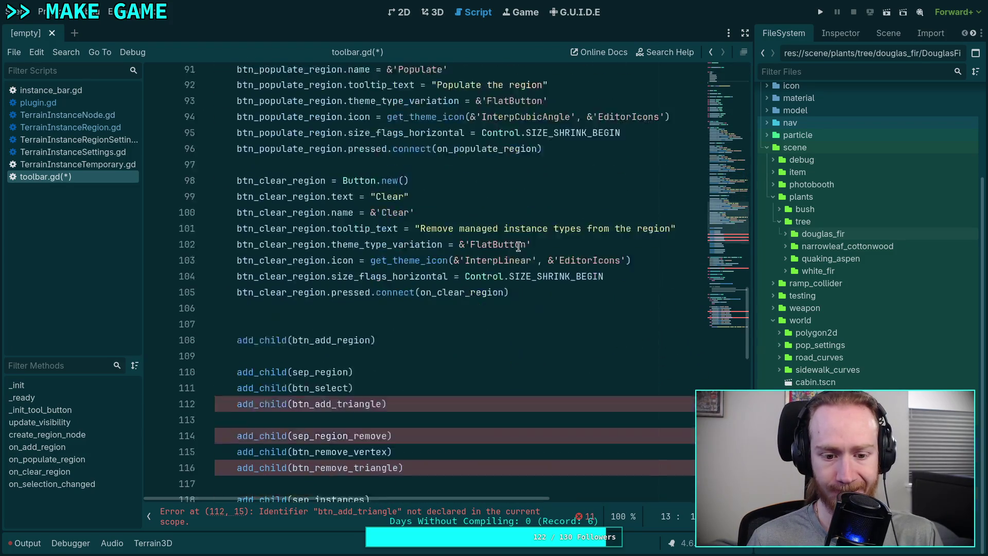
left_click(422, 264)
double_click(362, 265)
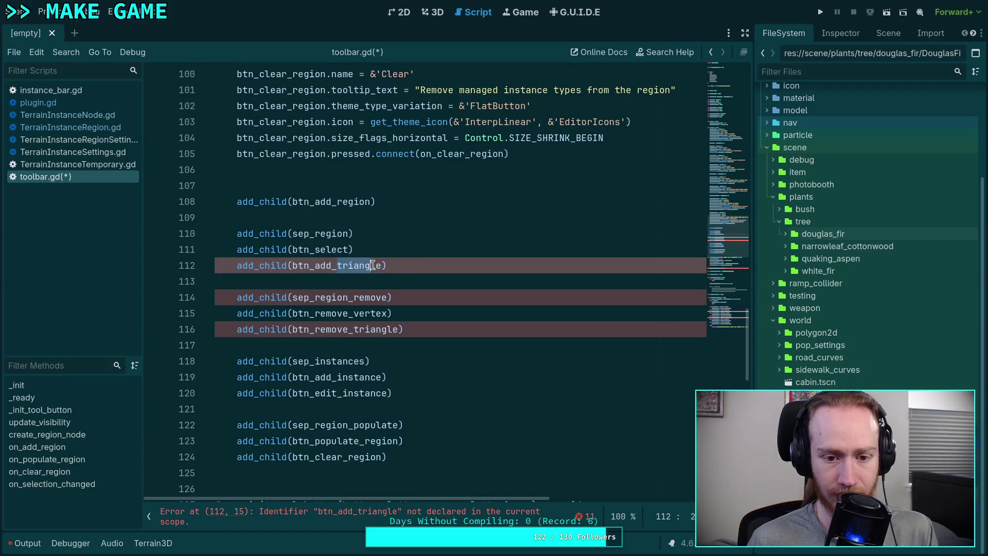
key("BackSpace")
type("vertex")
mouse_move(441, 293)
left_mouse_down()
mouse_move(437, 266)
mouse_move(434, 280)
left_mouse_up()
key("BackSpace")
key("BackSpace")
Step: Make line 225 emit Tool.ADD_VERTEX and delete the Remove Triangles elif branch
scroll(434, 279, "down", 6)
scroll(409, 286, "down", 6)
left_click_drag(415, 315, 459, 316)
type("VERTEX")
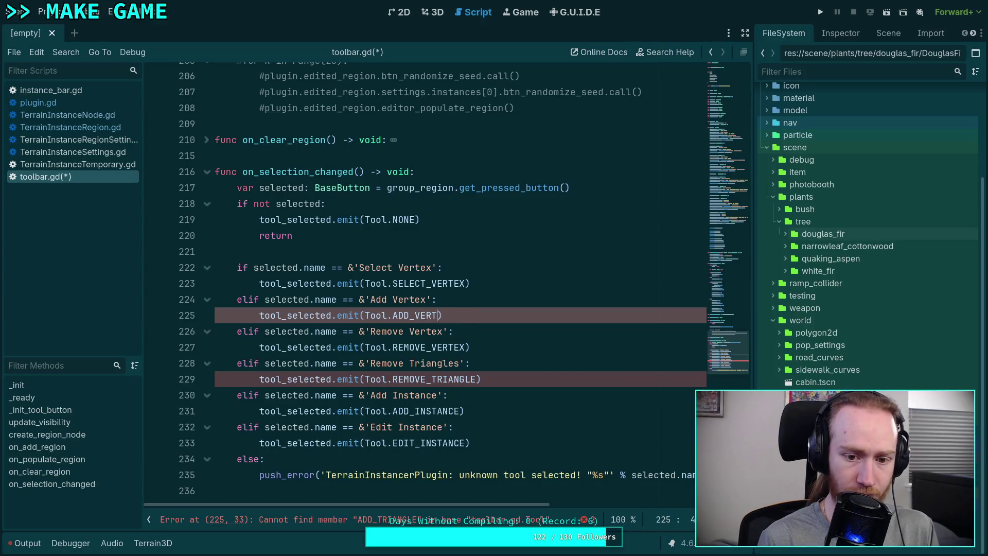
scroll(503, 379, "up", 1)
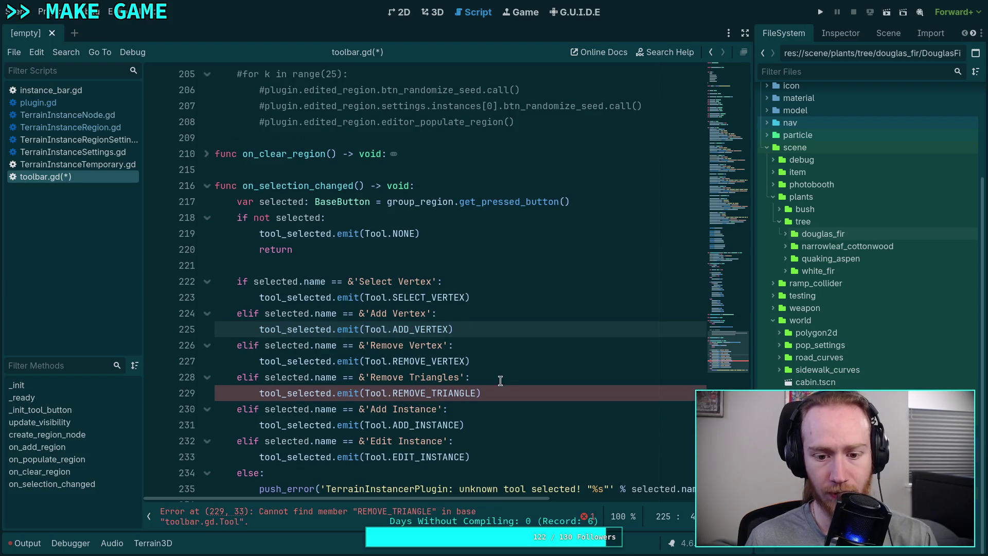
left_click_drag(502, 393, 502, 364)
key("BackSpace")
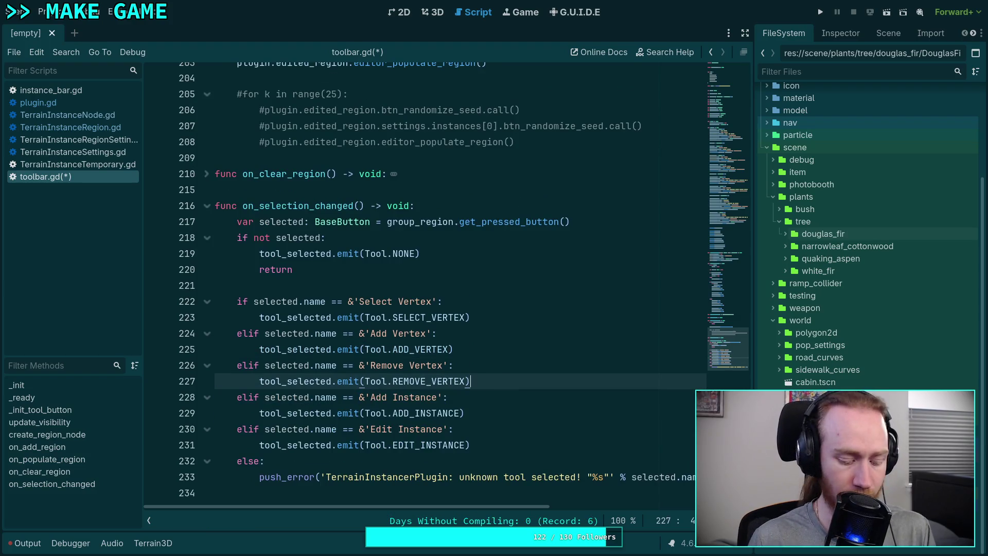
Step: Save toolbar.gd
key("ctrl+s")
scroll(516, 307, "up", 10)
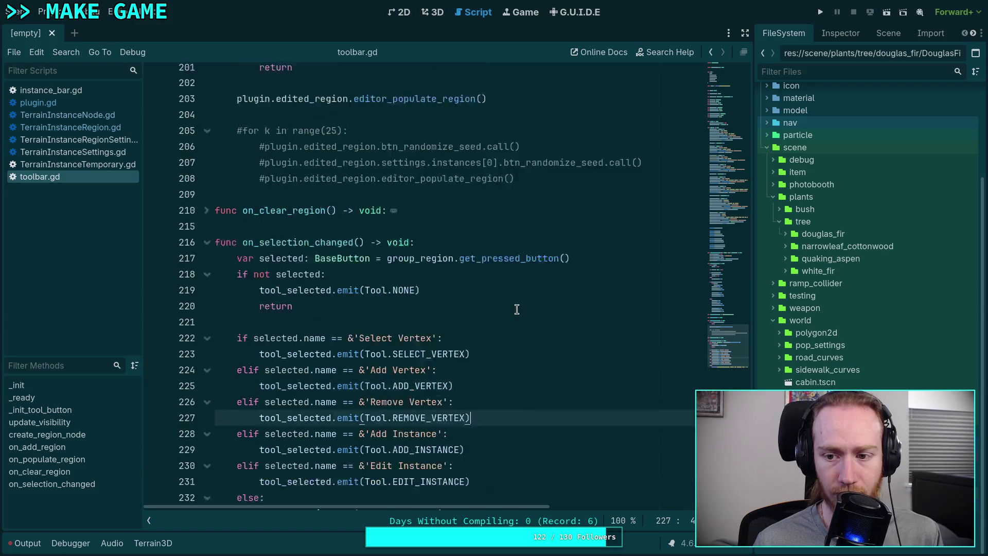
left_click(89, 103)
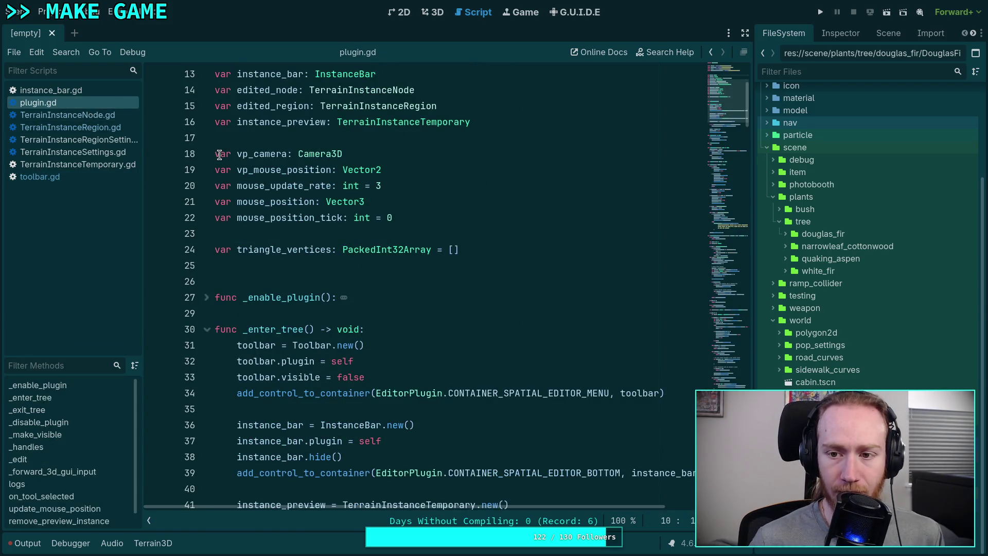
Step: Switch lines 151 and 172 to Toolbar.Tool.ADD_VERTEX and reword the line 150 comment to 'add'
scroll(636, 206, "down", 8)
left_click_drag(736, 208, 739, 254)
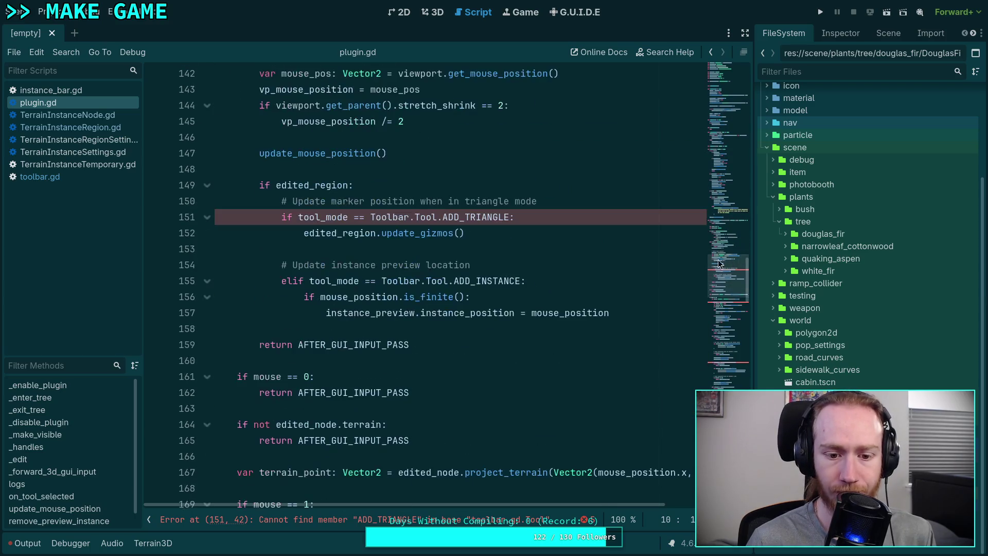
left_click_drag(464, 216, 511, 216)
type("VERTEX")
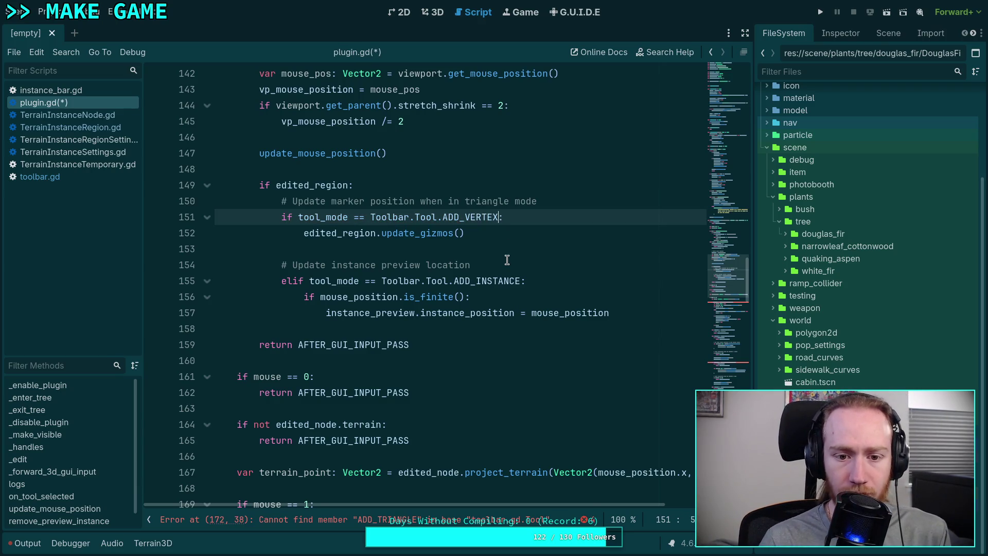
left_click_drag(464, 201, 508, 197)
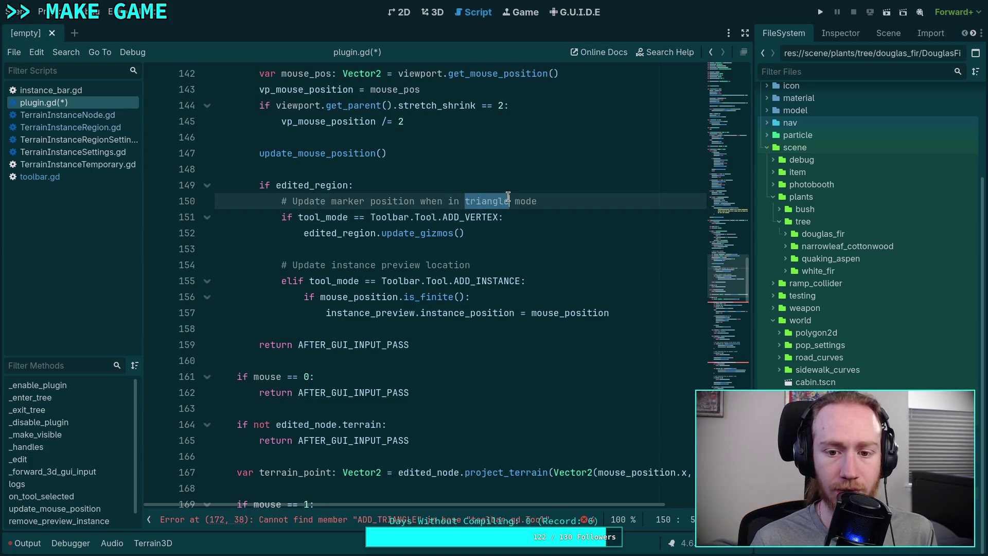
type("add")
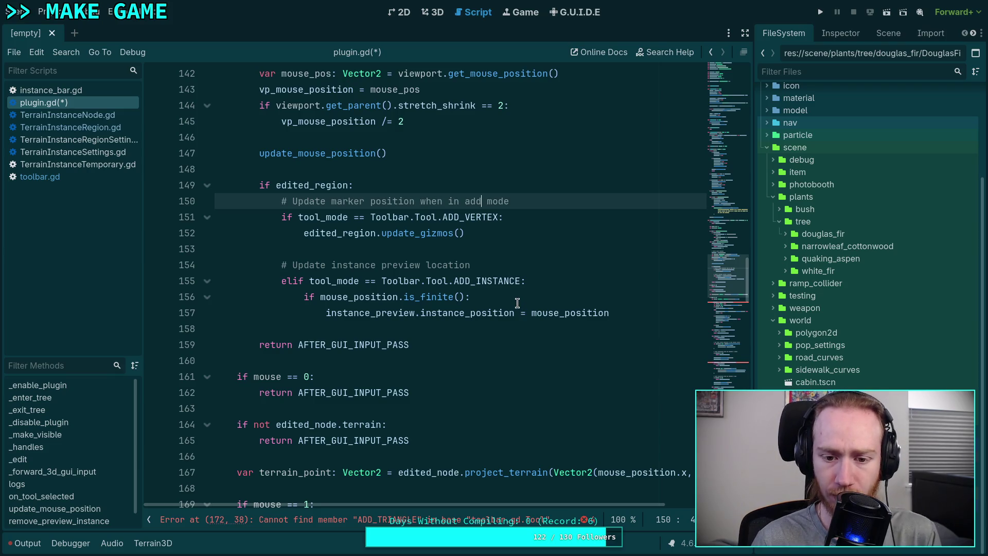
scroll(517, 302, "down", 6)
left_click(447, 265)
left_click_drag(447, 265, 486, 265)
type("VERTEX:")
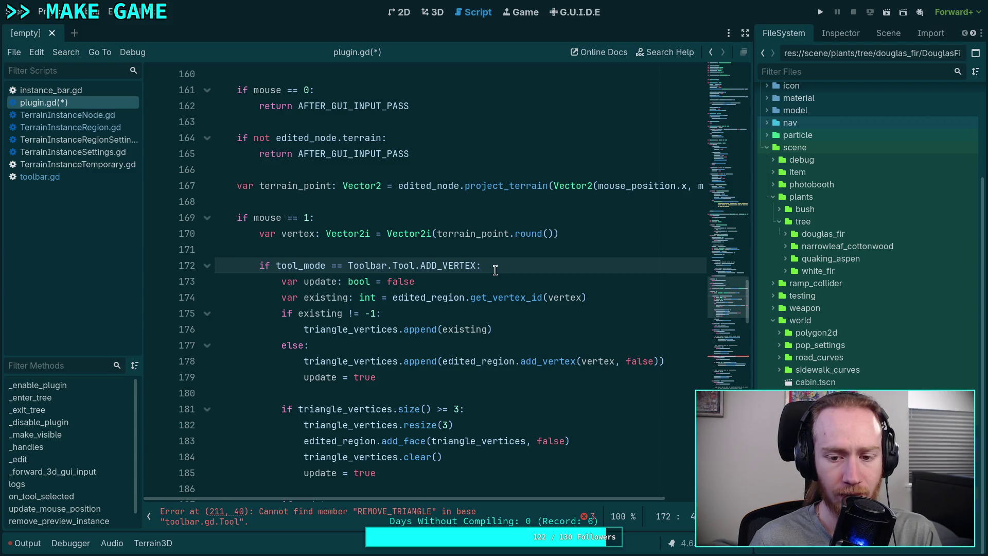
Step: Replace the triangle_vertices append on line 176 with edited_region.add_vertex(vertex)
scroll(495, 270, "down", 2)
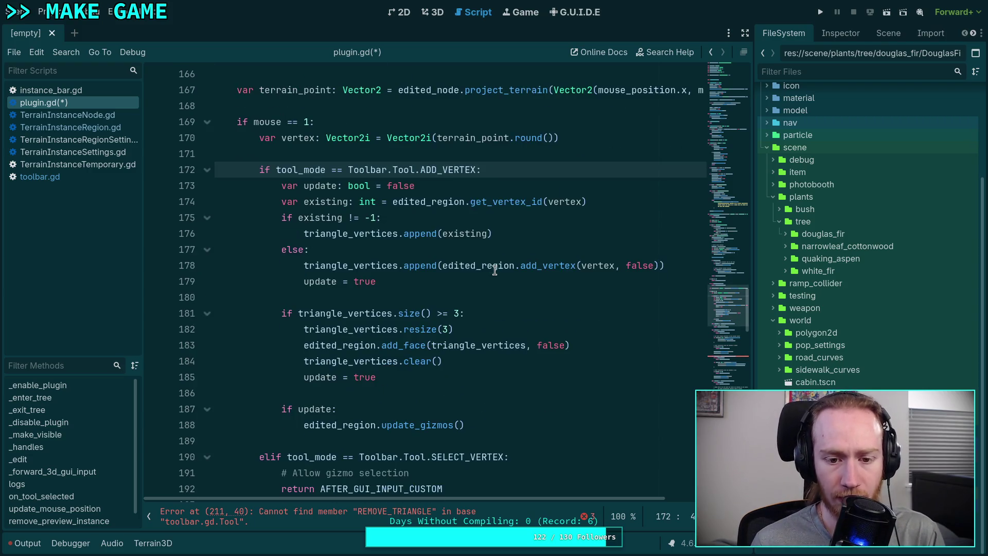
double_click(383, 233)
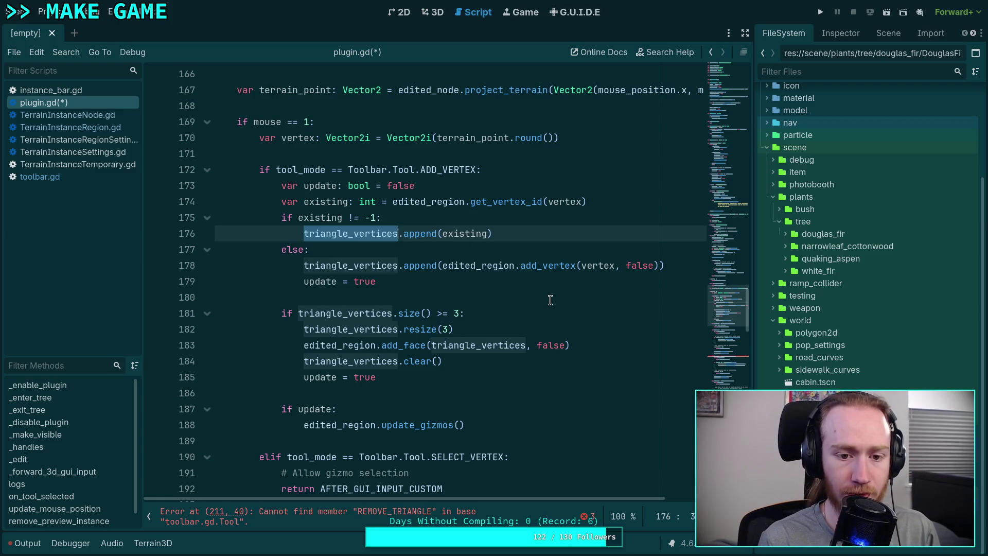
type("edite")
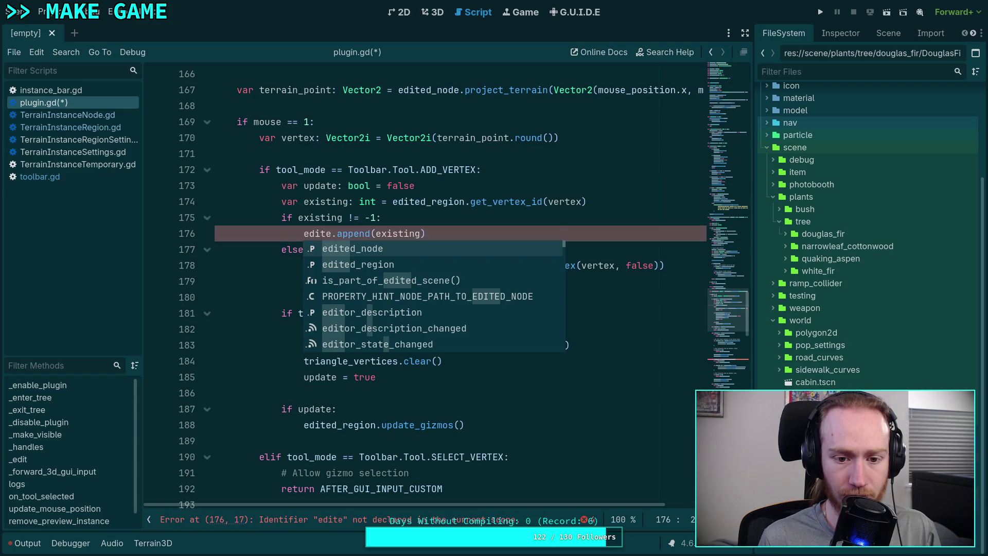
type("d_r")
key("Return")
key("Delete")
key("Delete")
key("Delete")
type("dd_v")
key("Return")
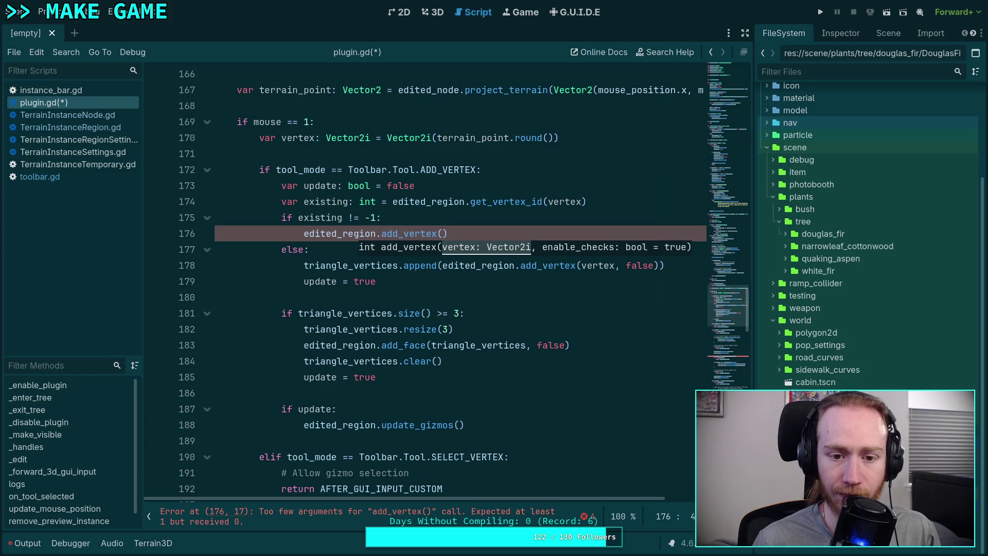
type("vertex)")
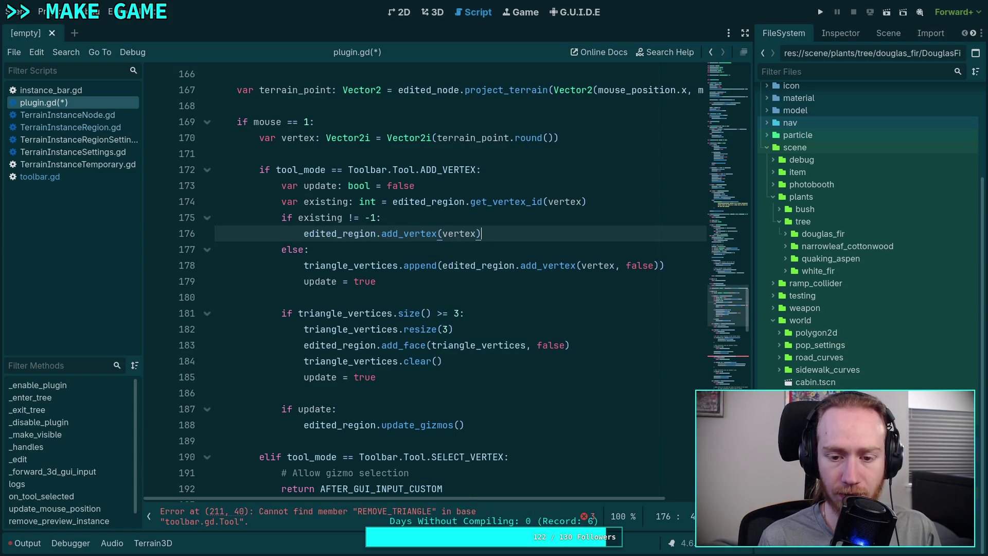
type(",")
key("BackSpace")
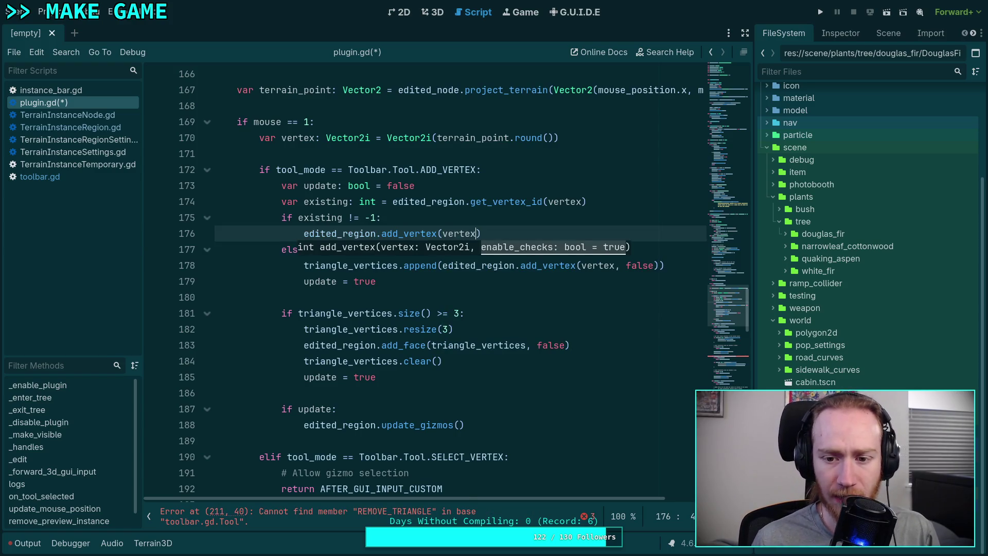
Step: Move the add_vertex call under the else branch and delete the old triangle_vertices.append line
left_click(479, 282)
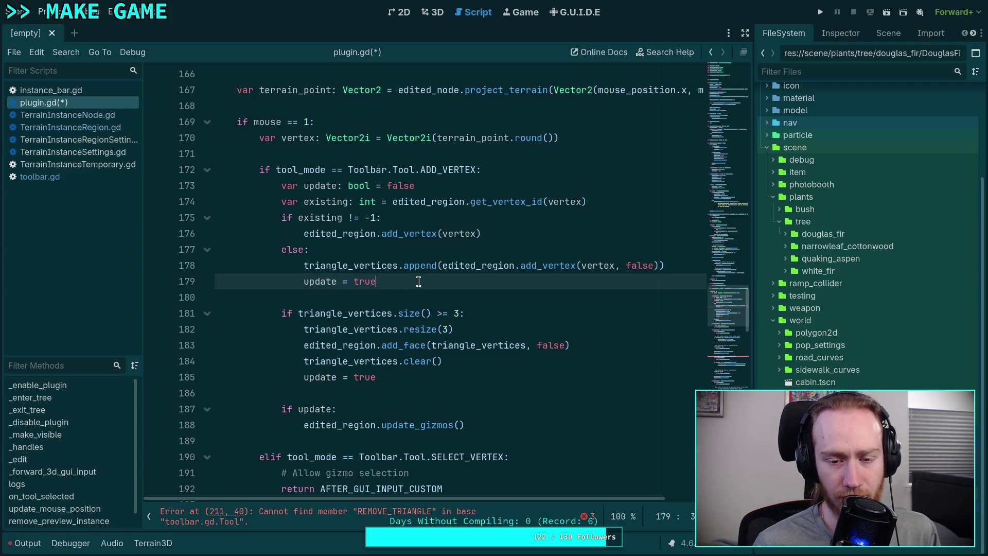
left_click_drag(377, 219, 364, 221)
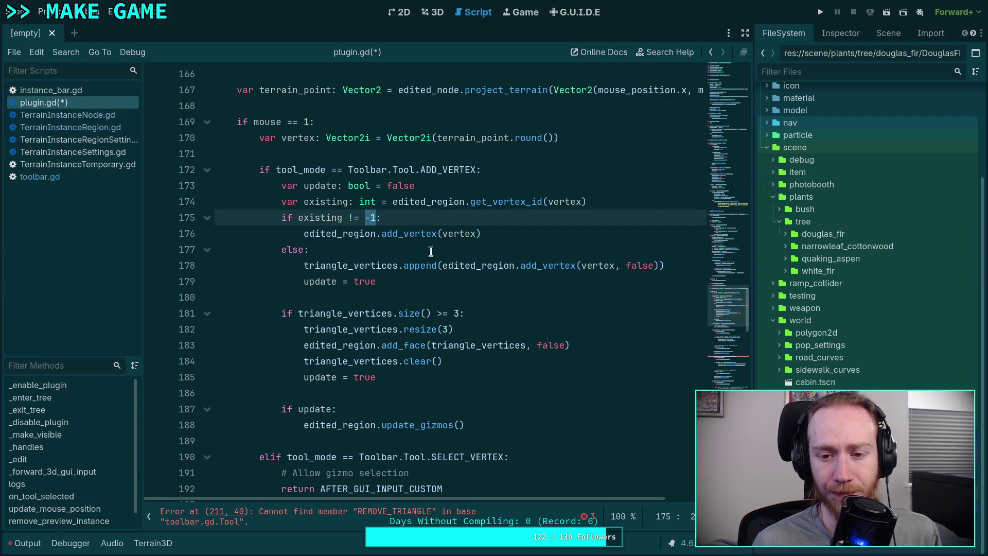
left_click(501, 232)
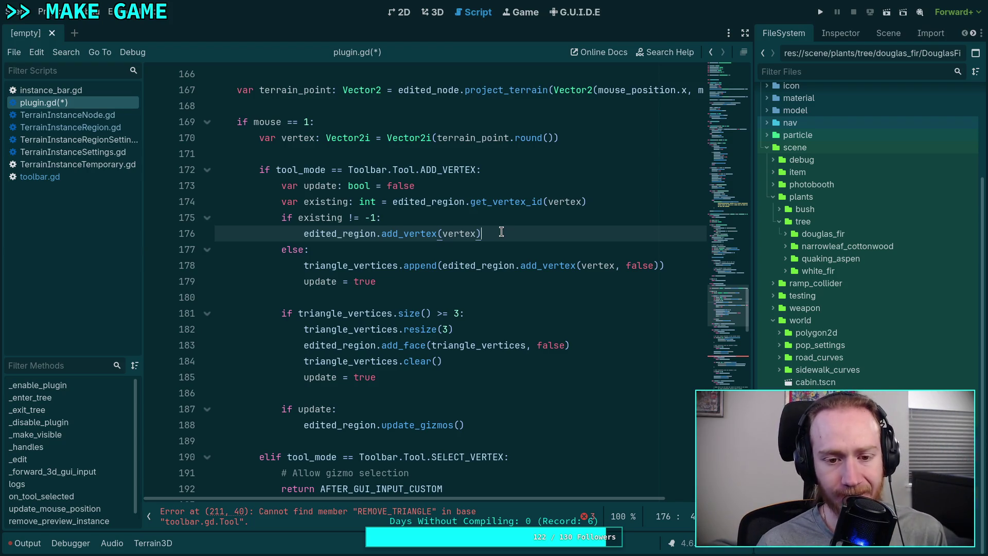
key("alt+Down")
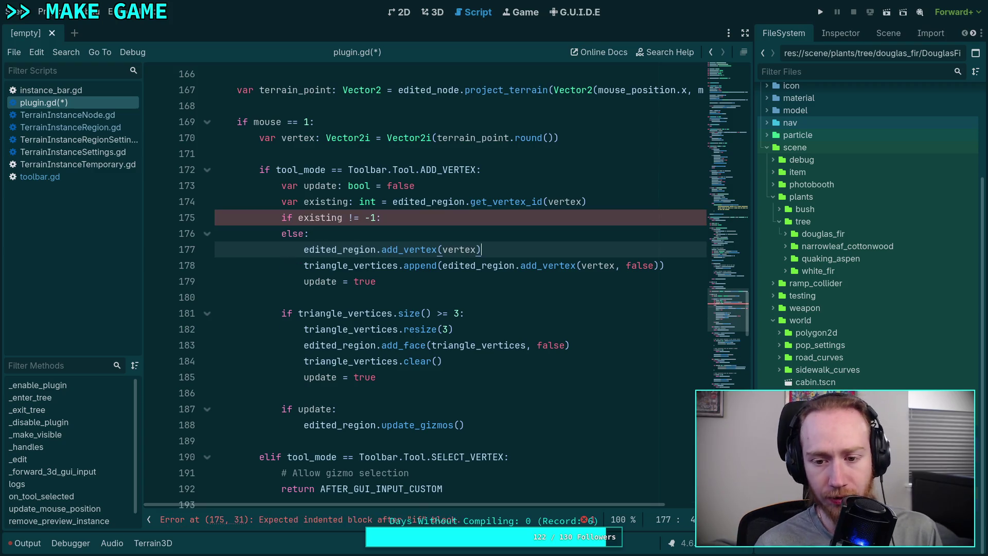
left_click_drag(685, 260, 687, 254)
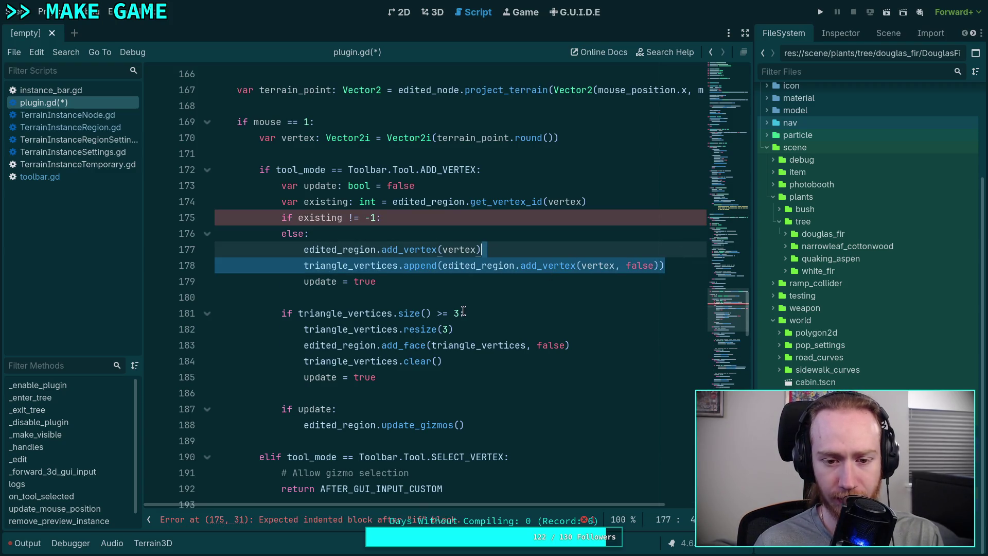
key("BackSpace")
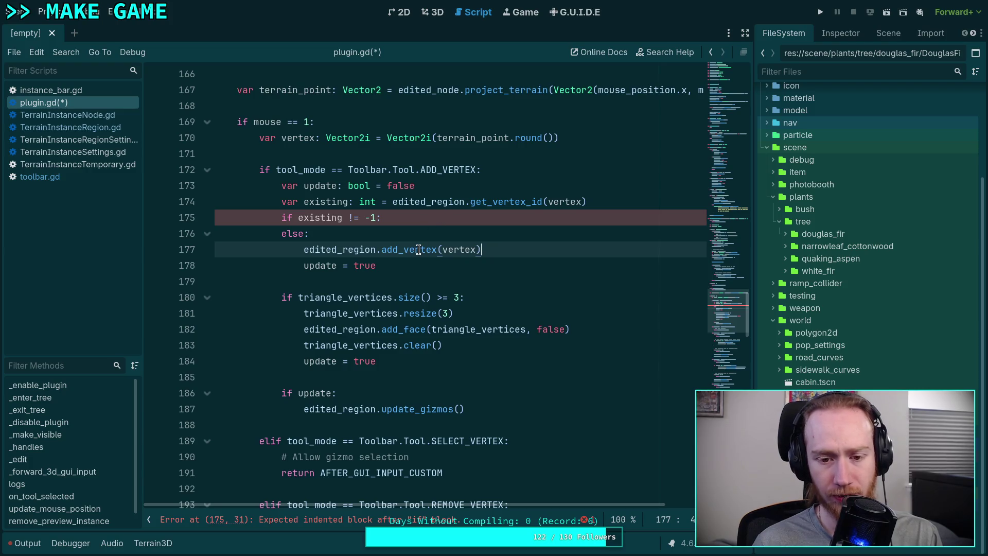
Step: Start a new empty line under the 'if existing != -1:' check on line 175
mouse_move(418, 250)
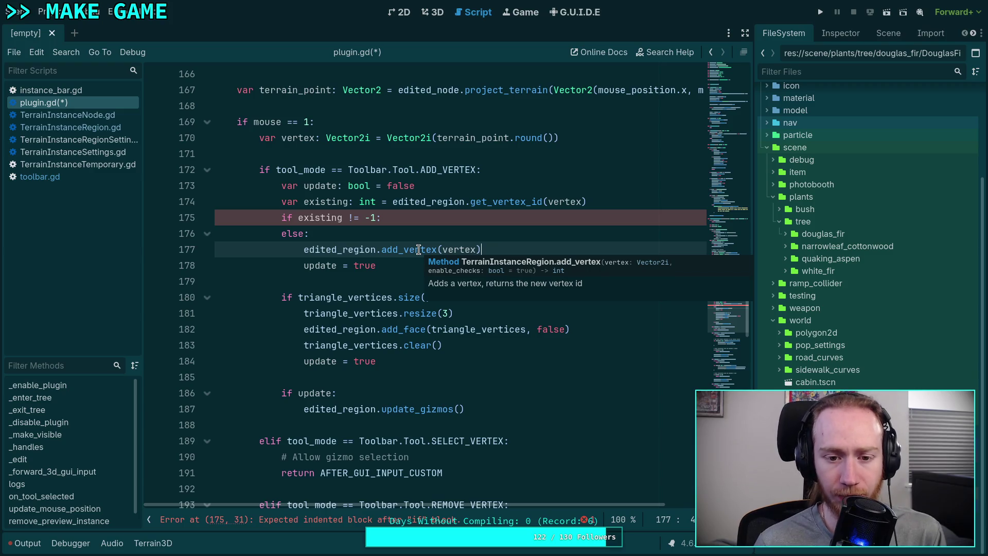
left_click(436, 220)
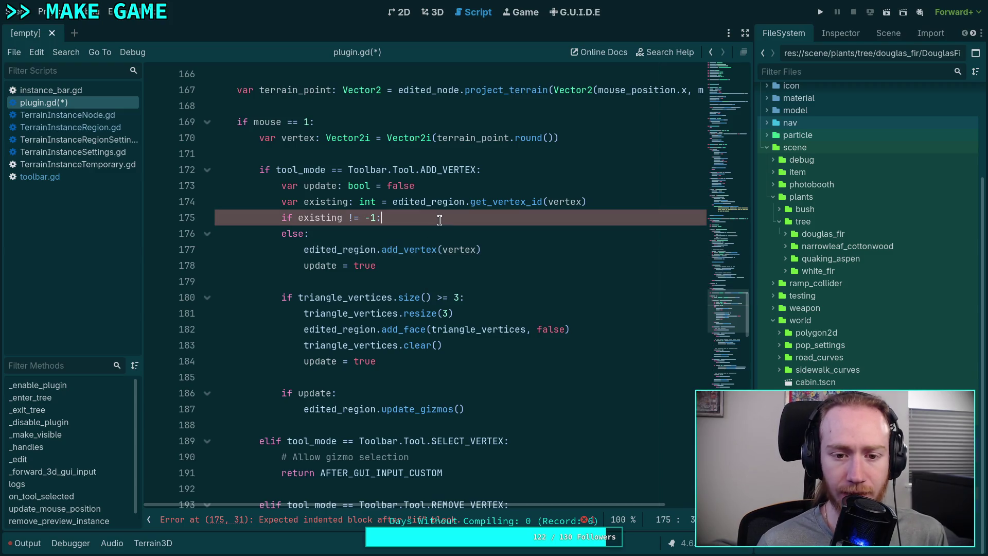
left_click(351, 218)
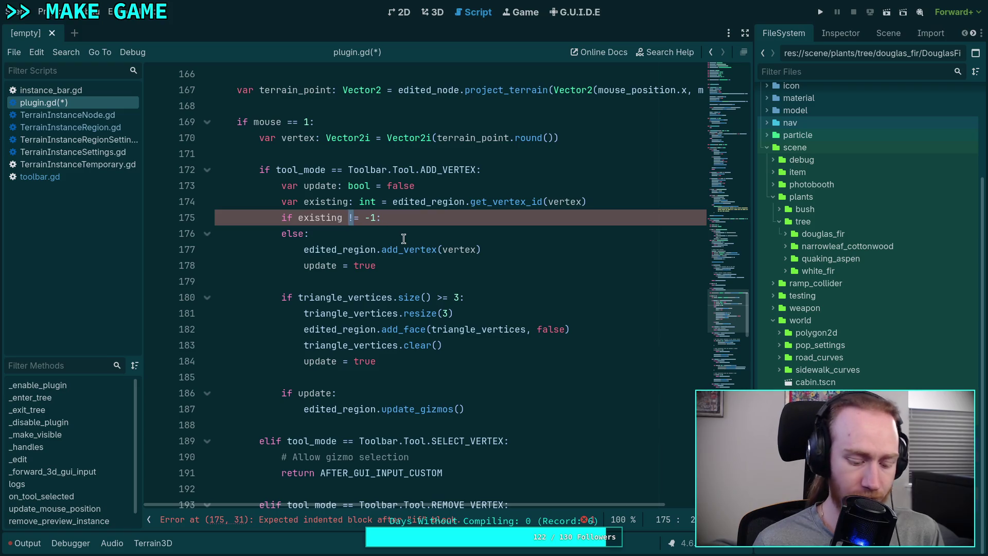
left_click(432, 215)
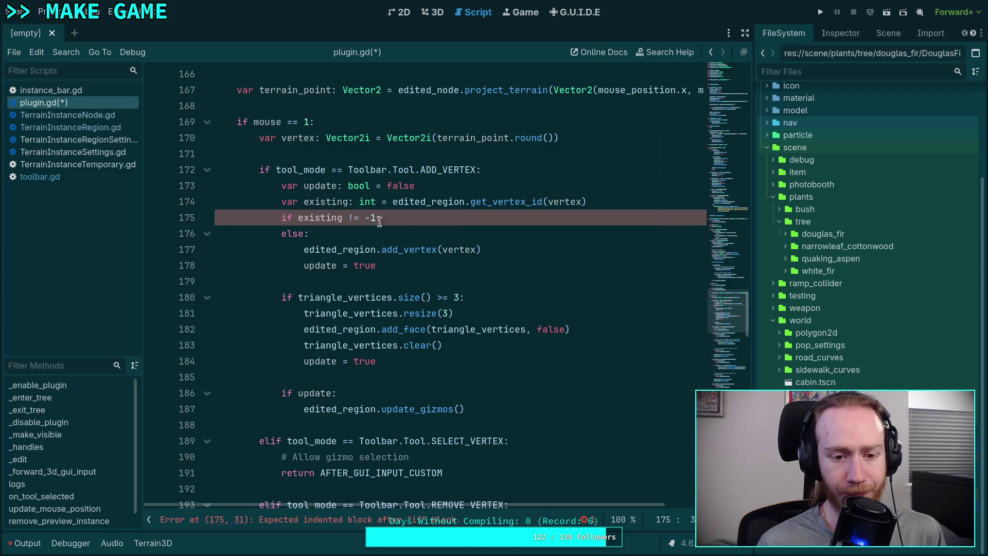
scroll(286, 219, "down", 2)
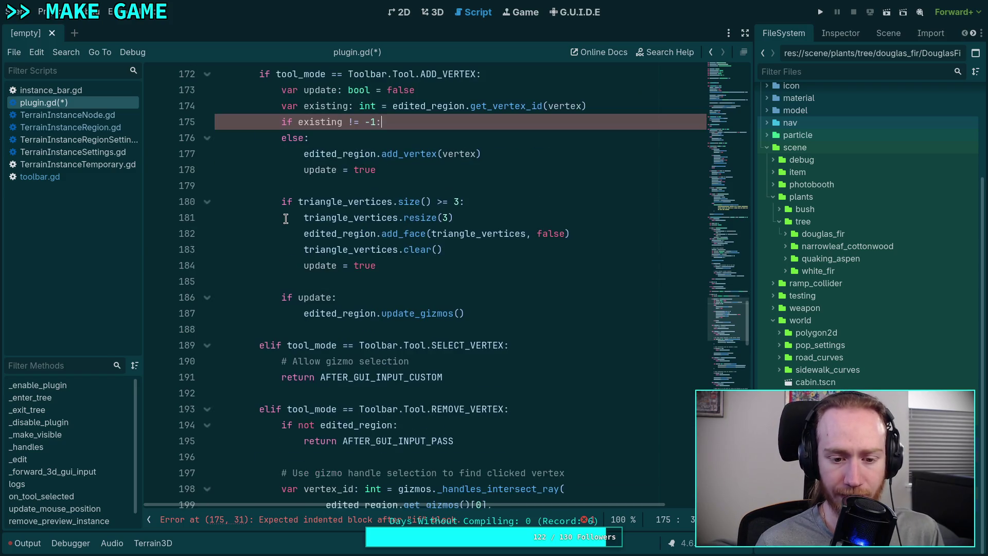
scroll(287, 216, "up", 2)
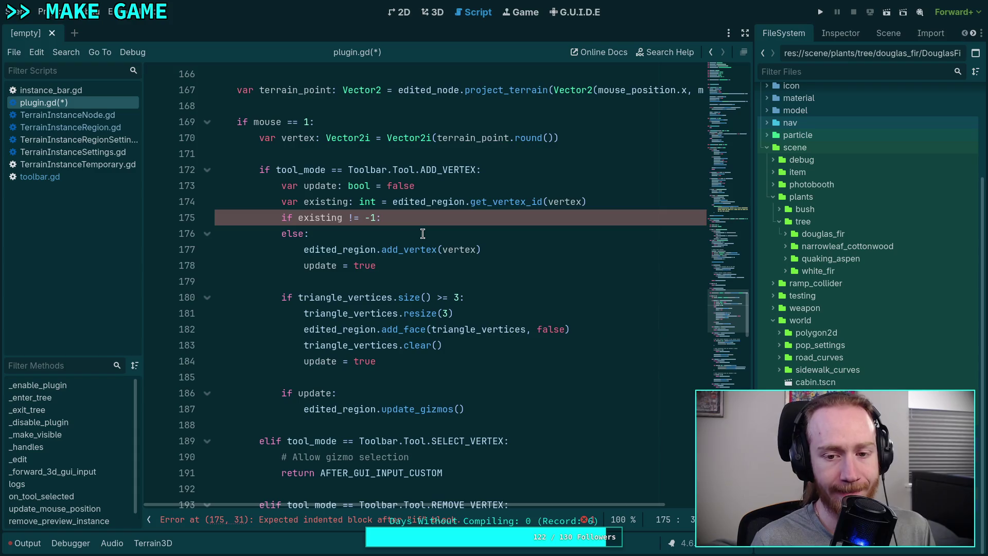
key("Return")
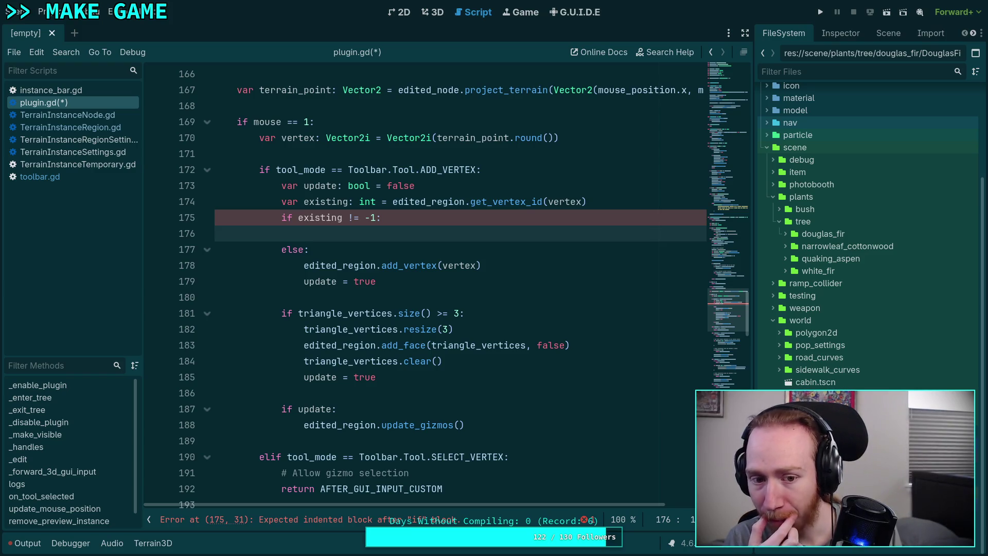
Step: Indent the add_vertex and update lines one level under else
left_click_drag(353, 266, 359, 281)
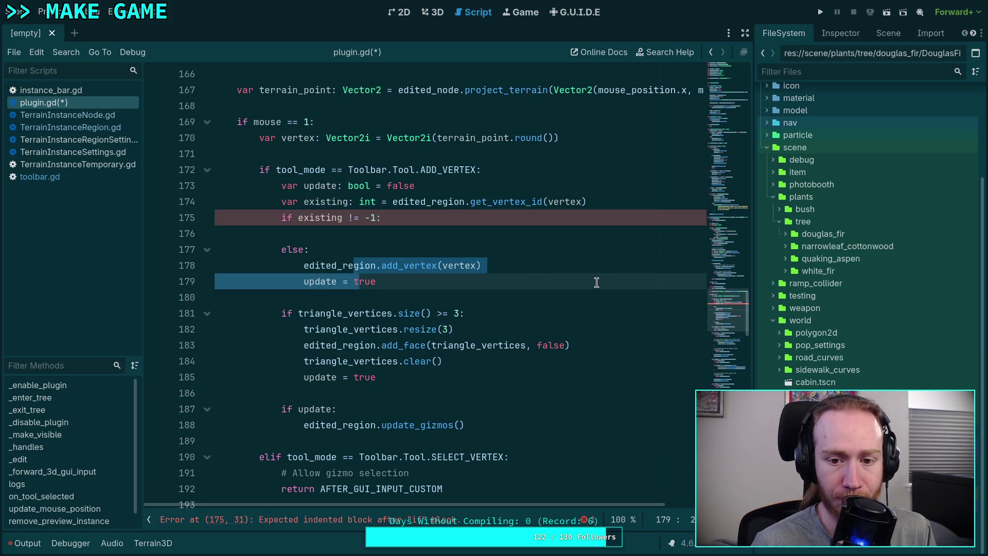
key("Tab")
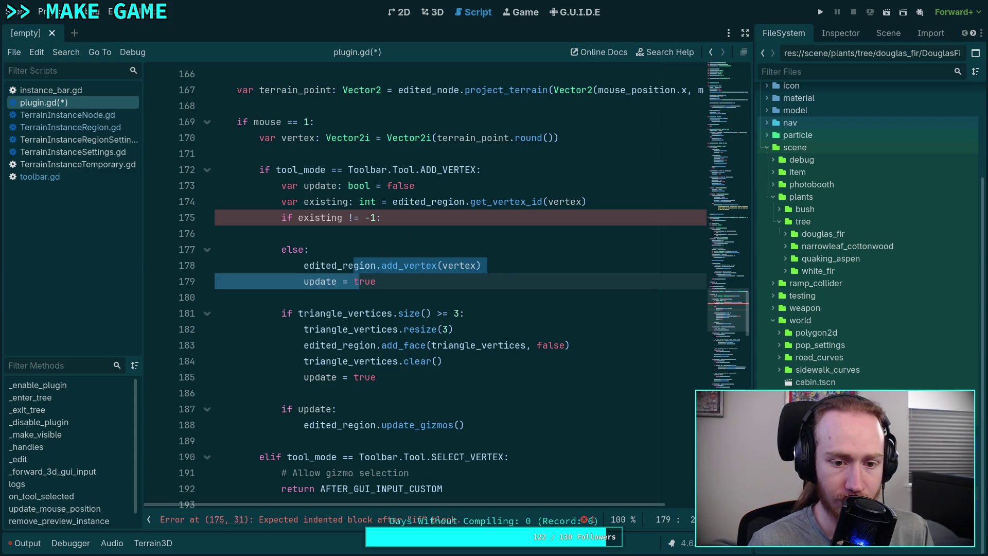
key("shift+Tab")
key("shift+Tab")
left_click(390, 245)
left_click_drag(349, 265, 378, 282)
key("Tab")
left_click(349, 248)
Step: Change the check to 'existing == -1' and delete the blank line and the else
left_click(348, 218)
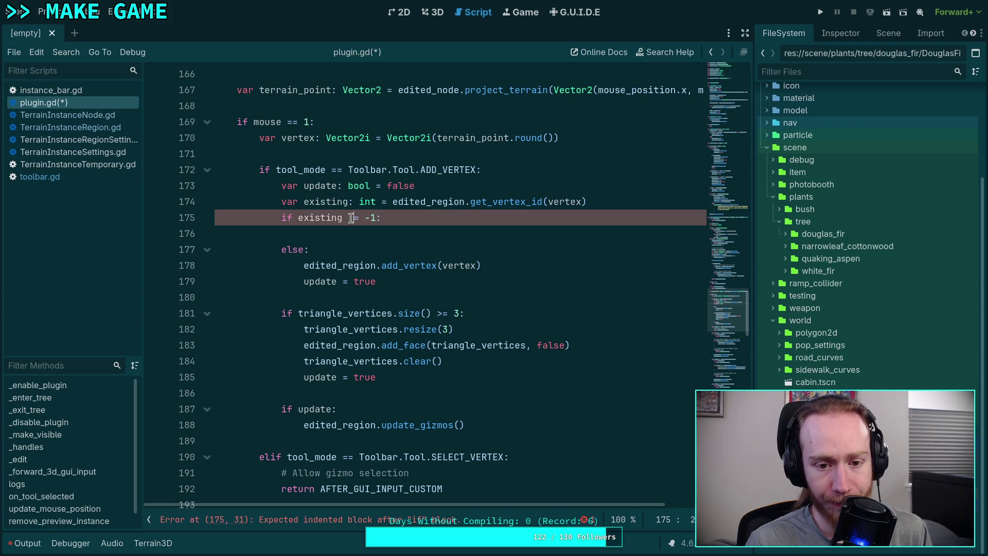
key("Delete")
type("=")
key("Escape")
left_click_drag(335, 249, 383, 218)
key("BackSpace")
Step: Drop a stray else line and delete the triangle-building block after update = true
left_click(438, 234)
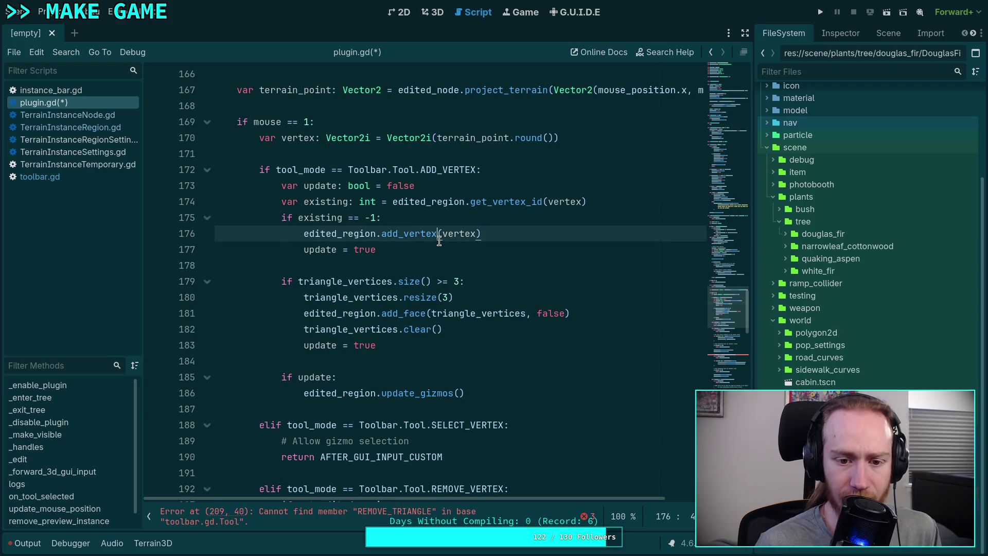
left_click(376, 249)
key("Return")
key("BackSpace")
type("else:")
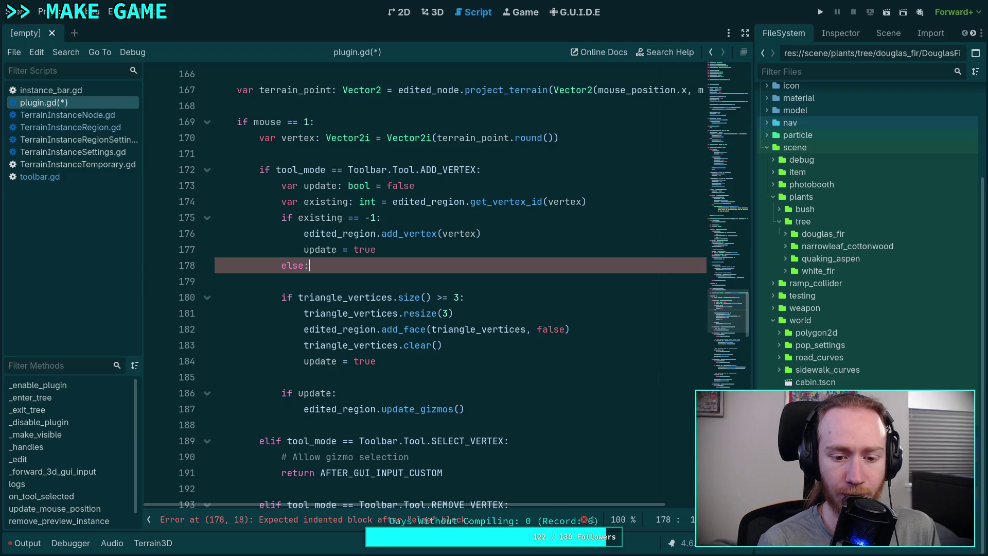
key("BackSpace")
key("BackSpace")
key("BackSpace")
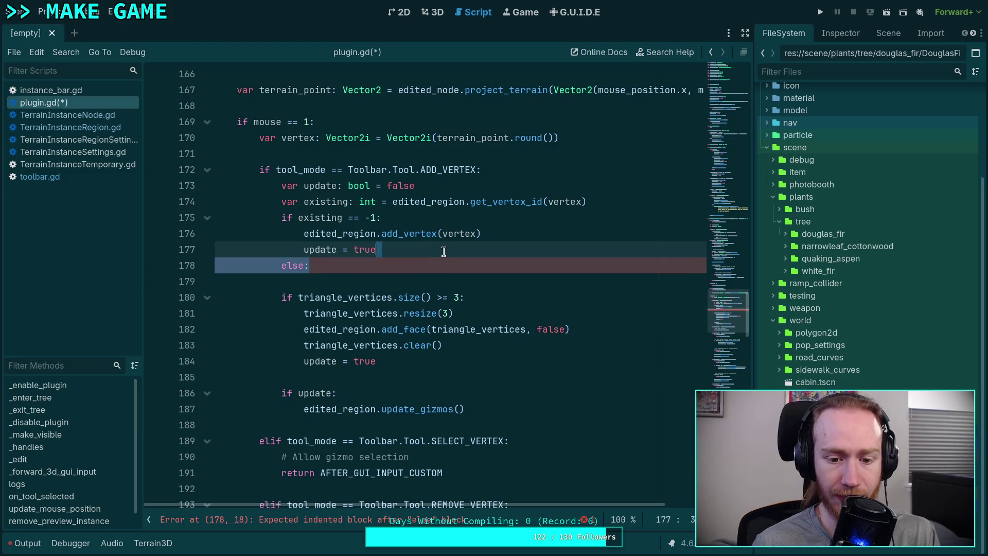
key("BackSpace")
key("BackSpace")
key("BackSpace")
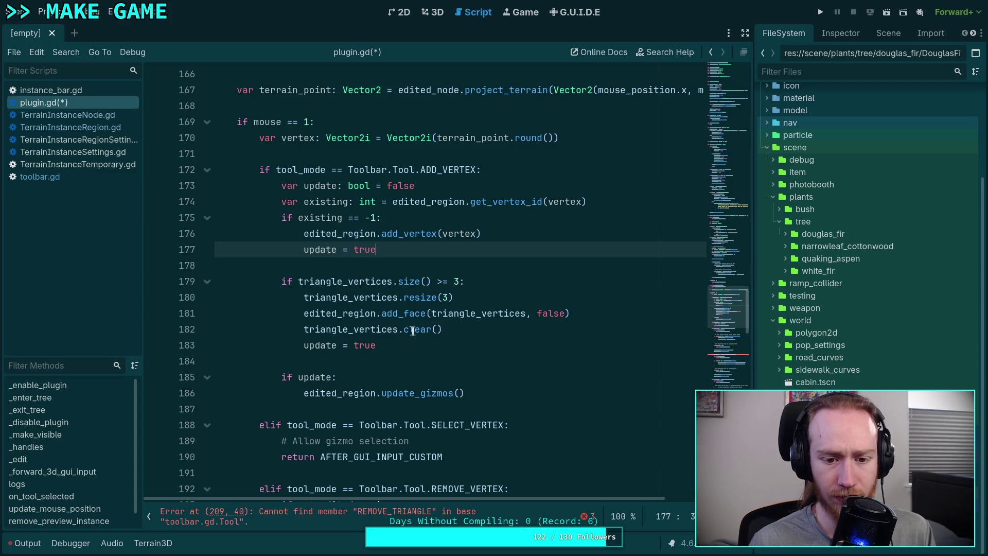
left_click(416, 330)
key("shift+Up")
key("shift+Up")
key("shift+Up")
left_click(416, 341)
key("shift+Up")
key("shift+Up")
key("shift+Up")
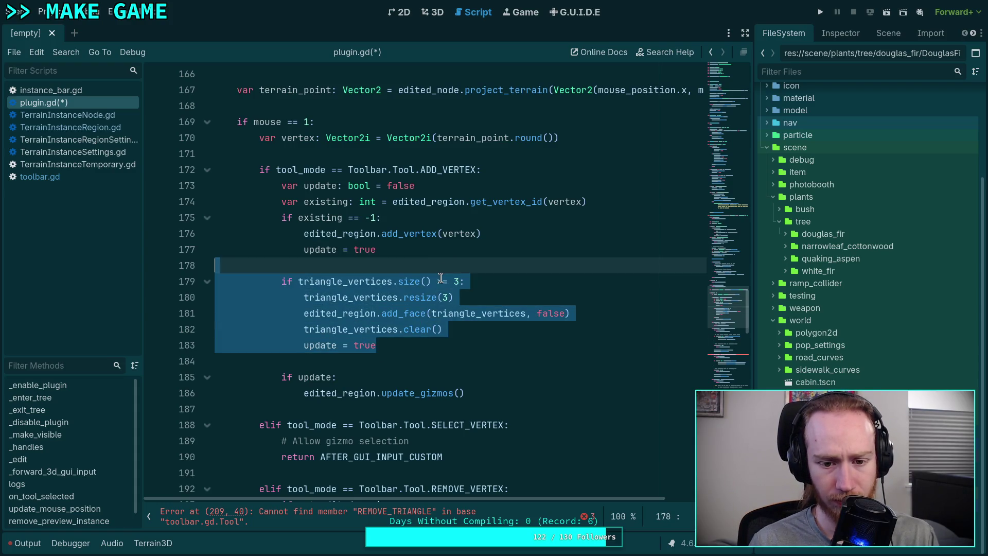
key("BackSpace")
key("BackSpace")
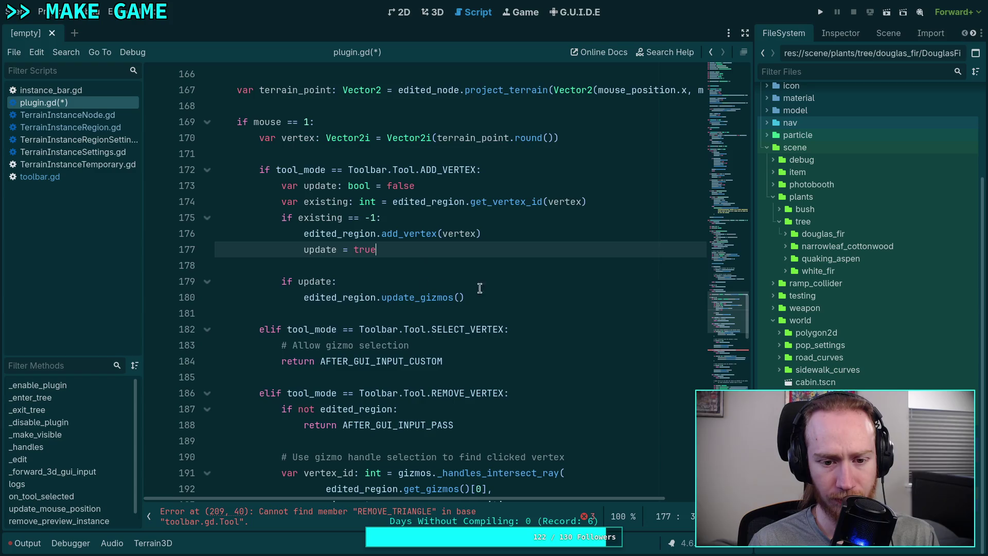
Step: Call update_gizmos directly under add_vertex, removing the update flag lines and its declaration
left_click(503, 297)
left_click(355, 297)
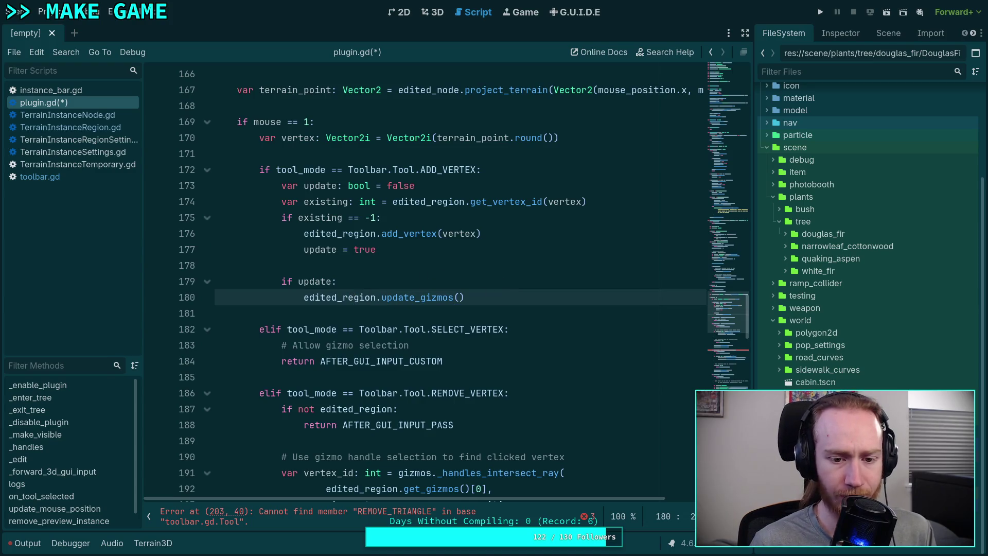
key("alt+Up")
key("alt+Up")
key("alt+Up")
key("shift+Down")
key("shift+Down")
key("shift+Down")
key("BackSpace")
left_click_drag(571, 186, 594, 176)
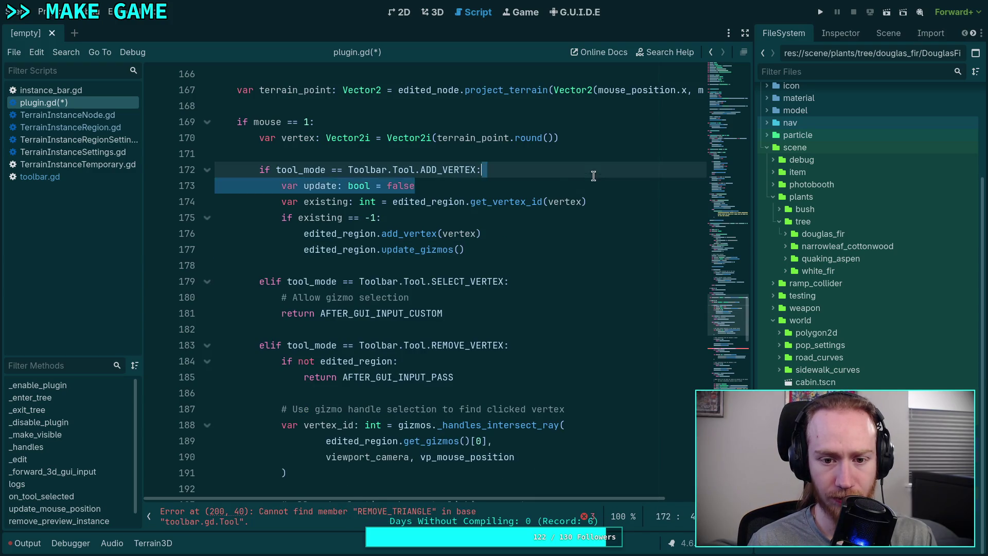
key("BackSpace")
Step: Delete the REMOVE_TRIANGLE elif branch and its leftover blank lines
left_click(461, 207)
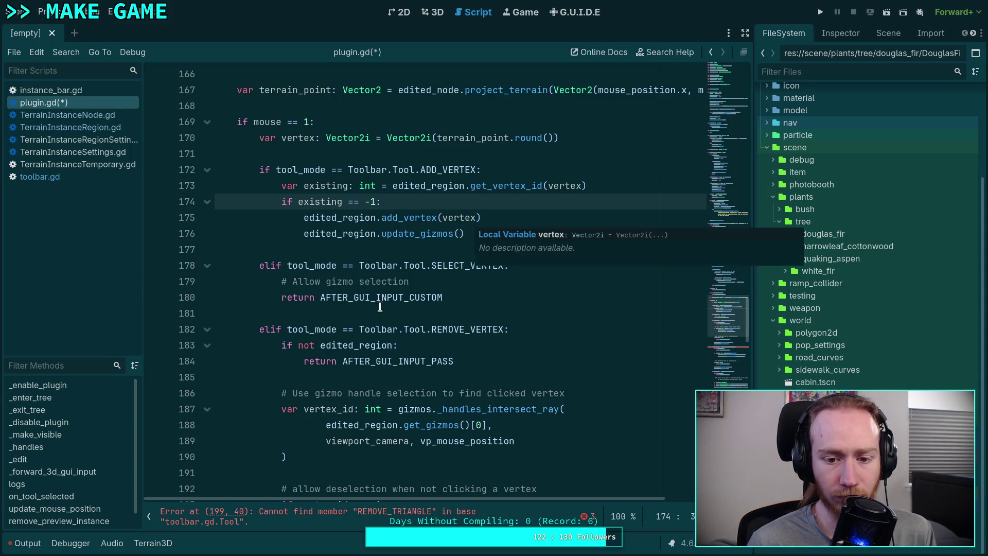
scroll(379, 296, "down", 4)
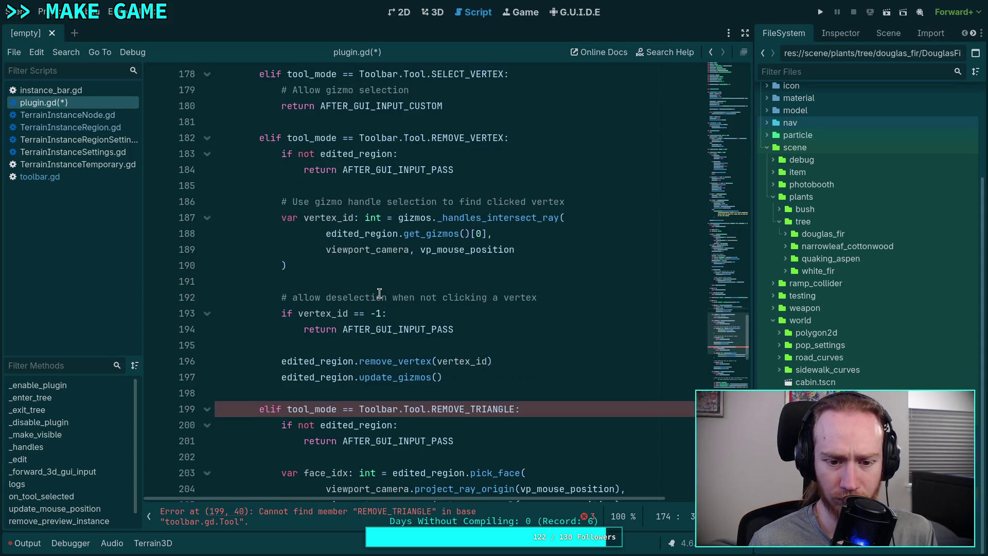
scroll(379, 295, "down", 1)
scroll(282, 289, "down", 2)
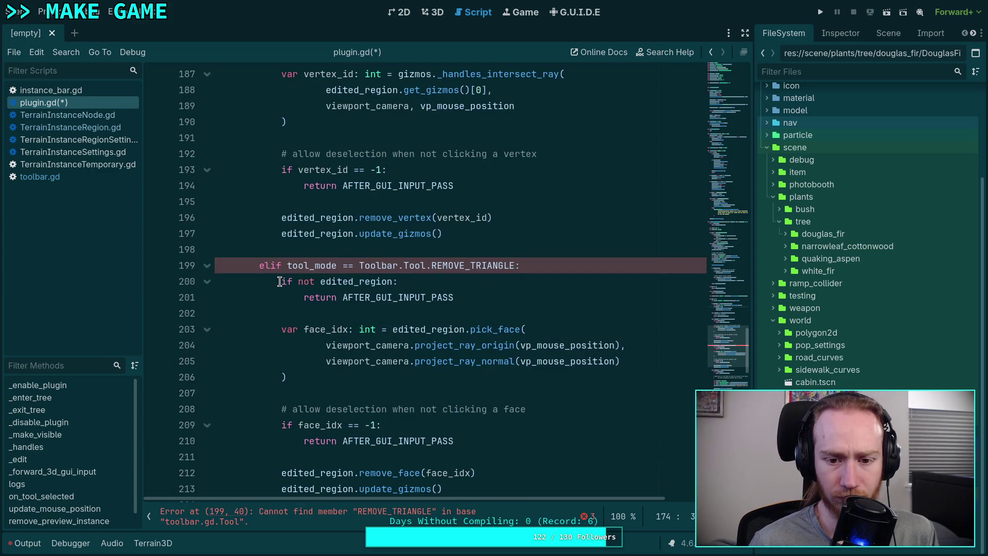
mouse_move(258, 266)
left_mouse_down()
mouse_move(286, 294)
mouse_move(348, 293)
mouse_move(488, 398)
left_mouse_up()
scroll(319, 294, "down", 2)
key("Delete")
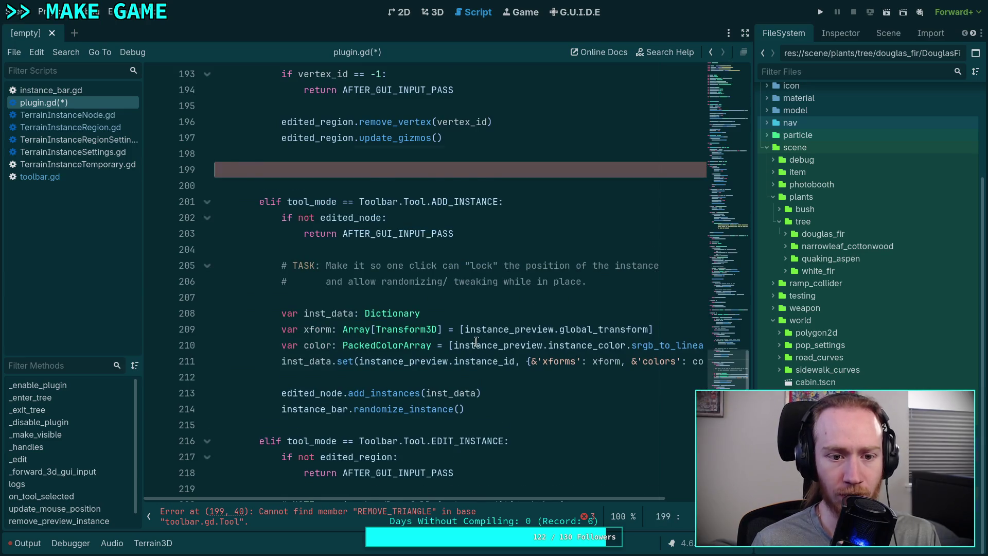
key("BackSpace")
key("BackSpace")
scroll(479, 325, "down", 5)
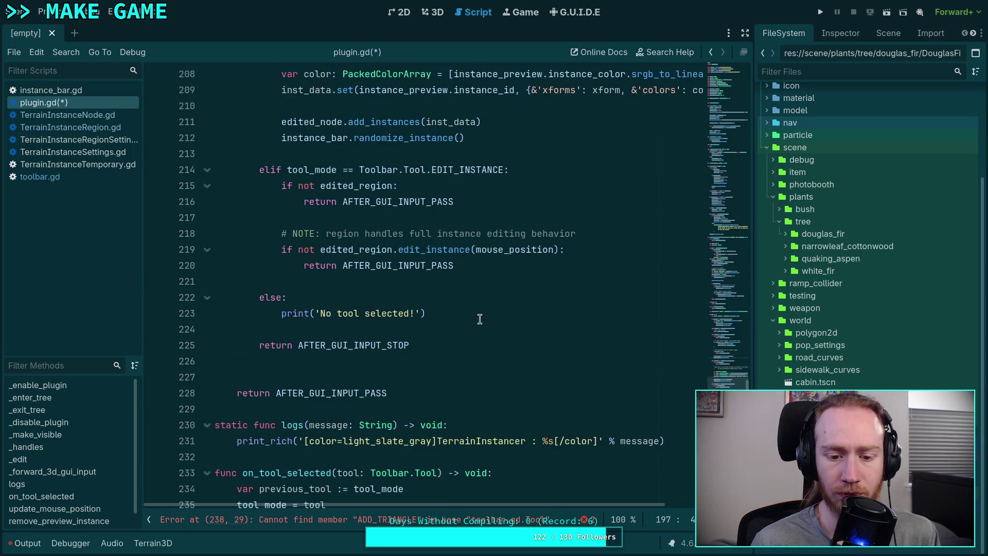
scroll(480, 319, "down", 6)
left_click_drag(398, 270, 437, 265)
Step: Rename ADD_TRIANGLE to ADD_VERTEX on line 238 and turn the line 241 elif into if
key("BackSpace")
key("BackSpace")
type("VERTEX:")
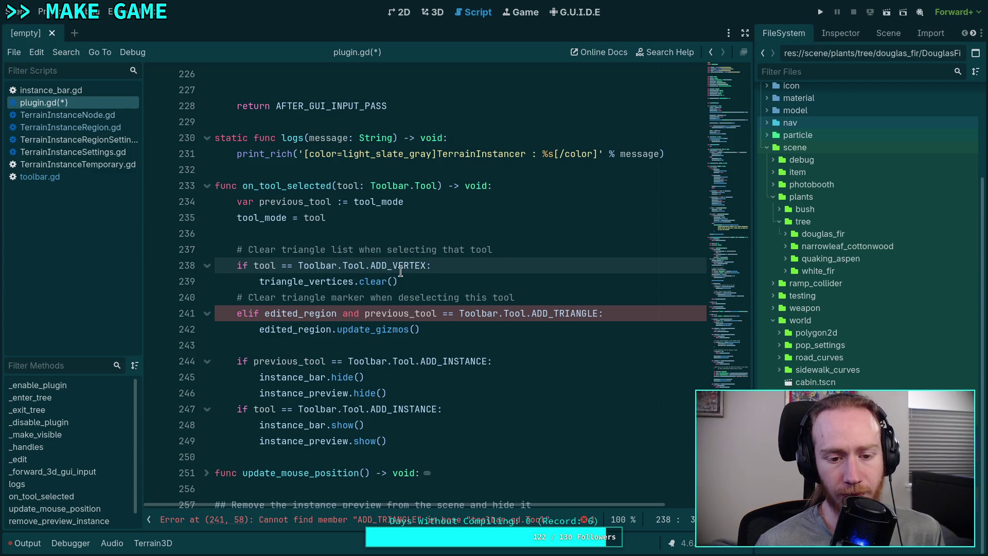
type("X")
left_click(397, 267)
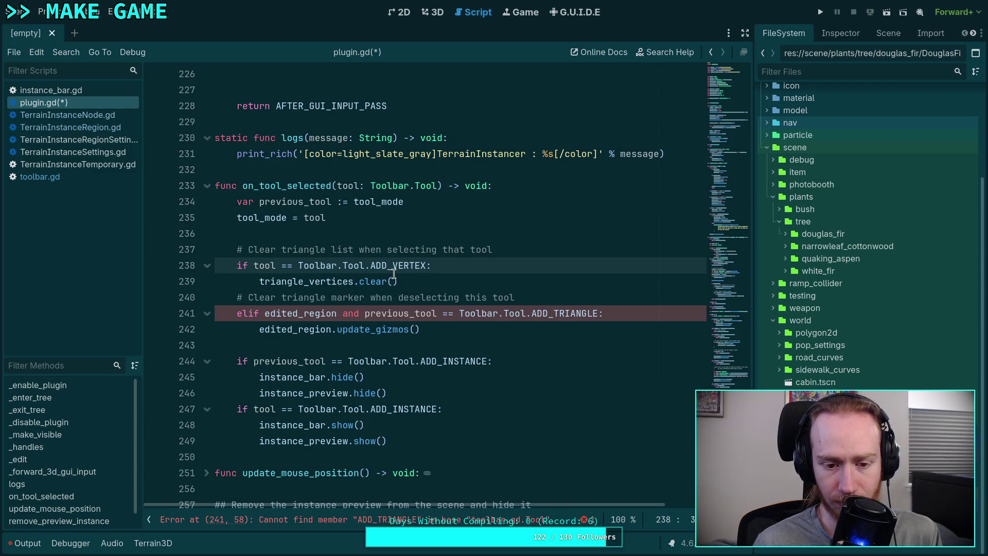
left_click(246, 311)
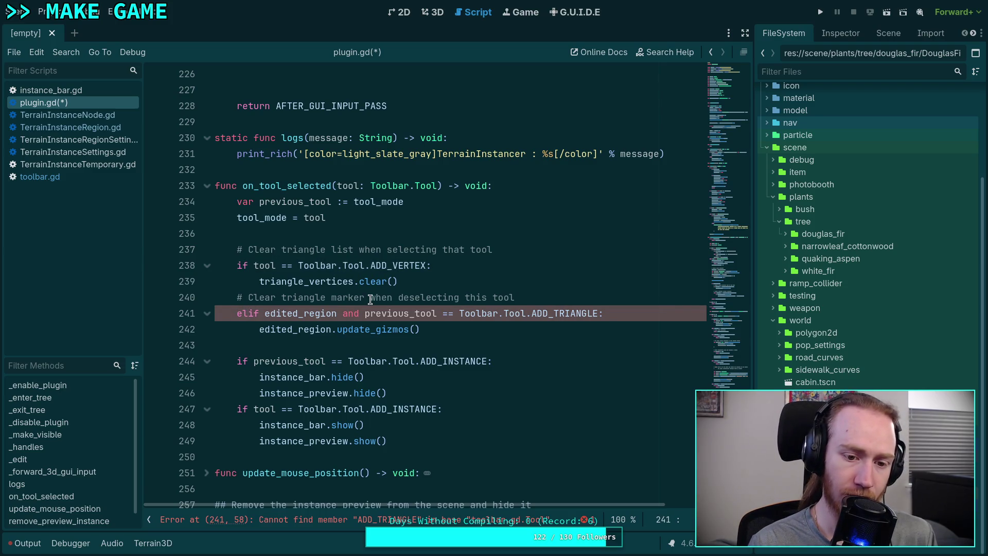
key("BackSpace")
key("BackSpace")
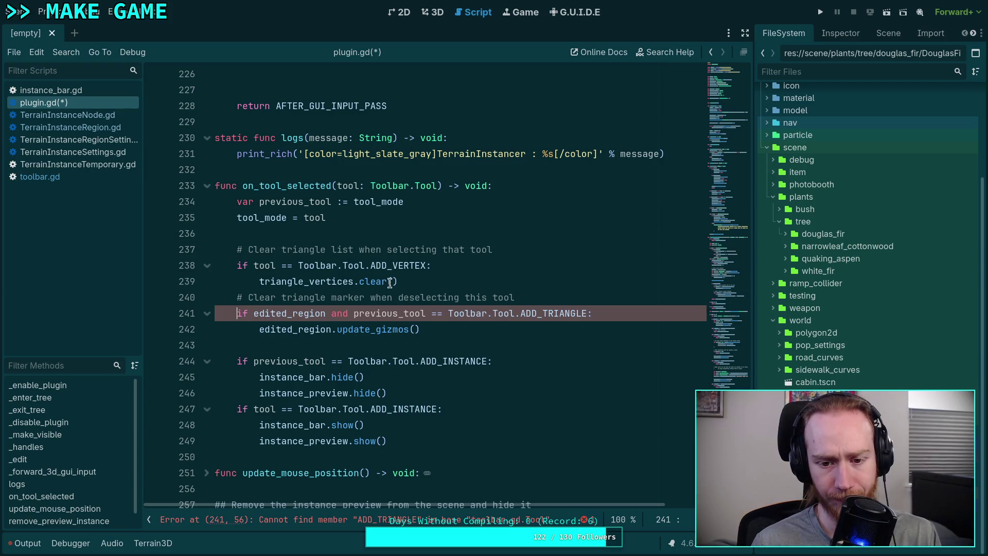
left_click(410, 280)
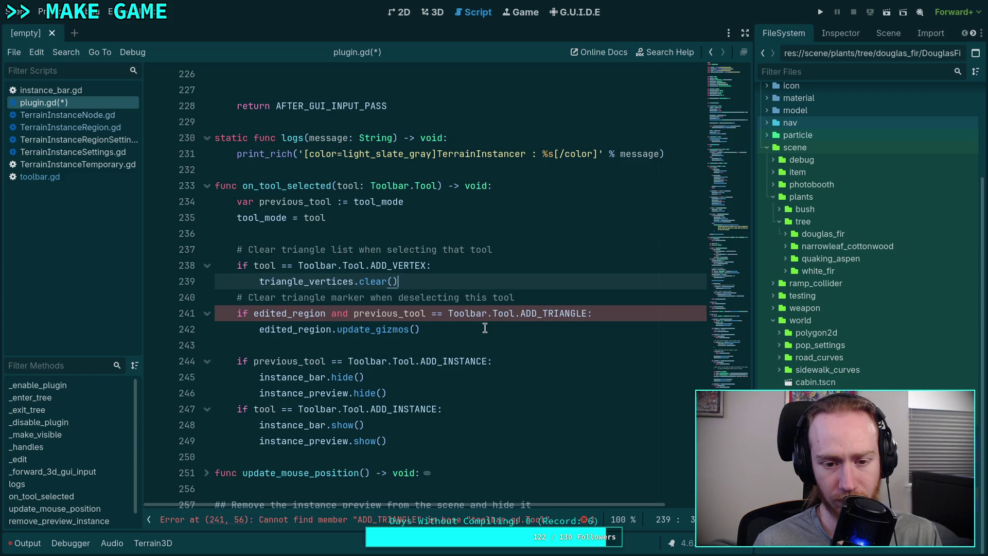
Step: Change the line 240 comment to 'vertex' and the line 241 check to ADD_VERTEX
left_click_drag(283, 298, 328, 298)
type("vertex")
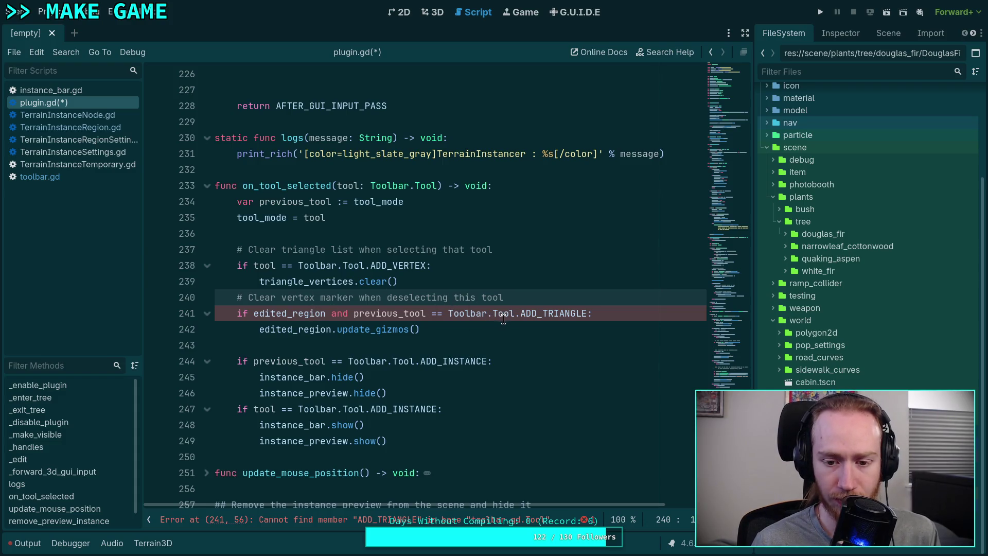
left_click_drag(543, 315, 588, 317)
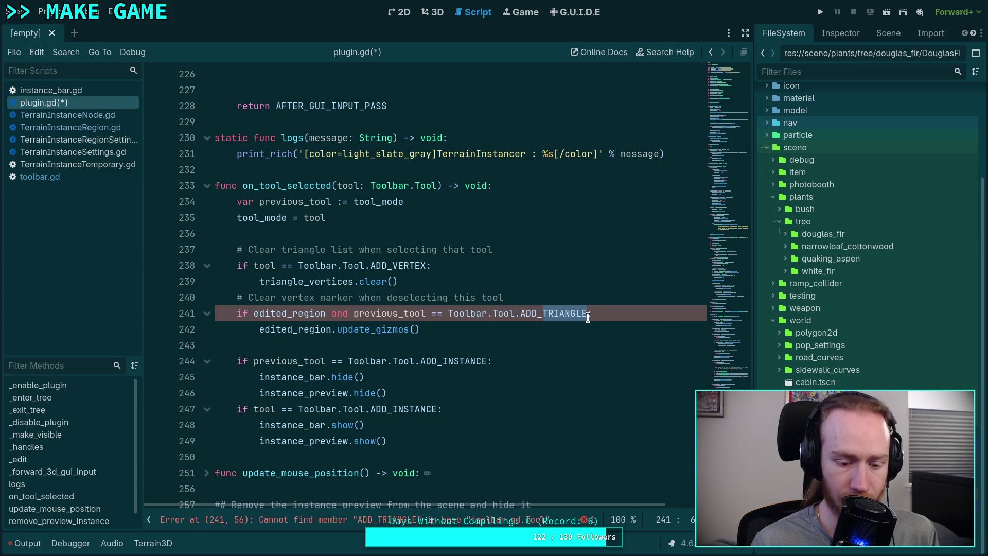
type("VERTEX")
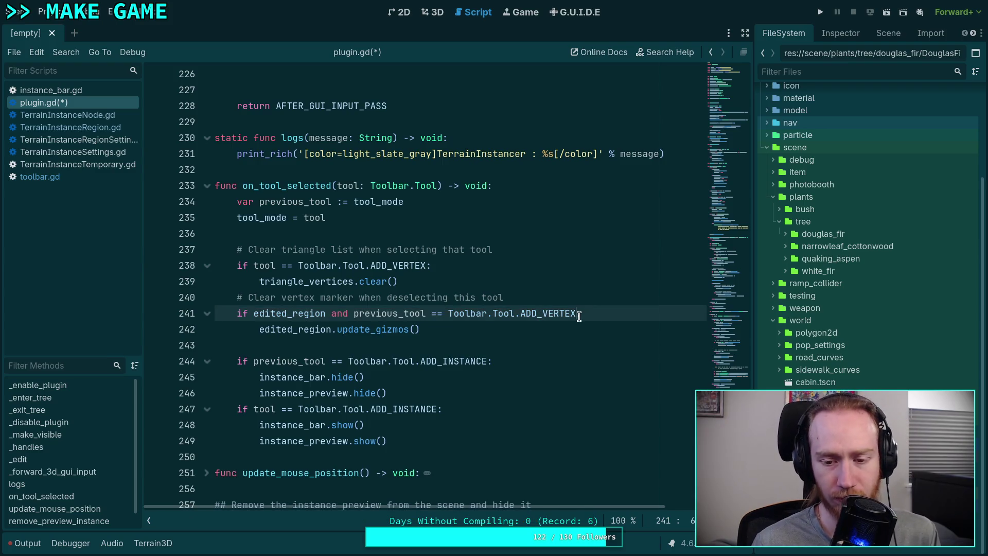
type(":")
left_click(568, 330)
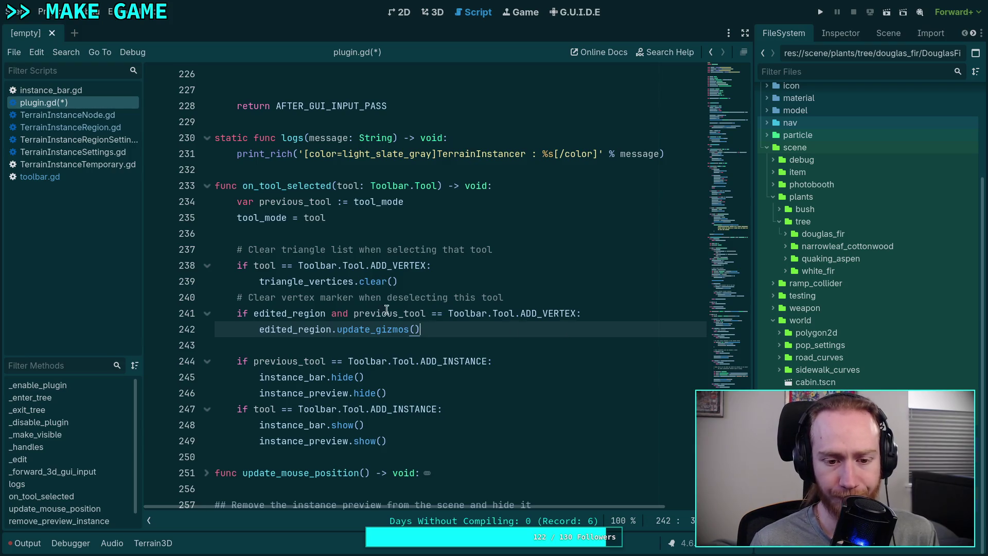
Step: Delete the triangle-clearing block on lines 237–239
left_click_drag(446, 281, 571, 256)
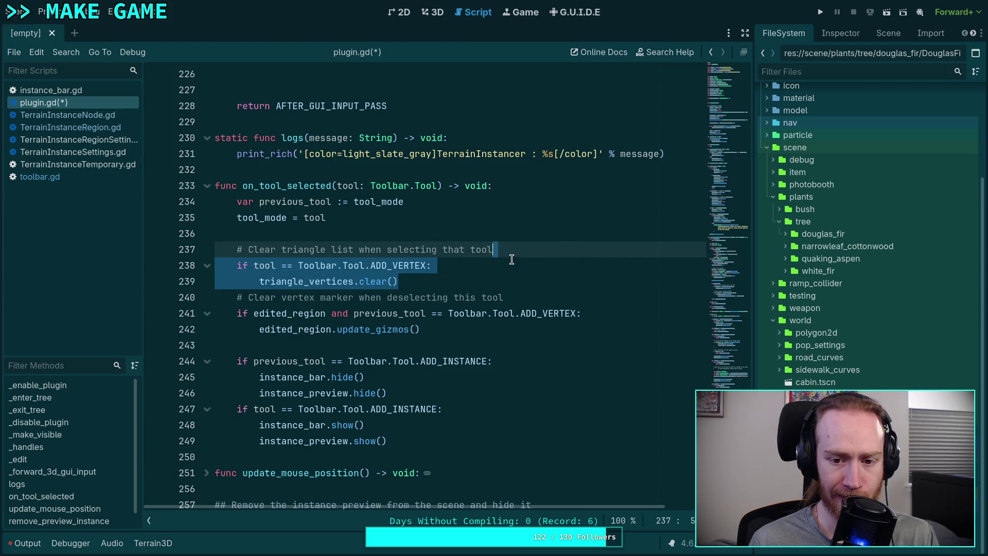
key("shift+Up")
key("BackSpace")
Step: Delete the triangle_vertices variable declaration on line 24 and the blank line above it
scroll(550, 325, "down", 5)
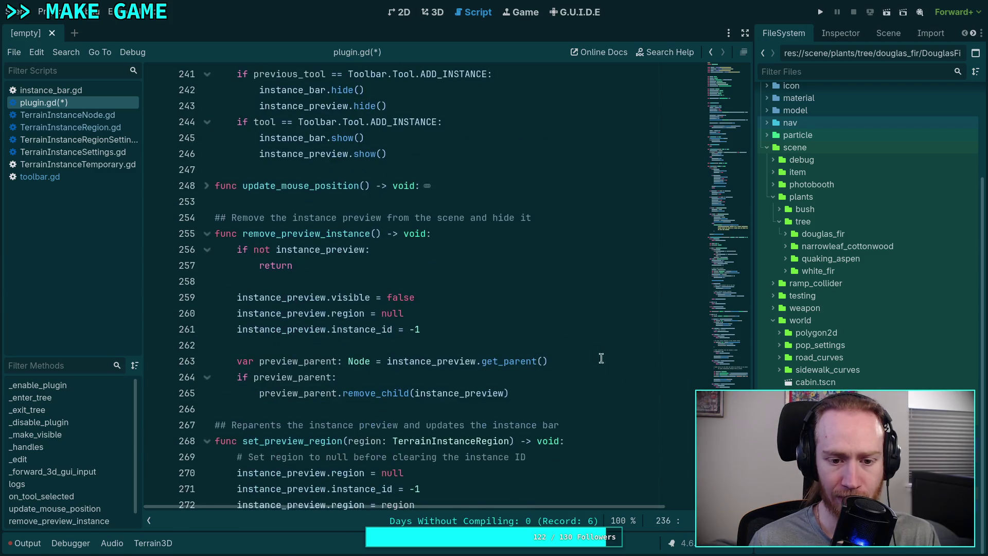
scroll(555, 319, "up", 7)
left_click(721, 100)
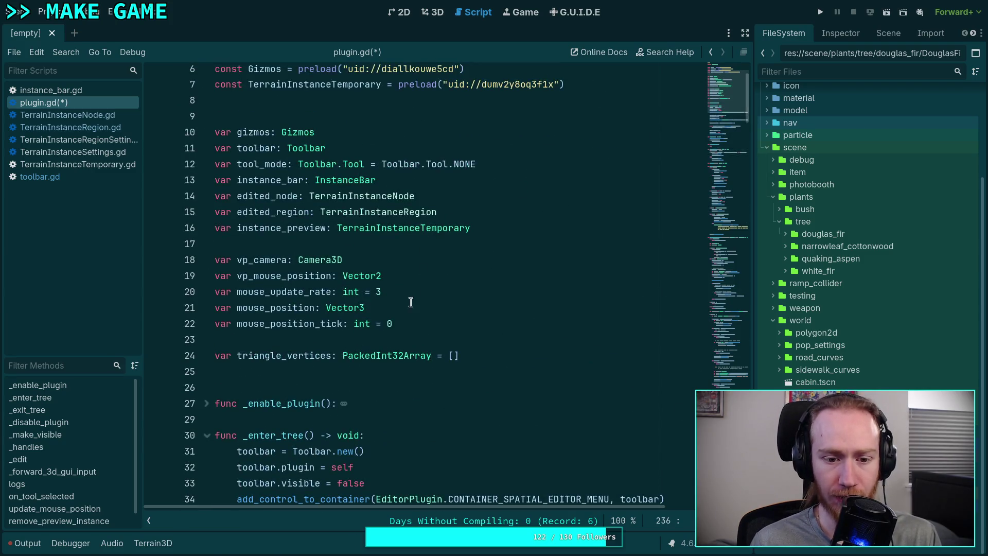
left_click(484, 356)
key("shift+Up")
key("shift+Up")
key("BackSpace")
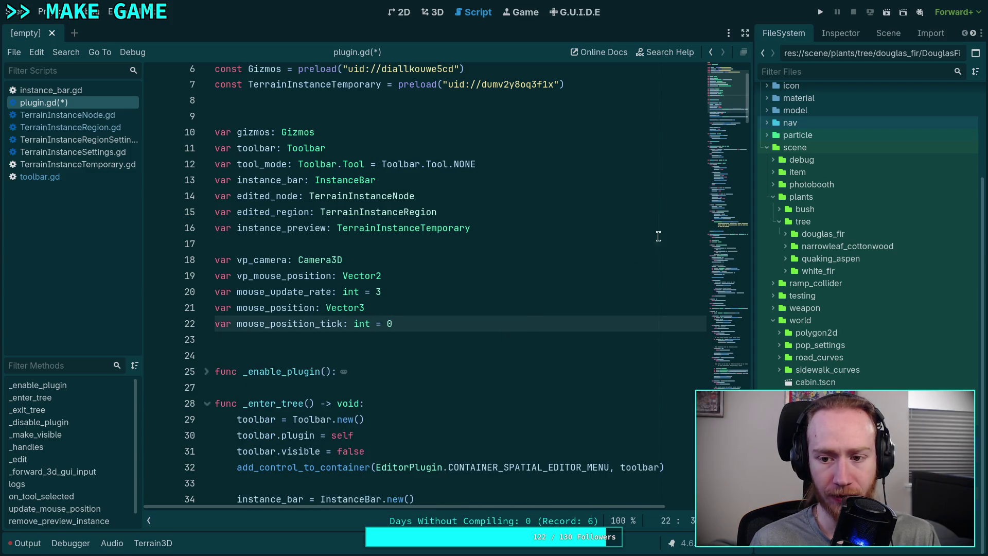
left_click_drag(738, 80, 735, 362)
Step: Save plugin.gd, clear the Output log, and return to the 3D world view
key("ctrl+s")
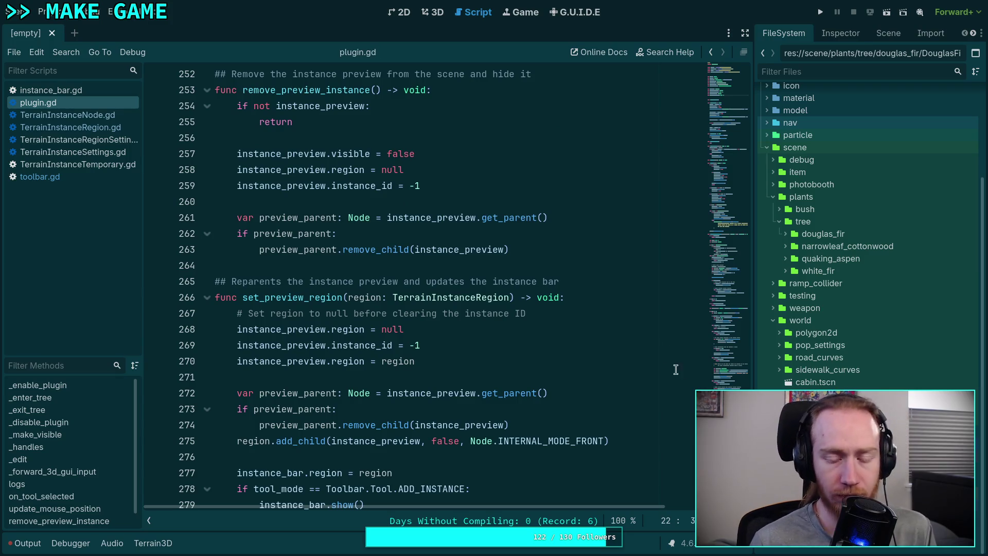
scroll(593, 328, "up", 12)
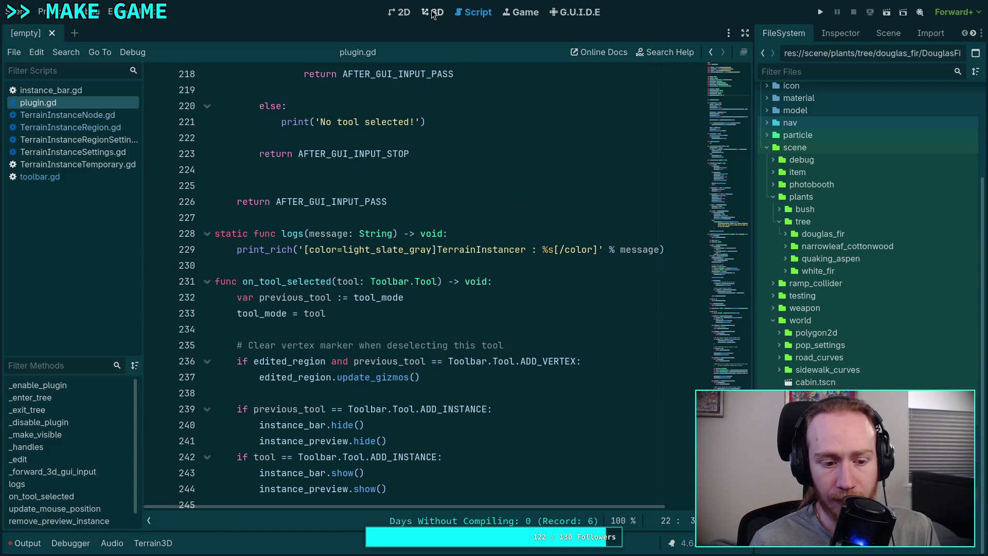
key("alt+o")
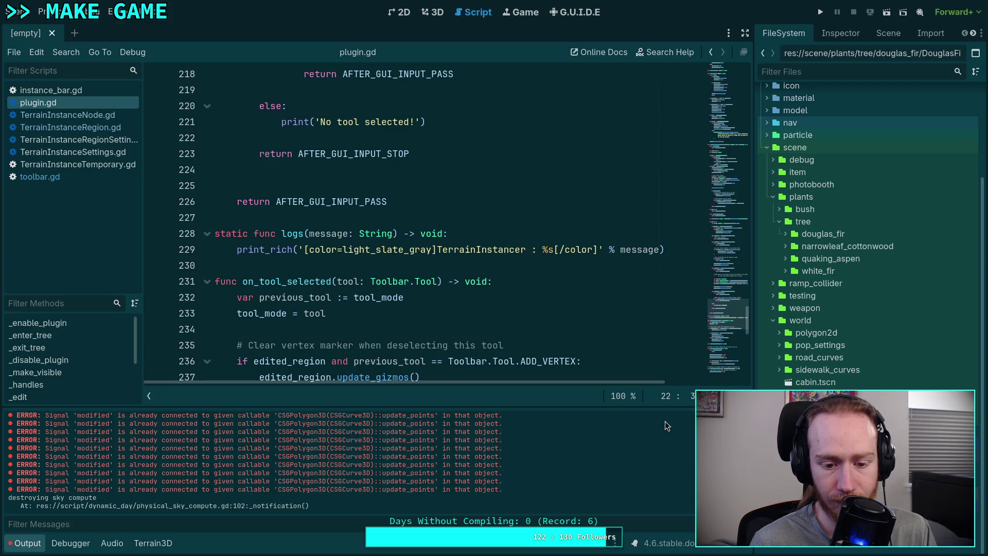
key("ctrl+alt+k")
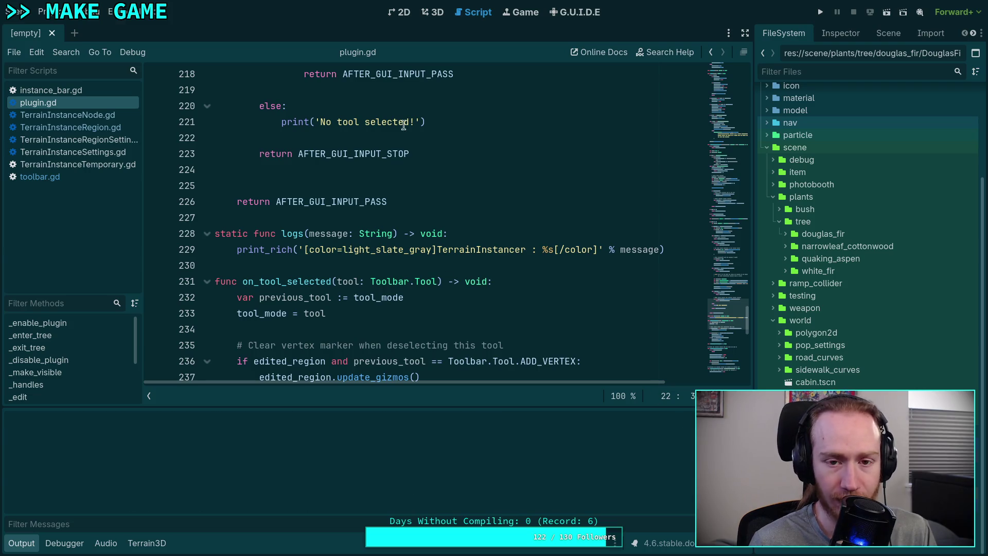
left_click(437, 12)
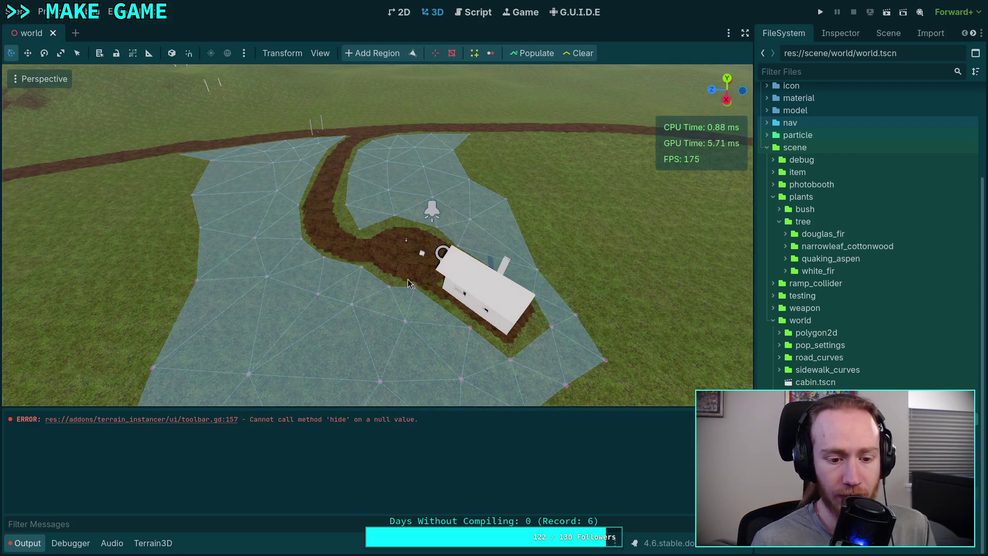
Step: Inspect the toolbar.gd line 157 error around btn_add_vertex and the button setup code
left_click(219, 419)
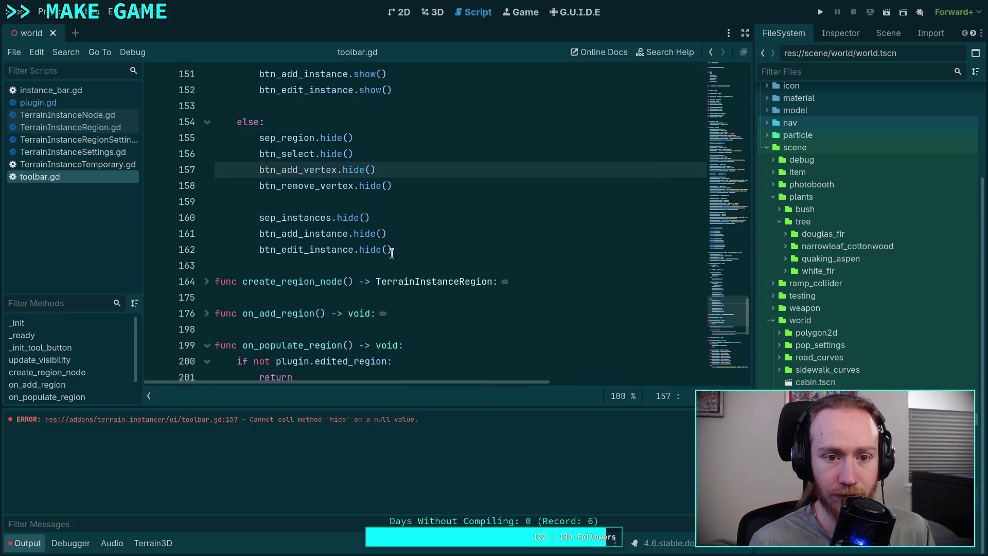
double_click(300, 217)
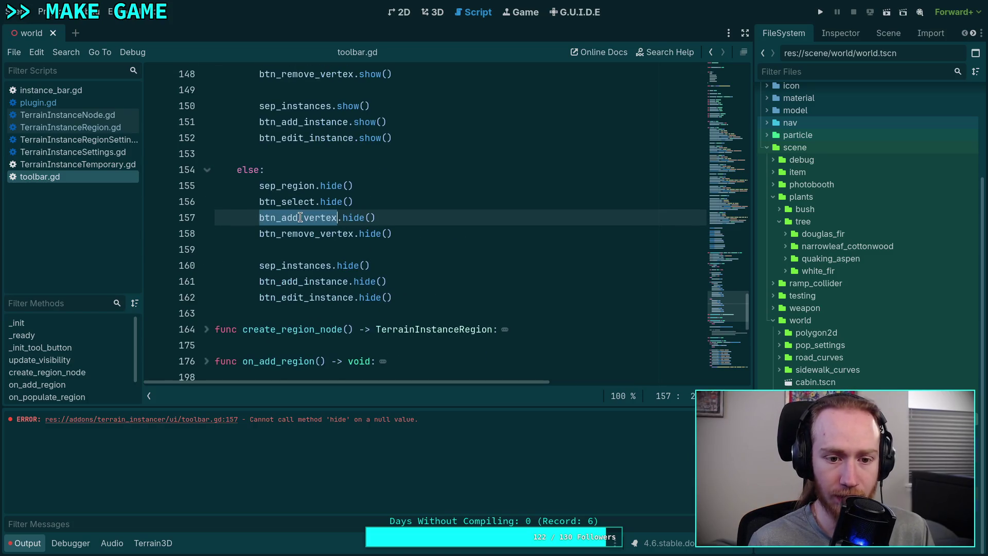
scroll(419, 248, "up", 10)
scroll(422, 249, "up", 10)
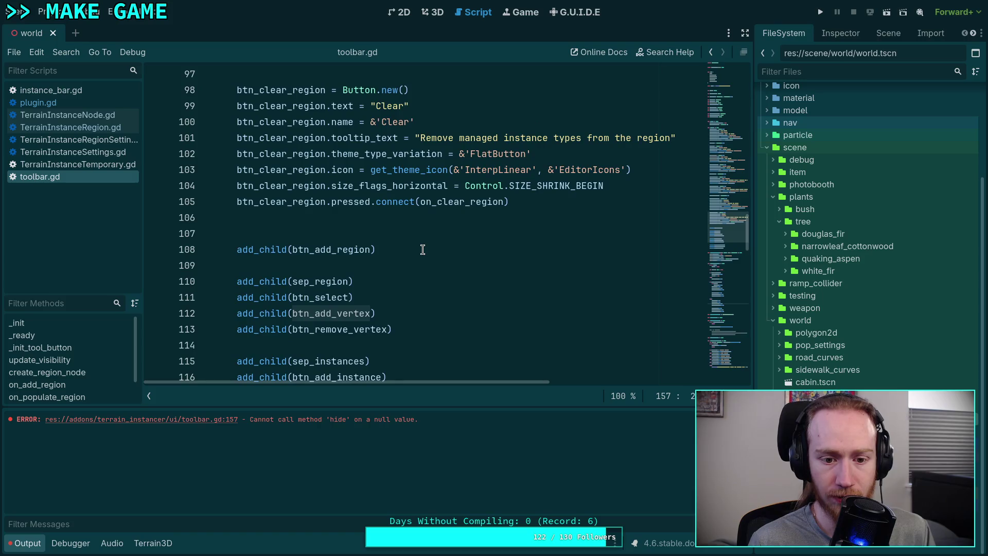
scroll(422, 250, "up", 9)
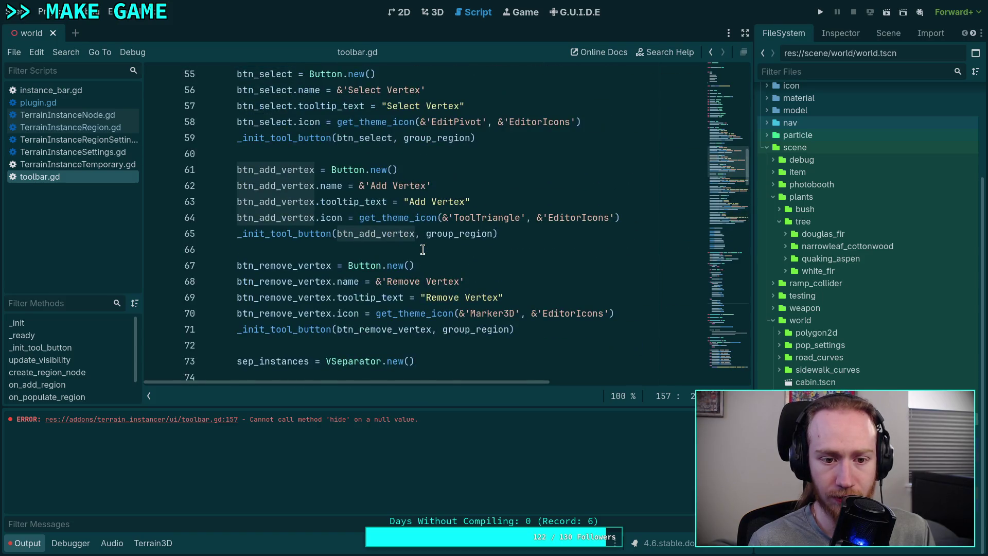
scroll(422, 249, "up", 7)
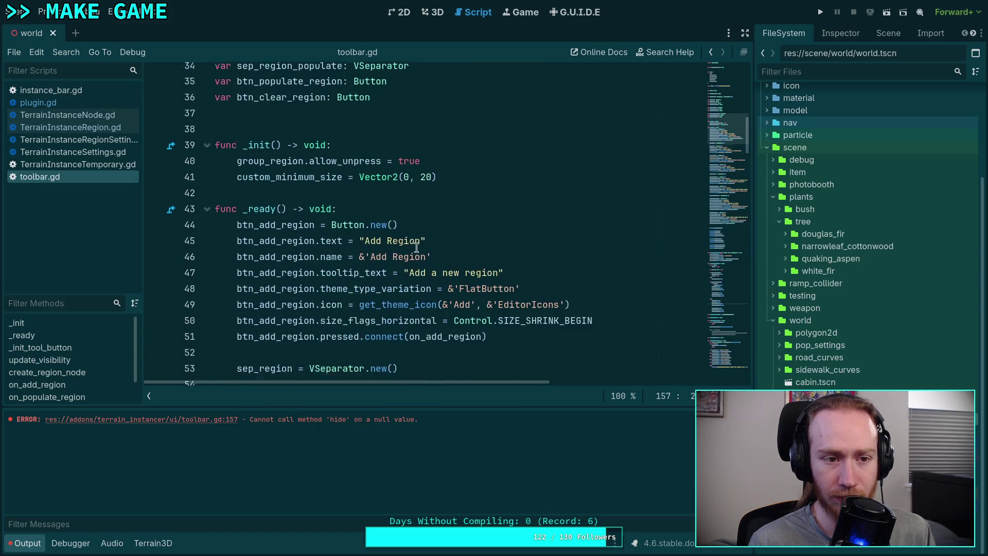
scroll(288, 101, "up", 3)
Step: Reload the current project and dismiss the plugin.gd load failure notice
left_click(43, 12)
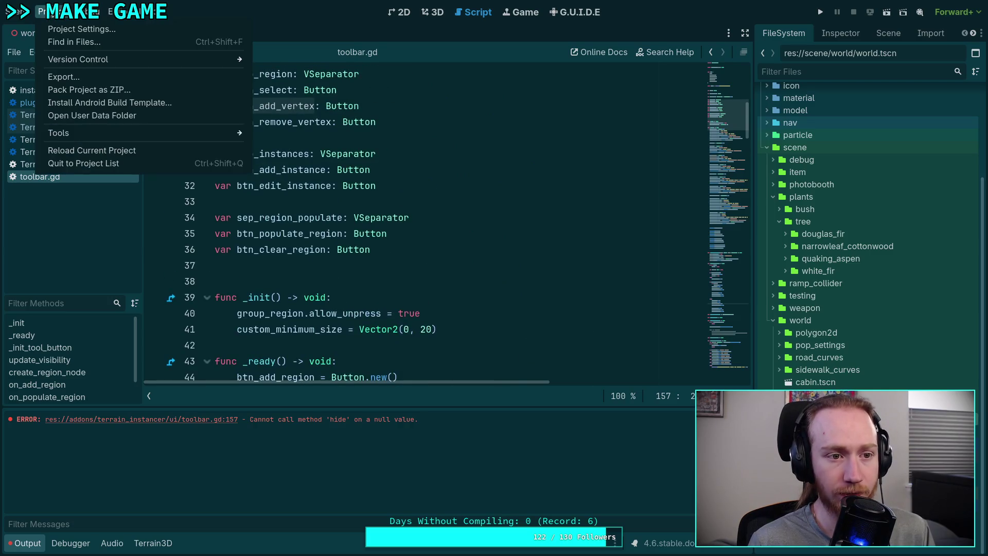
left_click(104, 150)
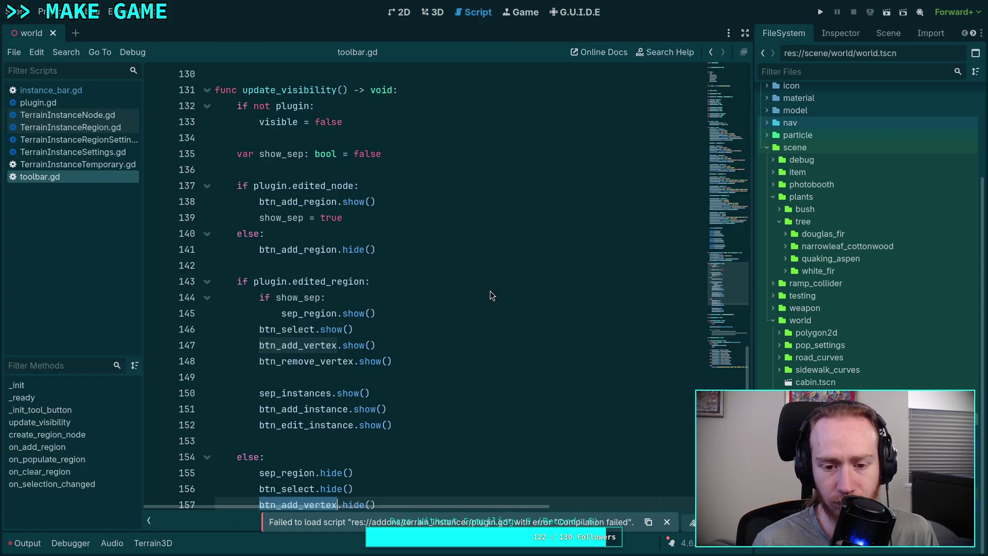
left_click(668, 522)
Step: Follow the gizmos.gd parse error and change ADD_TRIANGLE to ADD_VERTEX on line 100
left_click(50, 101)
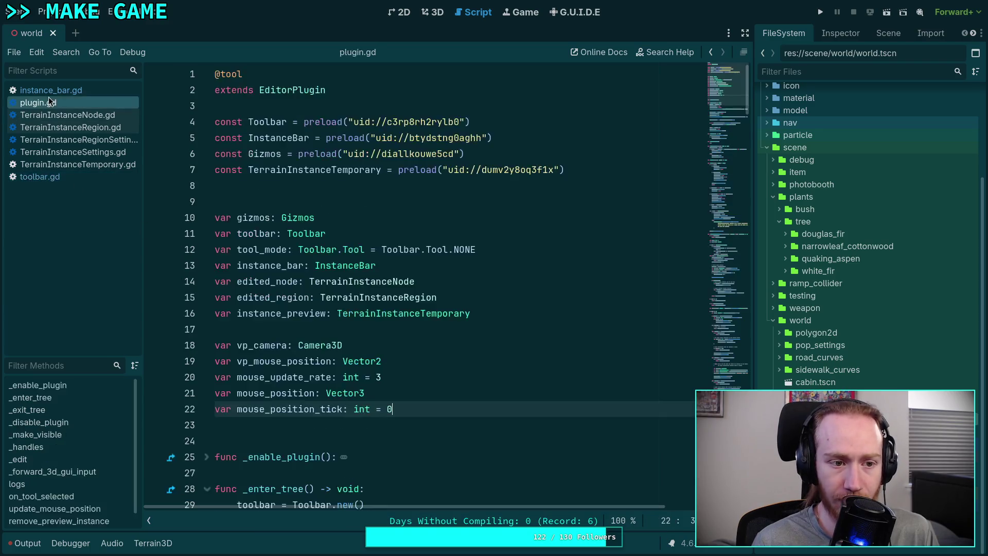
left_click(24, 543)
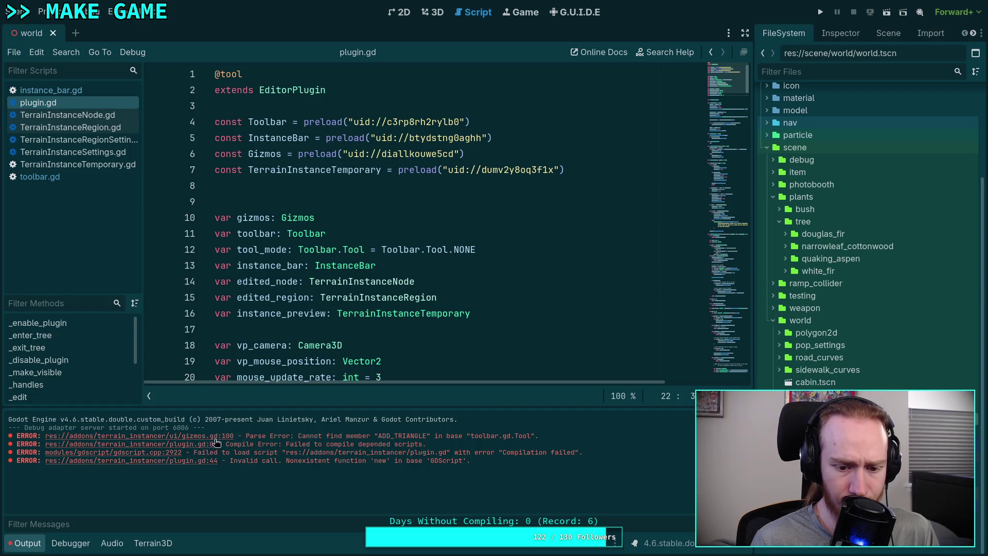
left_click(221, 436)
scroll(358, 256, "up", 4)
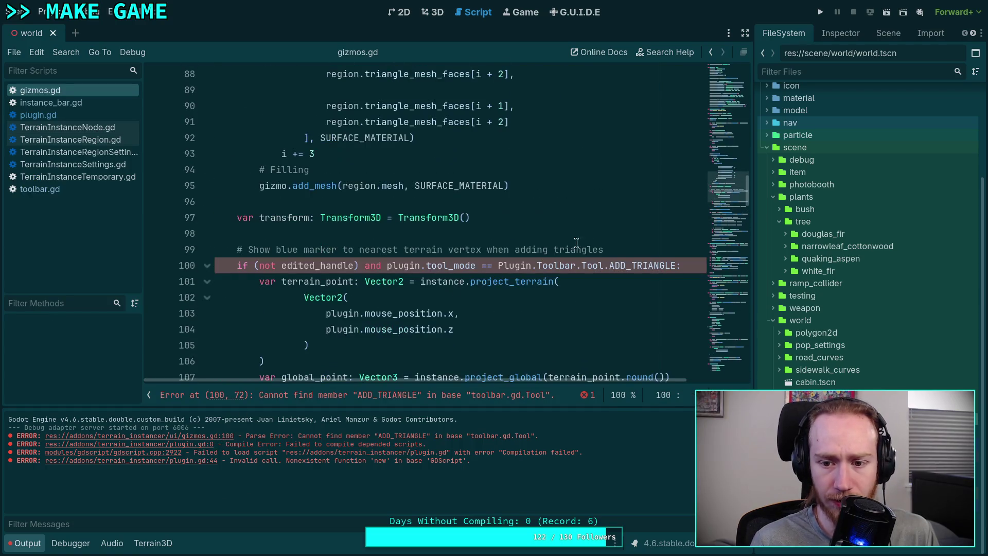
left_click_drag(630, 266, 676, 267)
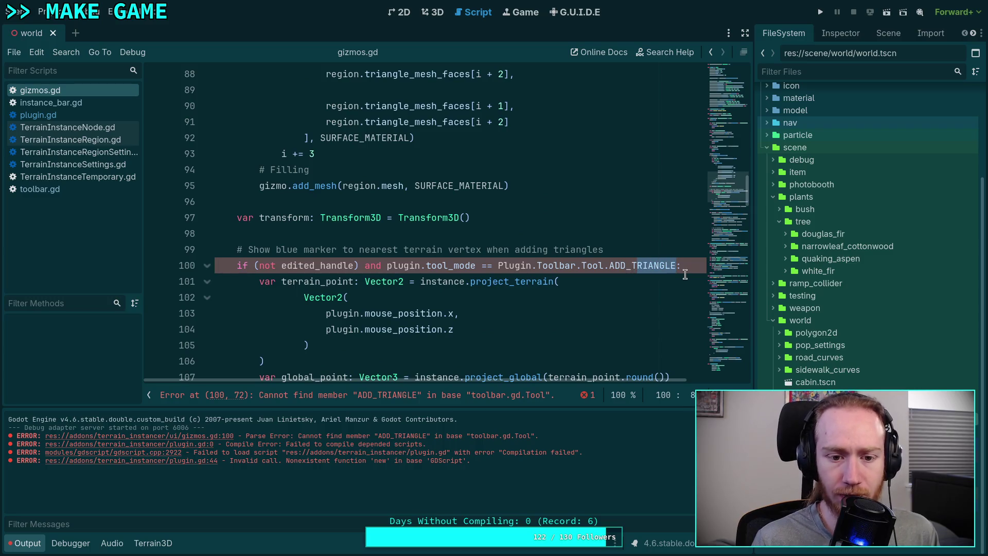
key("BackSpace")
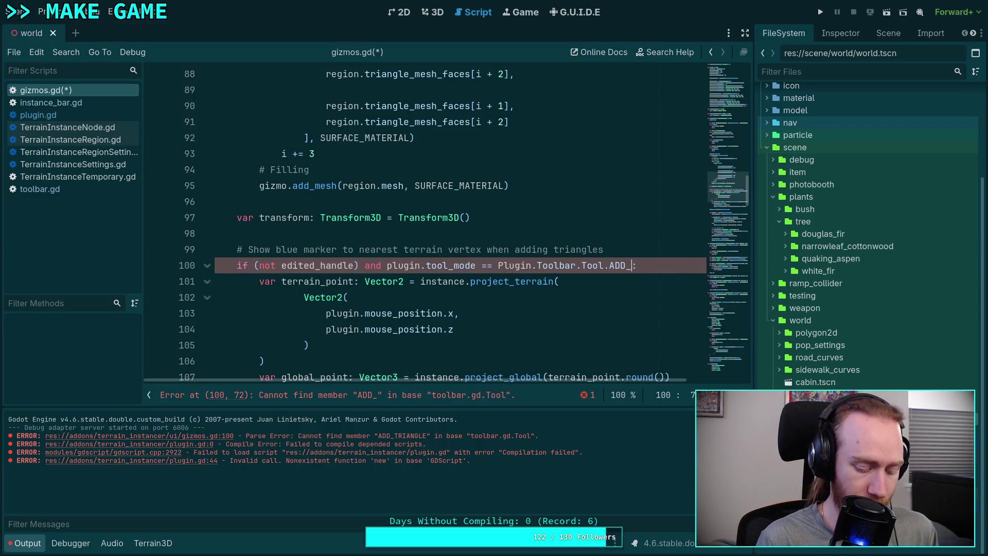
type("VERTEX")
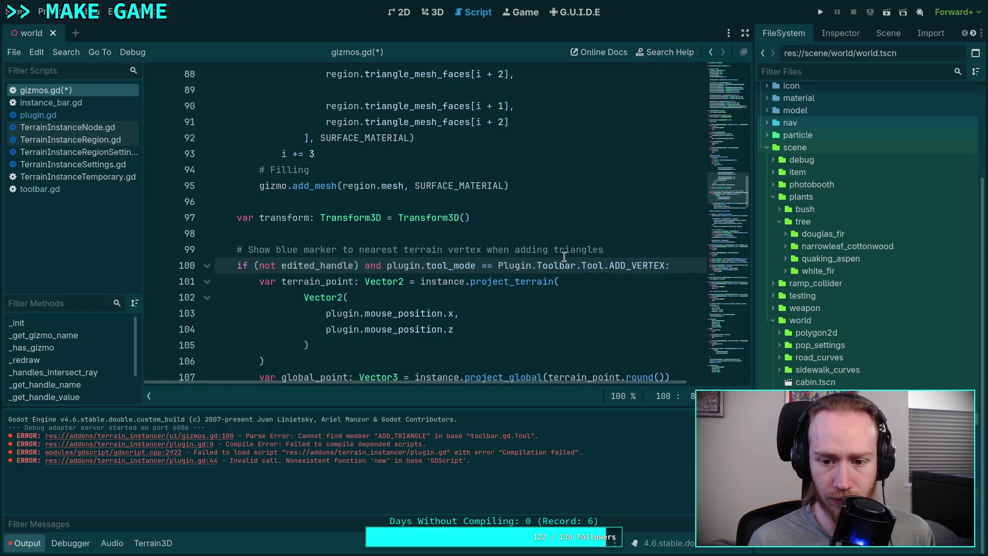
Step: Change 'triangles' to 'vertices' in the line 99 comment and save gizmos.gd
left_click(557, 250)
left_click_drag(562, 250, 593, 249)
type("vert")
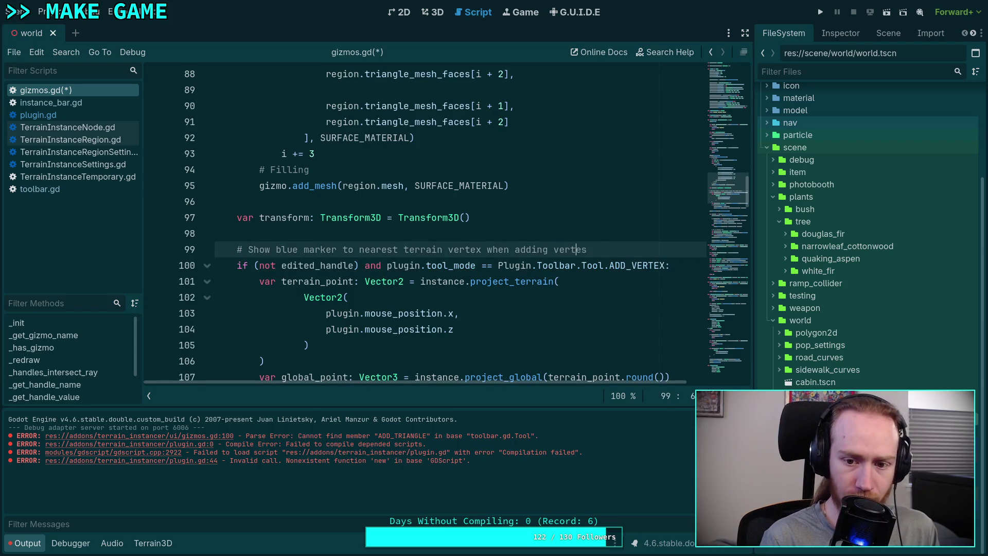
type("ic")
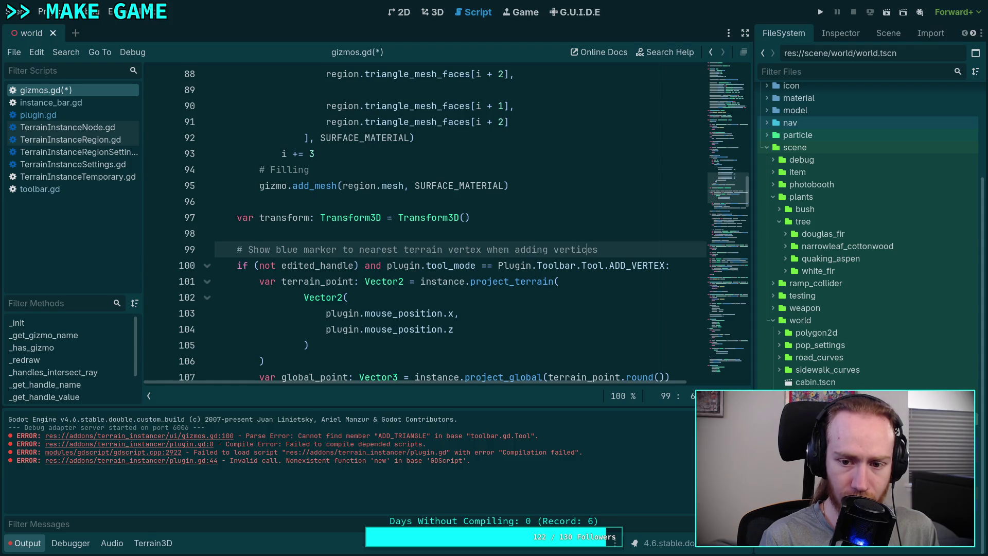
left_click(507, 283)
scroll(519, 271, "down", 9)
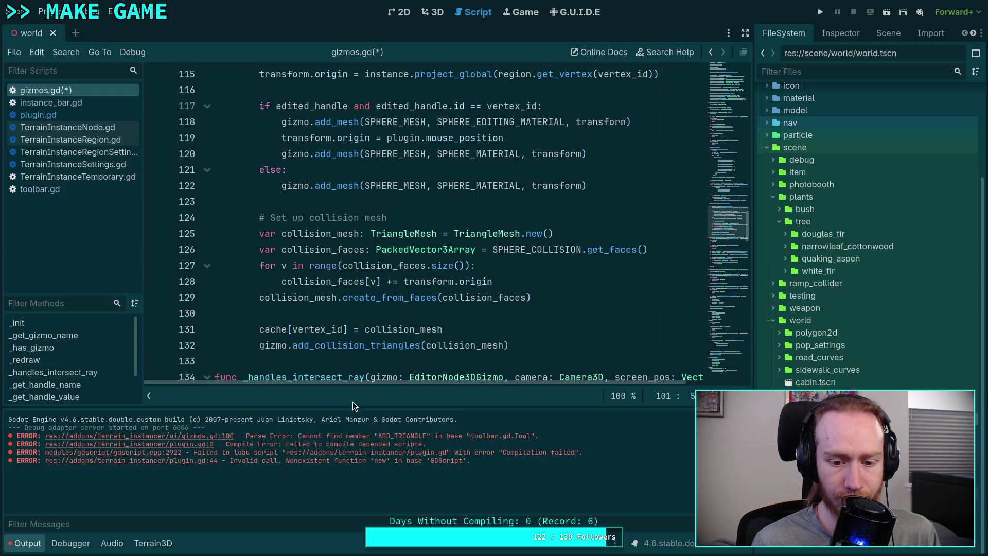
key("ctrl+s")
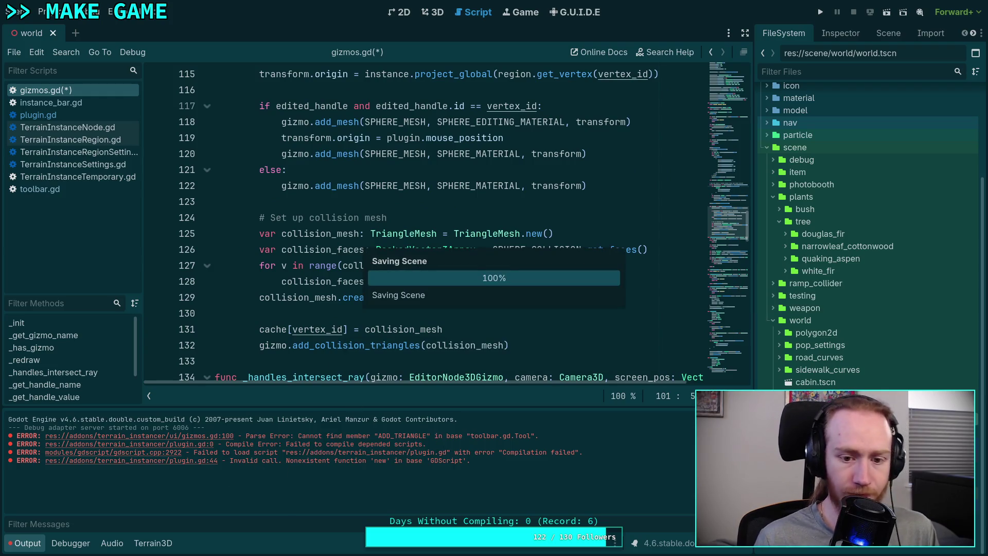
left_click(43, 10)
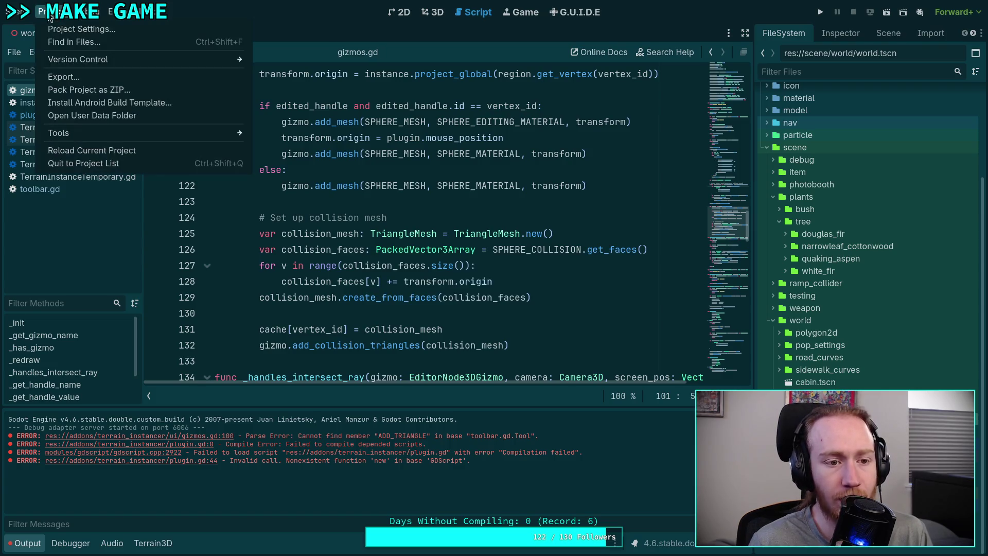
Step: Reload the current project, check the Output log, and switch to the 3D workspace
left_click(82, 150)
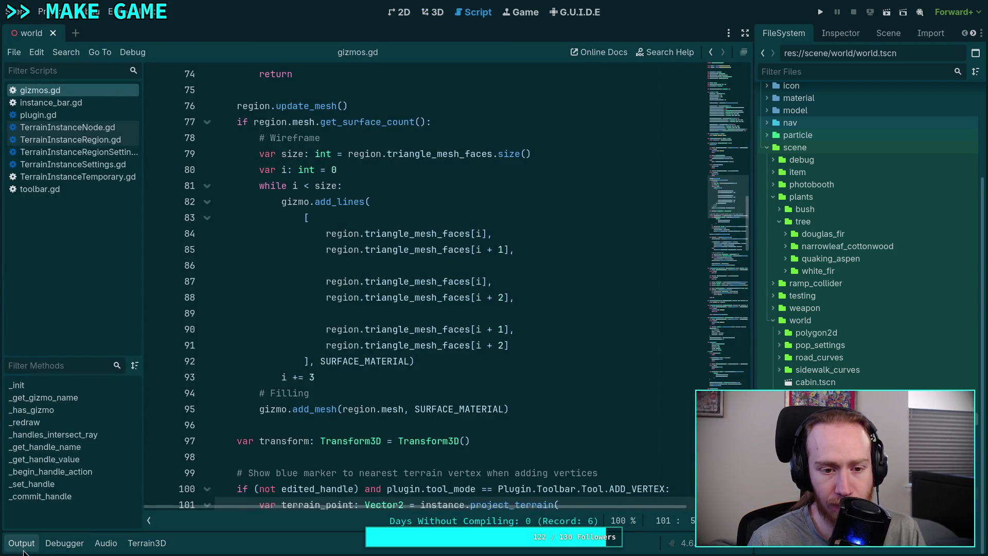
left_click(21, 543)
left_click(433, 12)
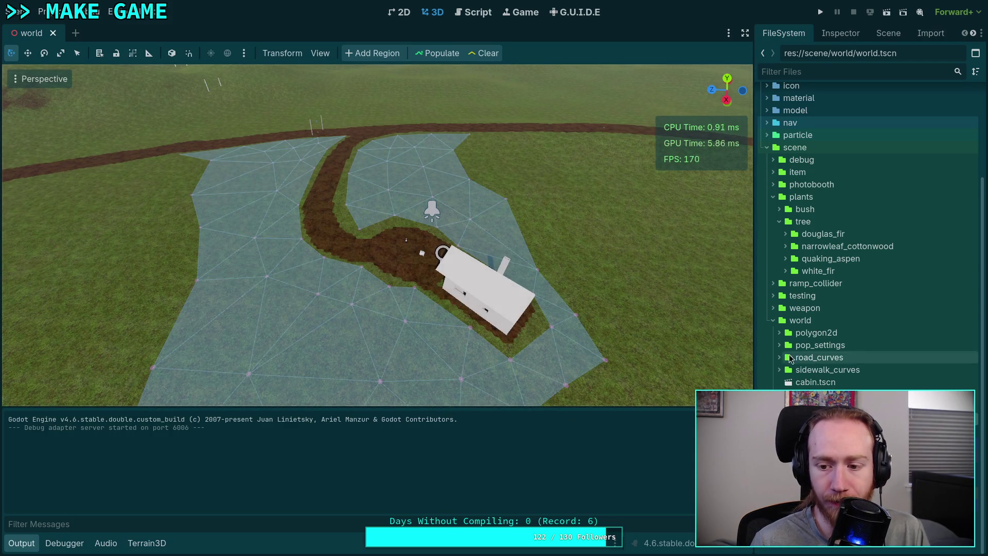
Step: Select TerrainInstanceNode, use Add Region, and select the new TerrainInstanceRegion2
left_click(887, 33)
left_click(823, 260)
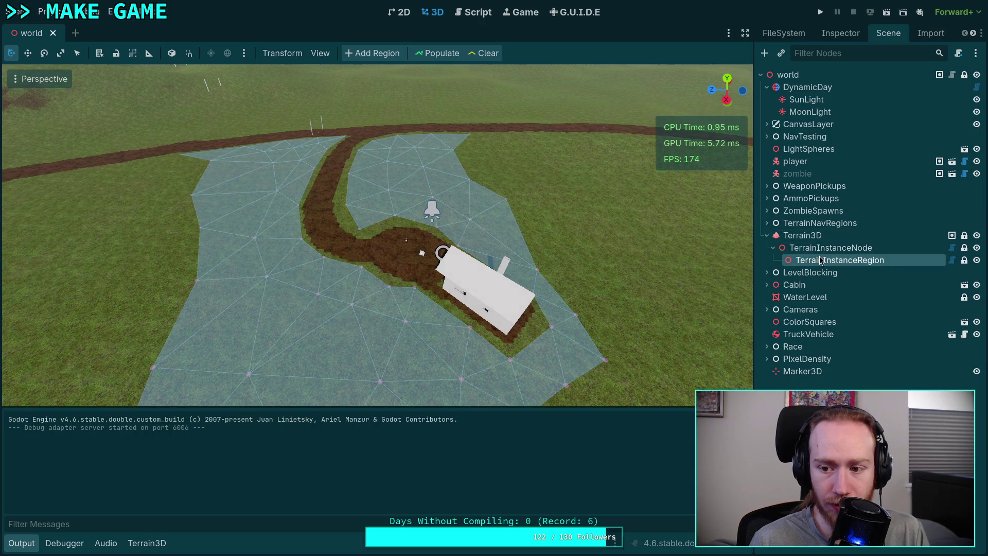
left_click(815, 252)
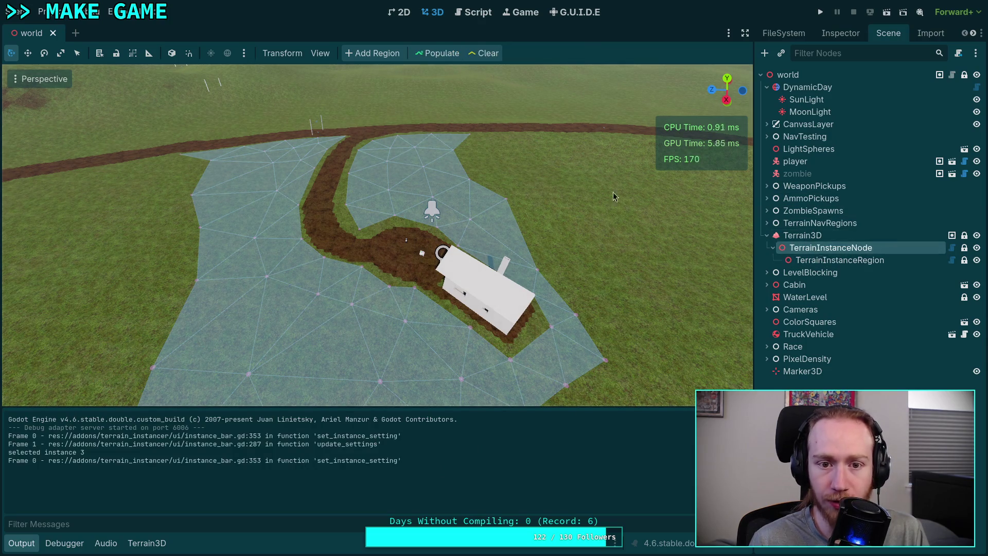
left_click(366, 54)
left_click(844, 273)
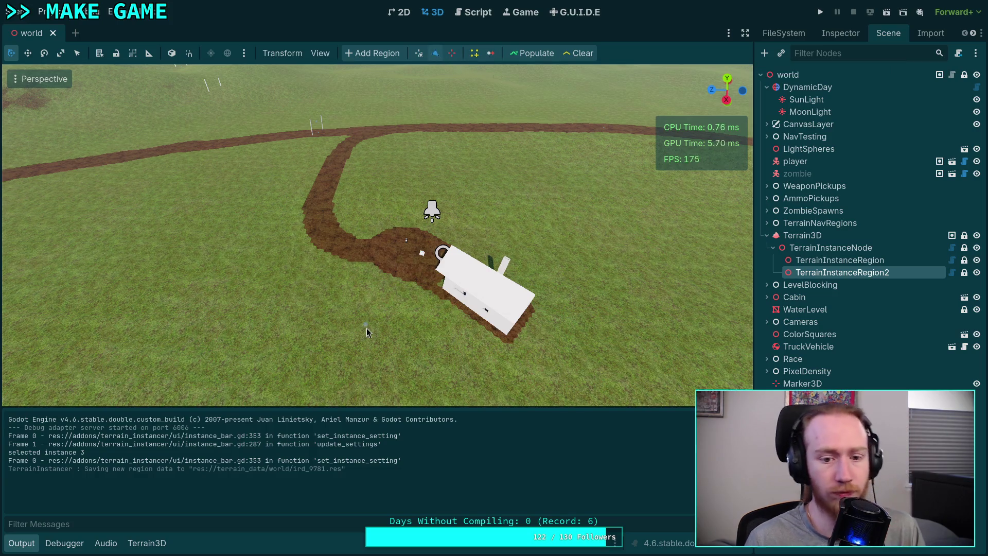
Step: Fly the camera over the purple river onto the grass and place new vertices there
scroll(369, 325, "up", 5)
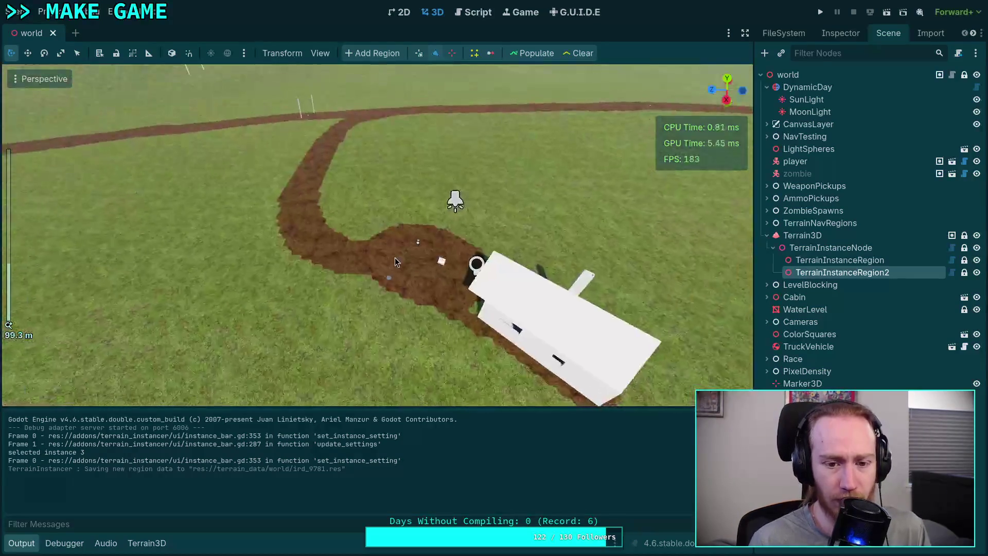
mouse_move(382, 268)
left_mouse_down()
mouse_move(571, 255)
mouse_move(451, 217)
mouse_move(437, 175)
mouse_move(297, 312)
mouse_move(355, 290)
mouse_move(365, 275)
mouse_move(329, 278)
mouse_move(309, 257)
mouse_move(319, 288)
mouse_move(340, 299)
left_mouse_up()
scroll(362, 310, "up", 5)
scroll(362, 314, "down", 3)
mouse_move(502, 282)
left_mouse_down()
mouse_move(475, 276)
mouse_move(330, 342)
left_mouse_up()
scroll(475, 276, "up", 2)
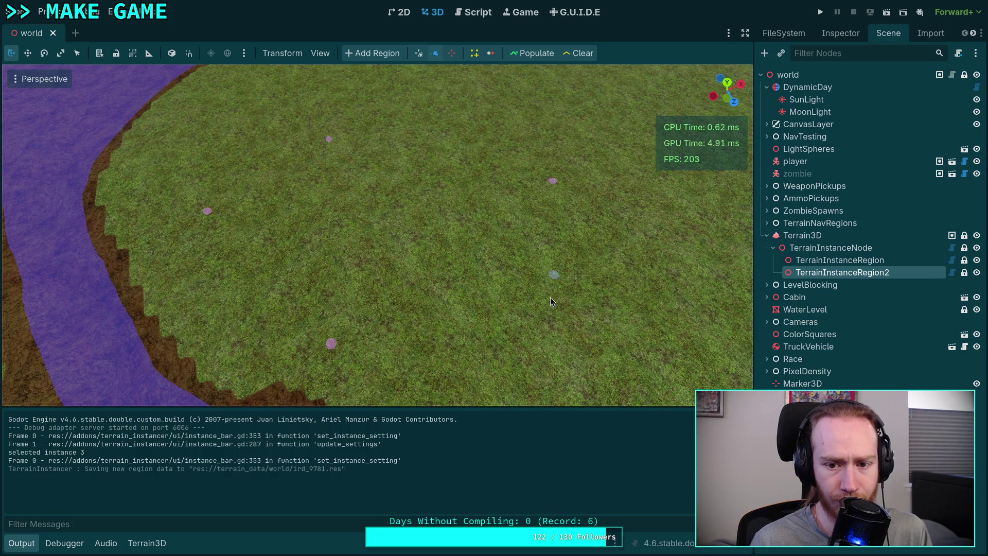
left_click(425, 330)
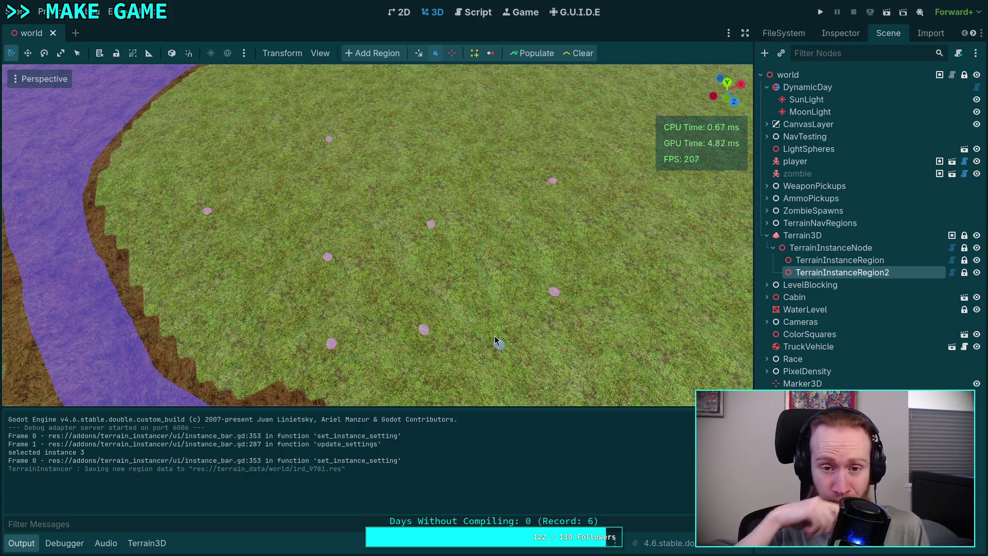
Step: Reselect TerrainInstanceRegion2 in the Scene tree and save the world scene
left_click(880, 250)
left_click(844, 272)
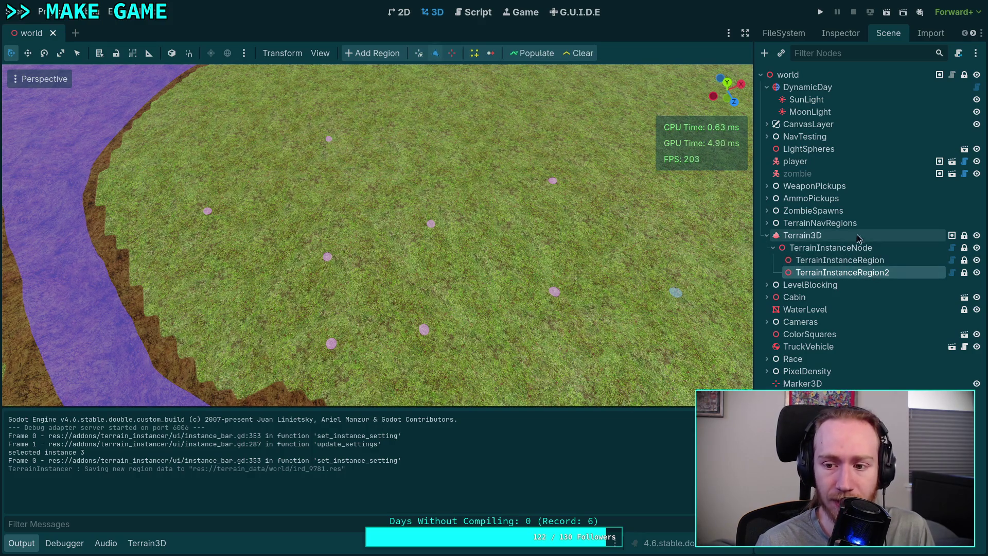
left_click(803, 235)
left_click(861, 246)
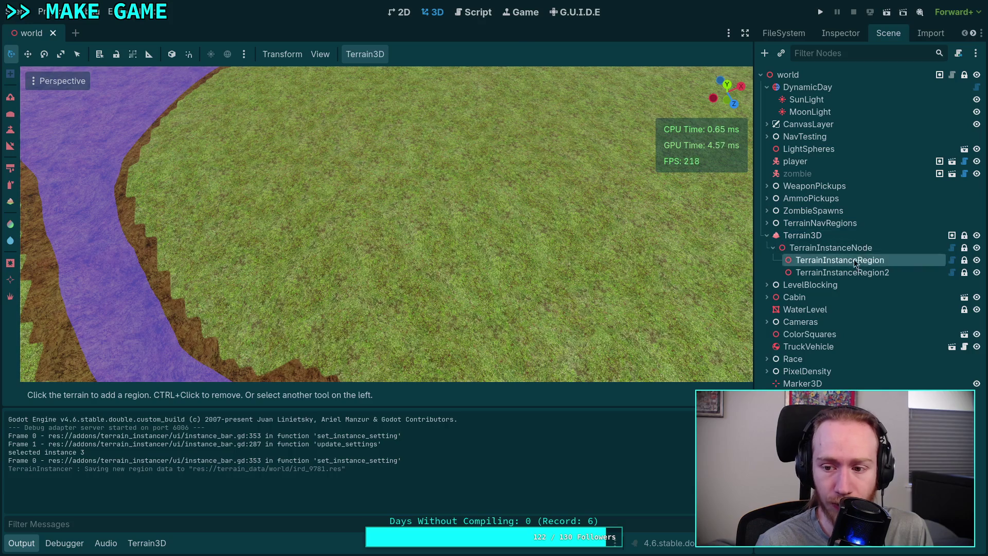
left_click(857, 274)
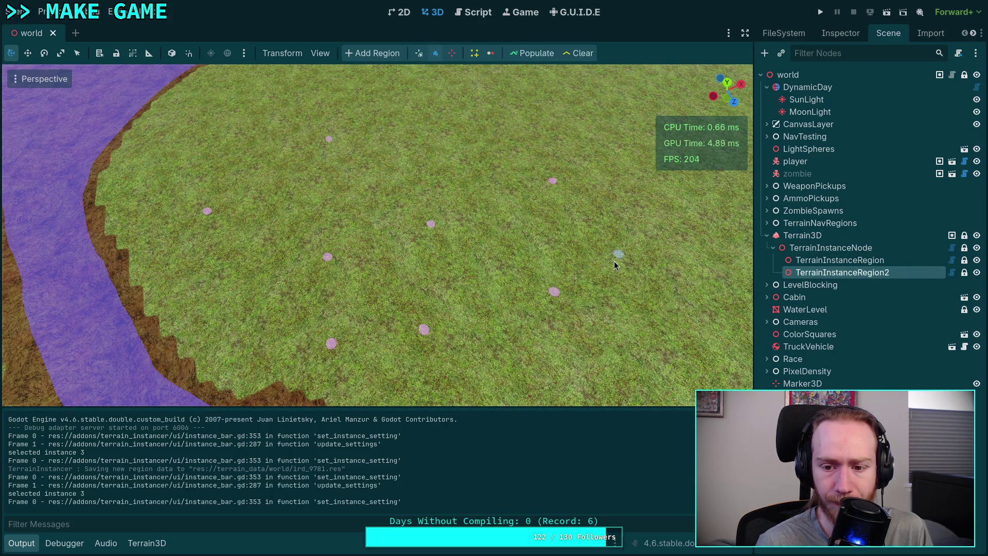
key("ctrl+s")
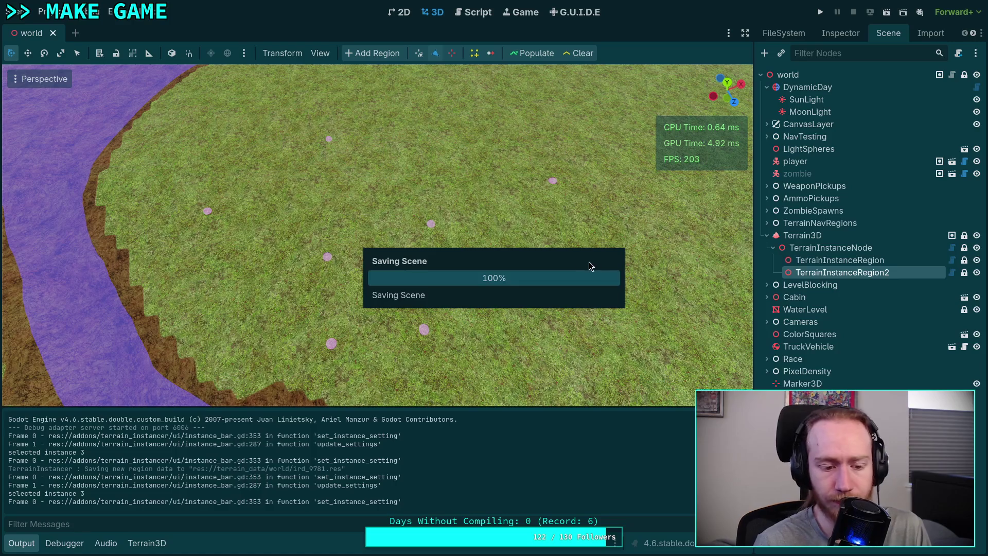
left_click(43, 12)
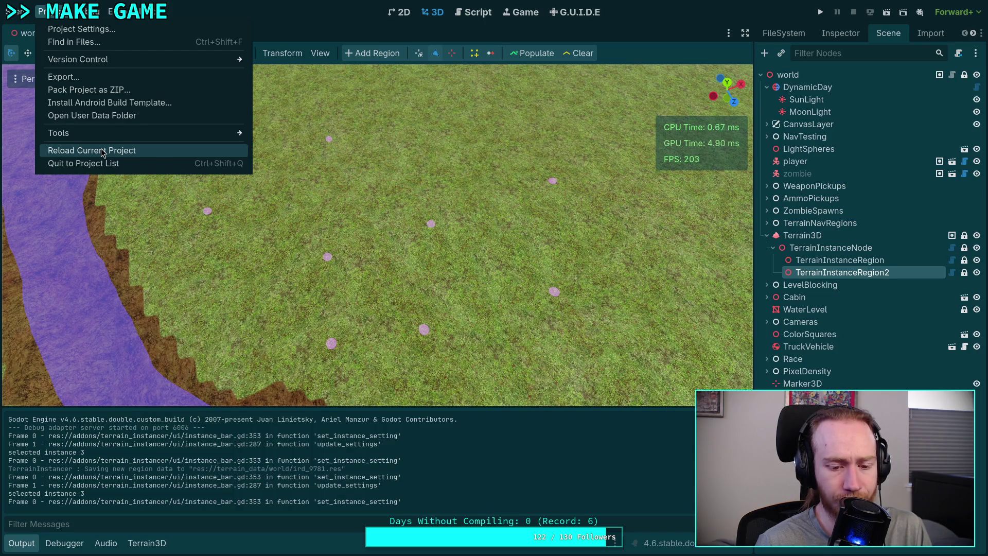
Step: Reload the current project, briefly check the Output log, and return to the Script workspace
left_click(101, 150)
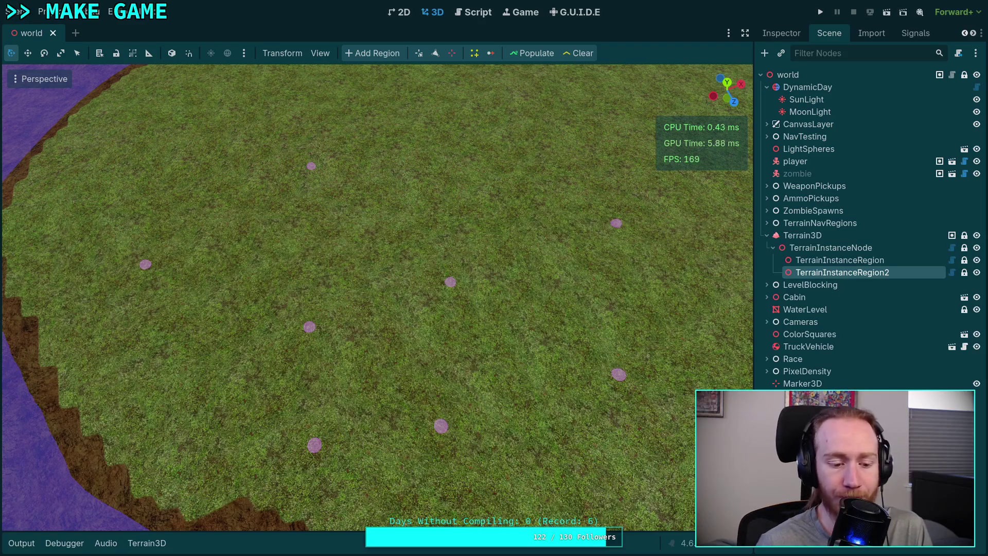
left_click(21, 543)
left_click(21, 543)
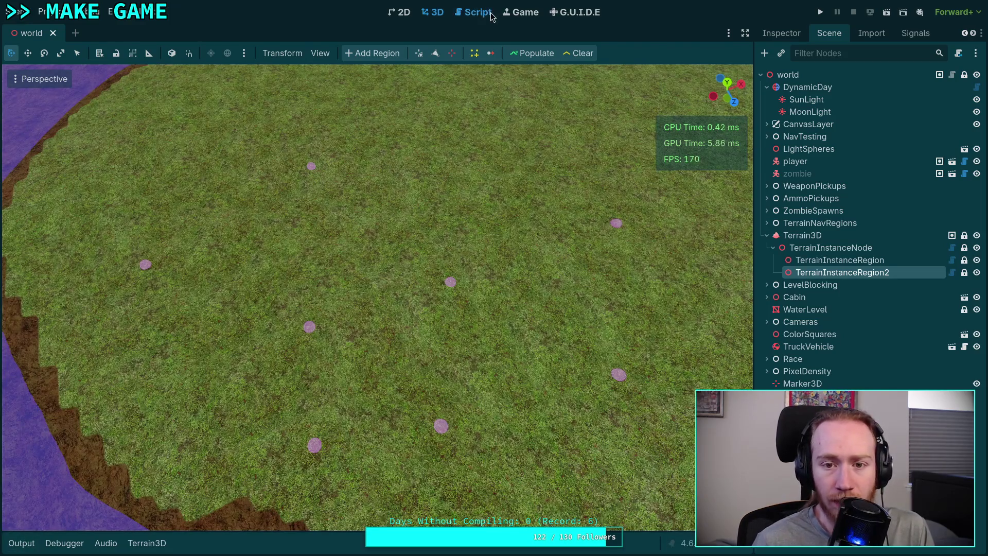
left_click(466, 12)
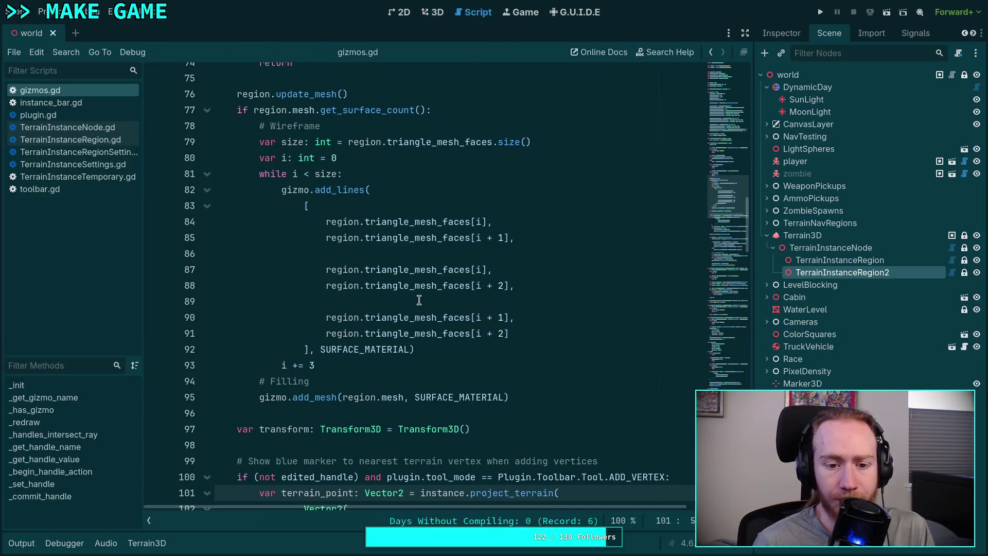
Step: Open TerrainInstanceRegion.gd, unfold add_face and select the whole function, lines 120–143
left_click(103, 140)
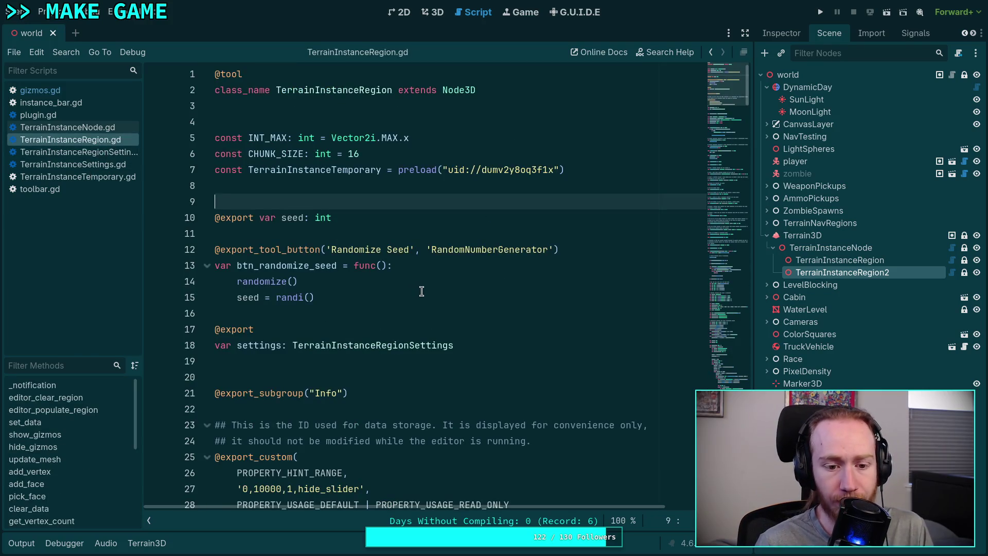
scroll(415, 288, "down", 9)
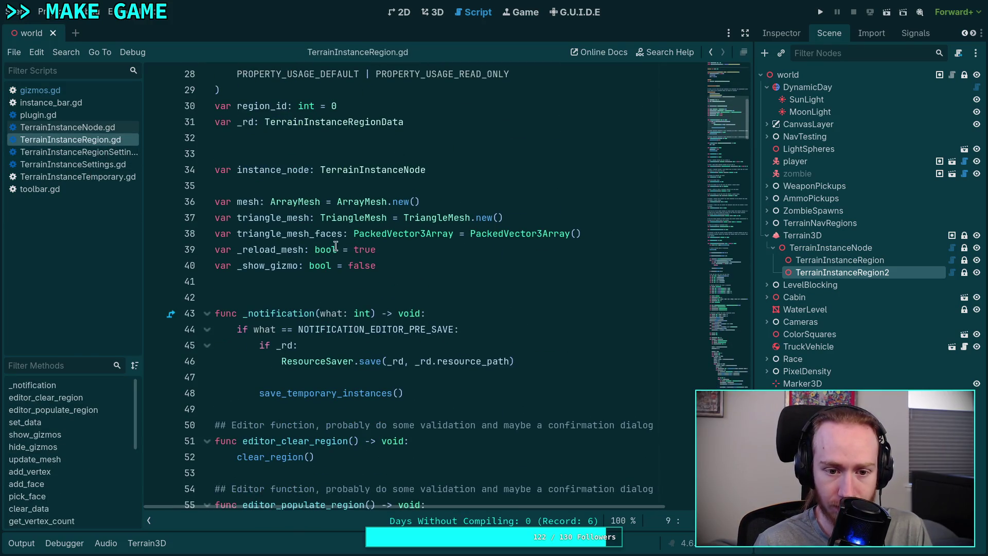
double_click(252, 217)
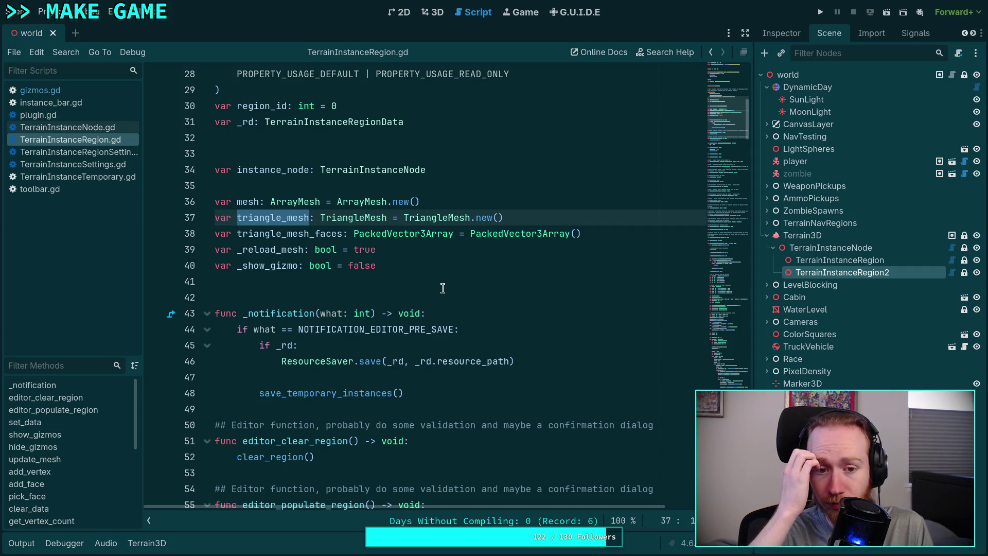
scroll(442, 288, "down", 12)
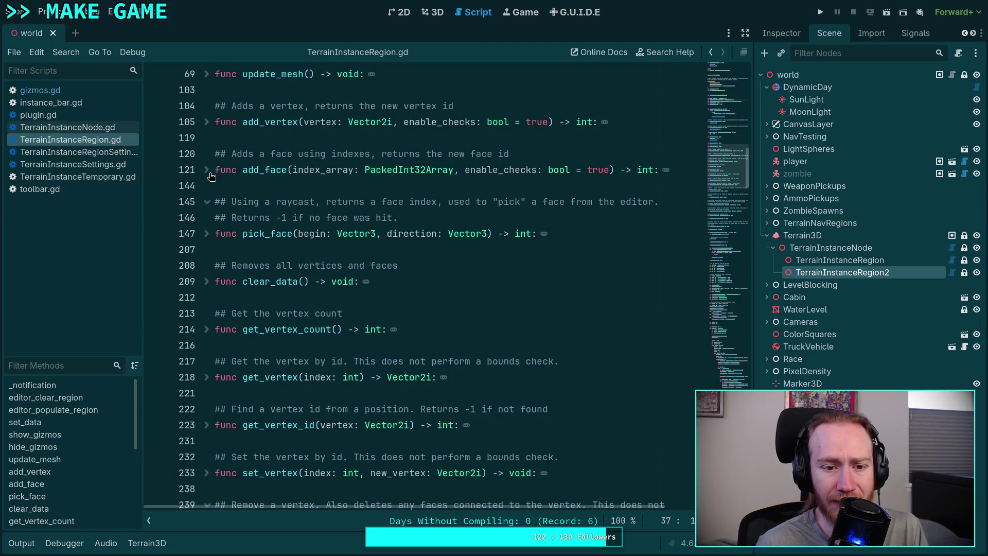
left_click(207, 169)
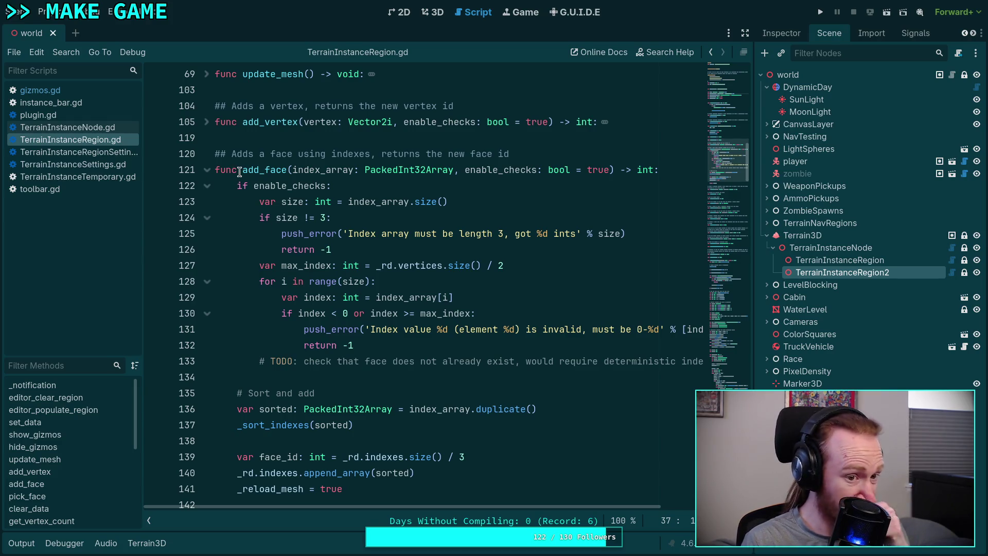
left_click(216, 158)
mouse_move(215, 159)
left_mouse_down()
mouse_move(334, 244)
mouse_move(330, 265)
mouse_move(381, 421)
left_mouse_up()
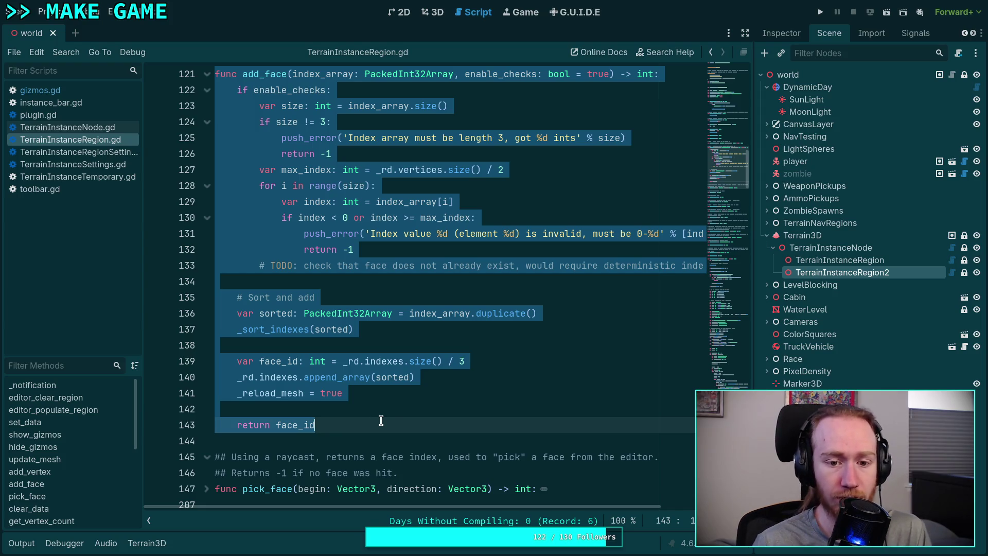
Step: Delete the selected add_face function and the leftover blank lines after add_vertex
scroll(393, 416, "up", 1)
key("Delete")
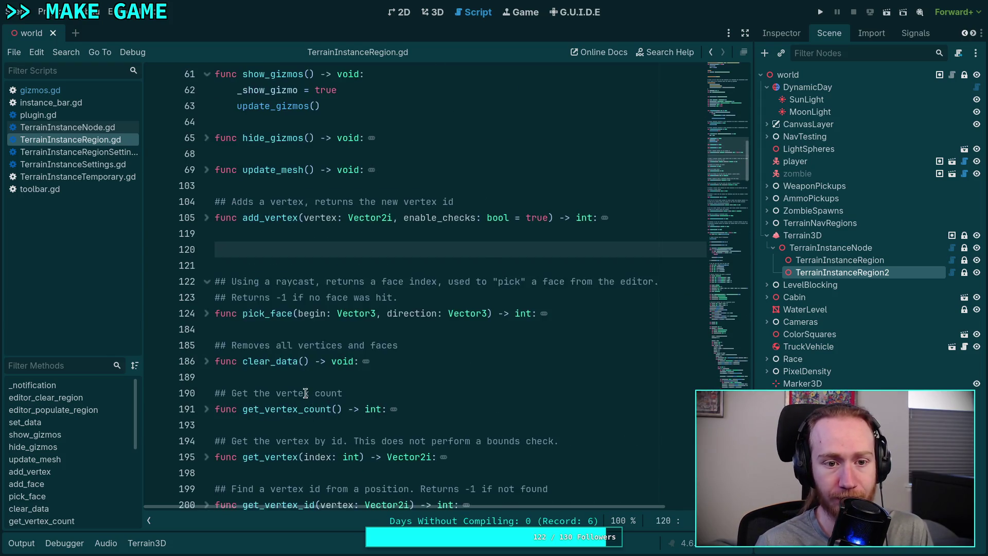
key("BackSpace")
key("BackSpace")
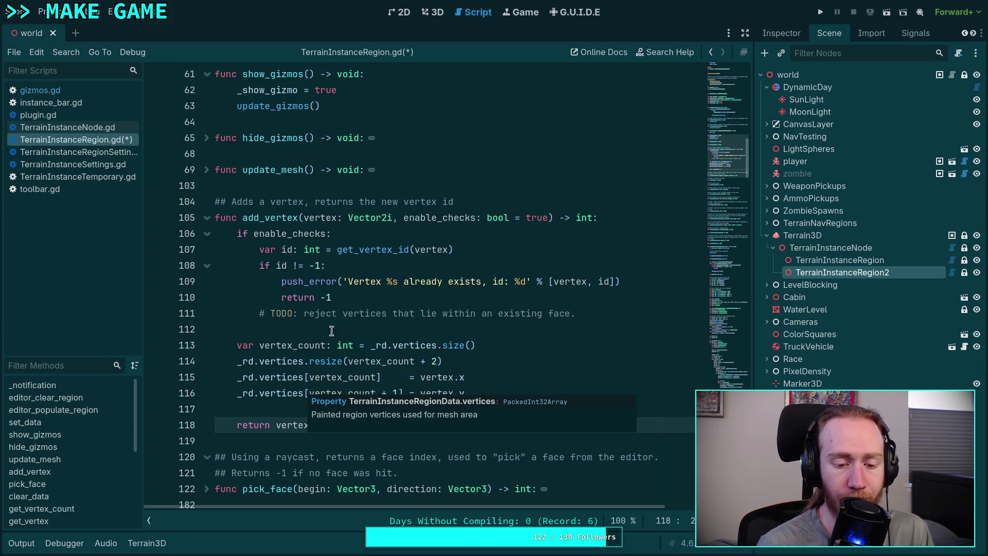
Step: Select and delete pick_face and the face-matching function below it
scroll(302, 388, "down", 3)
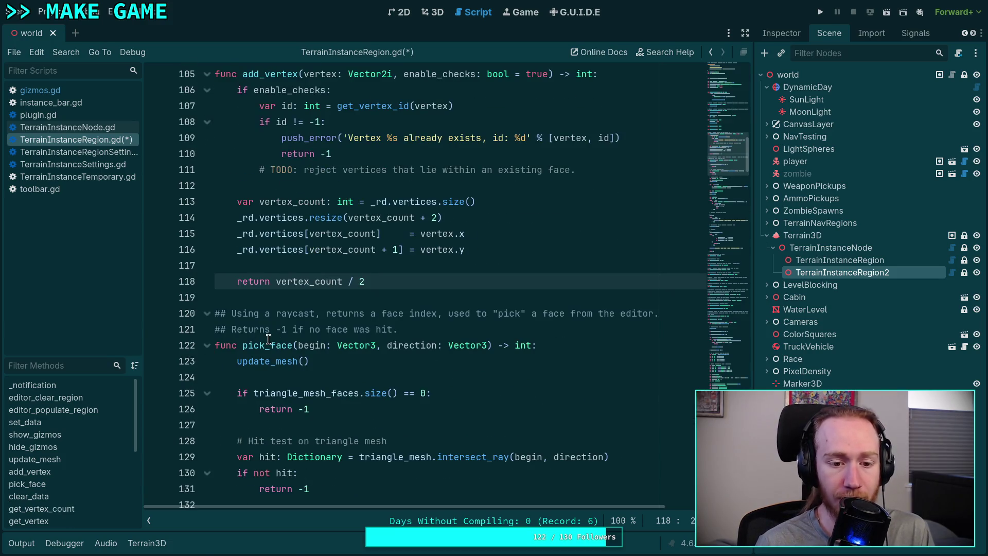
scroll(271, 338, "down", 2)
scroll(270, 338, "down", 1)
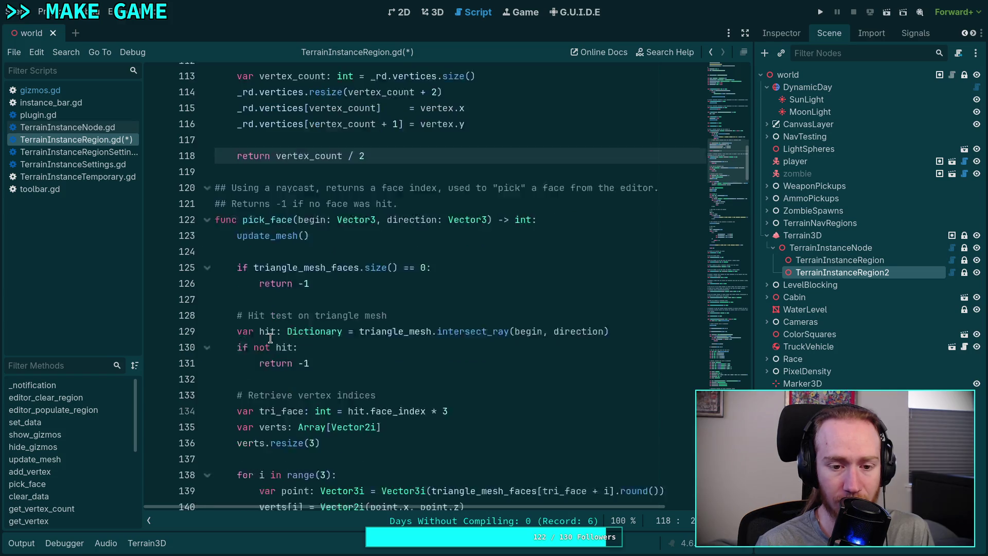
mouse_move(214, 172)
left_mouse_down()
mouse_move(223, 201)
mouse_move(286, 280)
mouse_move(307, 285)
mouse_move(331, 234)
left_mouse_up()
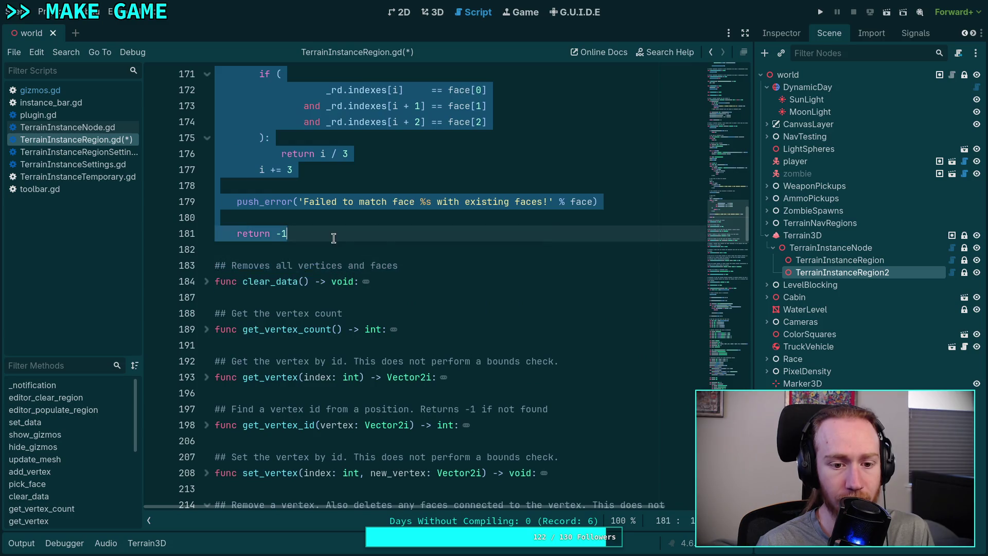
key("BackSpace")
key("BackSpace")
key("BackSpace")
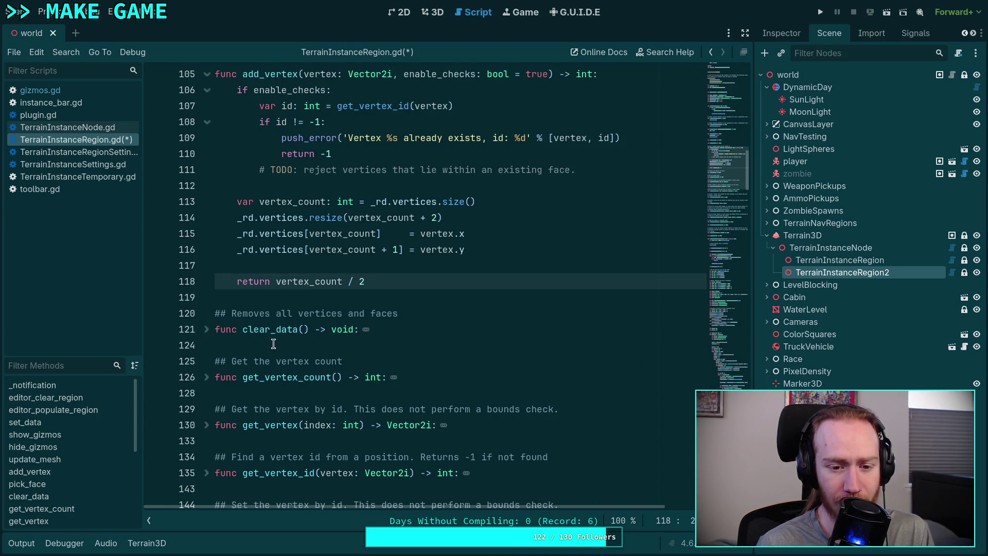
Step: Save the edited TerrainInstanceRegion.gd script with Ctrl+S
scroll(273, 344, "down", 3)
scroll(291, 326, "up", 15)
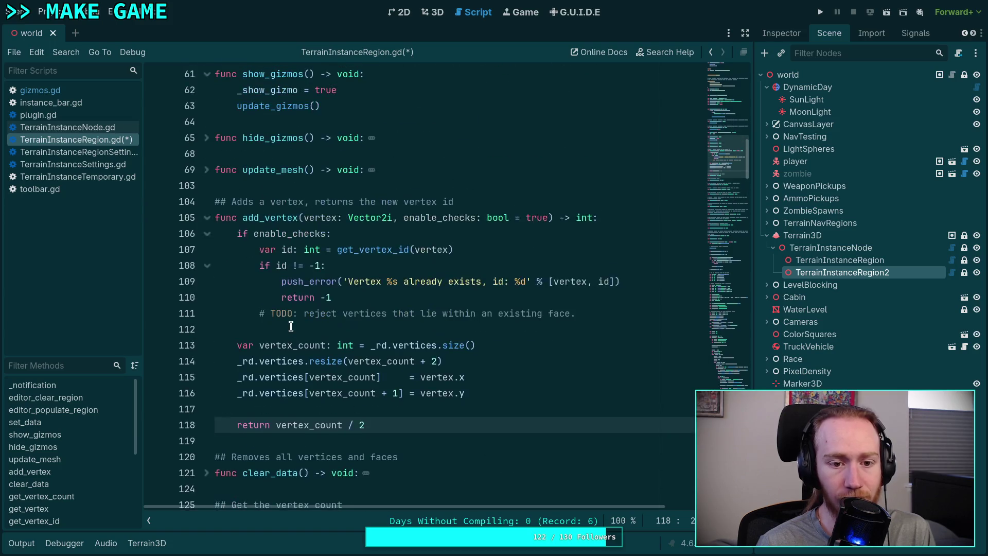
scroll(291, 326, "up", 3)
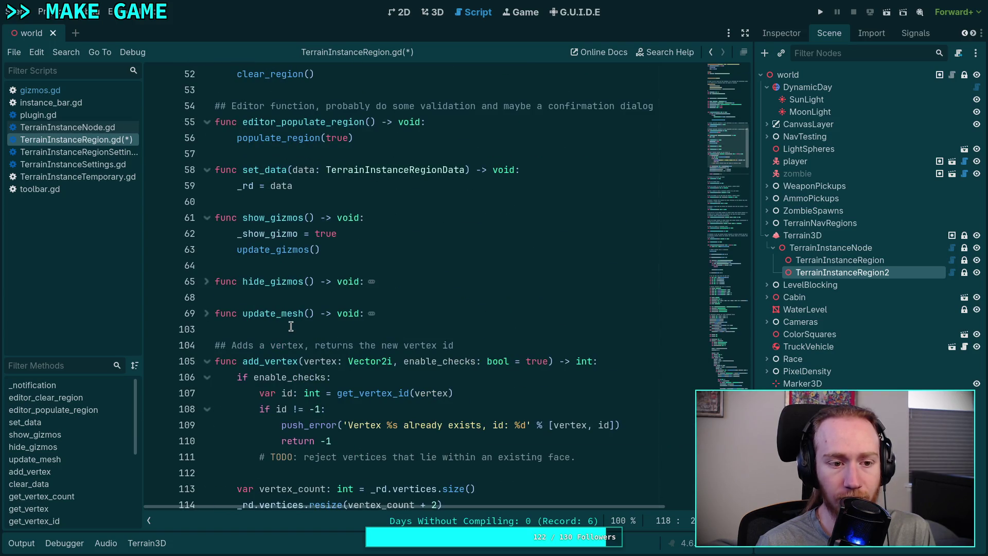
key("ctrl+s")
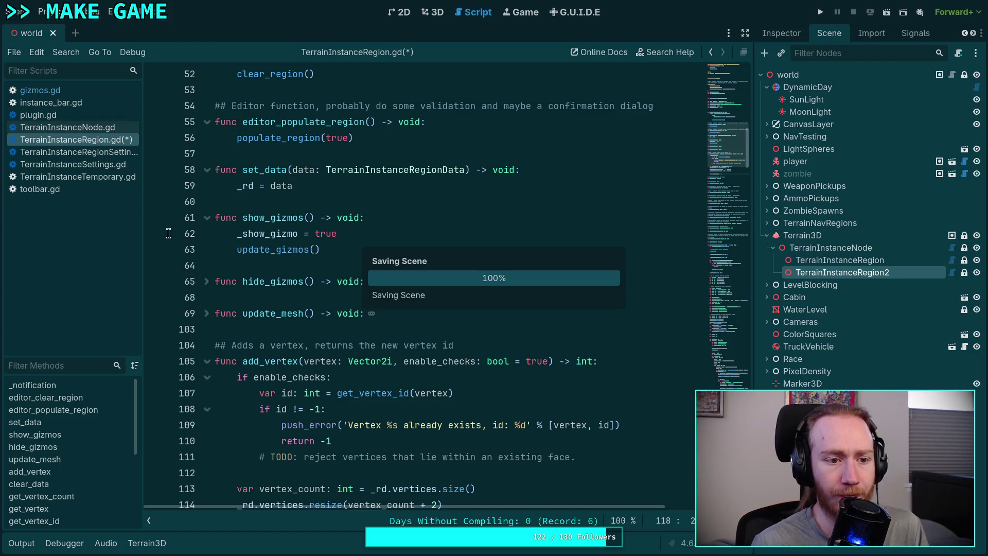
Step: Glance at plugin.gd, then return to TerrainInstanceRegion.gd and unfold update_mesh for review
left_click(63, 114)
scroll(495, 271, "down", 12)
scroll(494, 271, "down", 12)
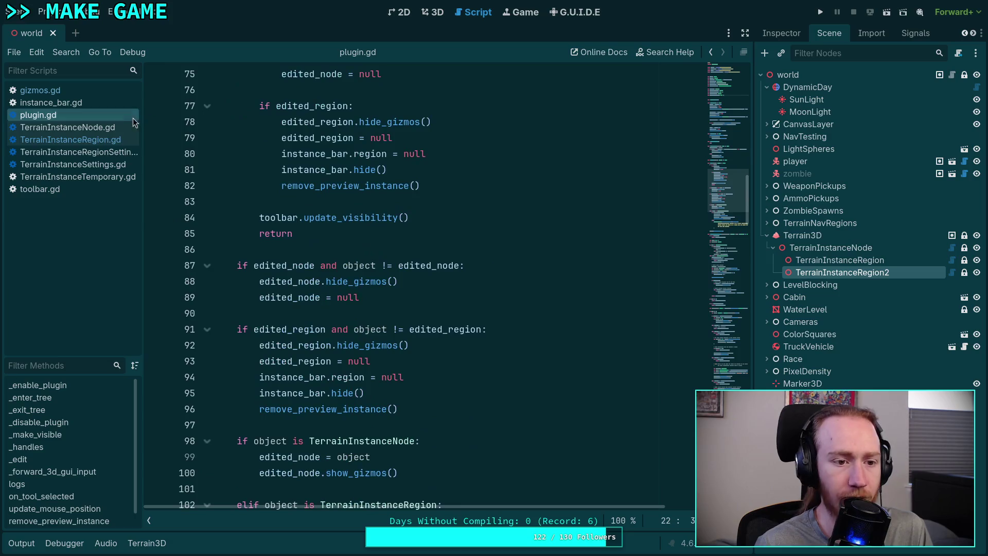
left_click(106, 140)
scroll(405, 279, "down", 2)
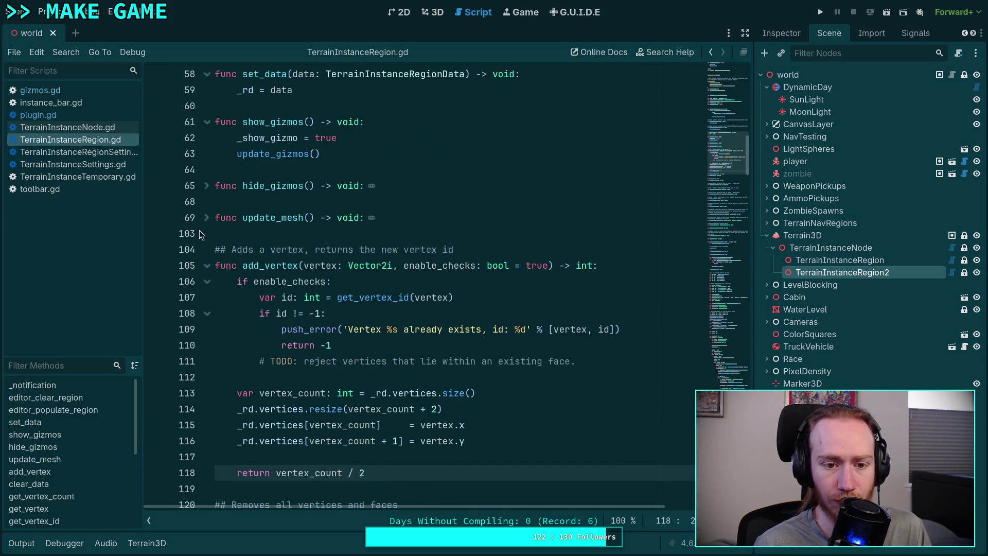
left_click(206, 217)
scroll(258, 238, "down", 2)
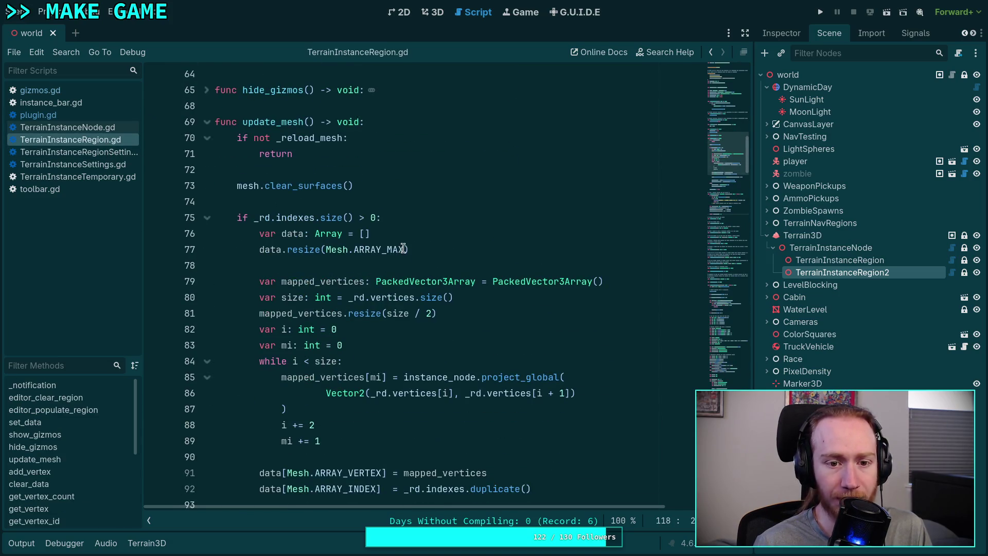
double_click(304, 142)
left_click(239, 187)
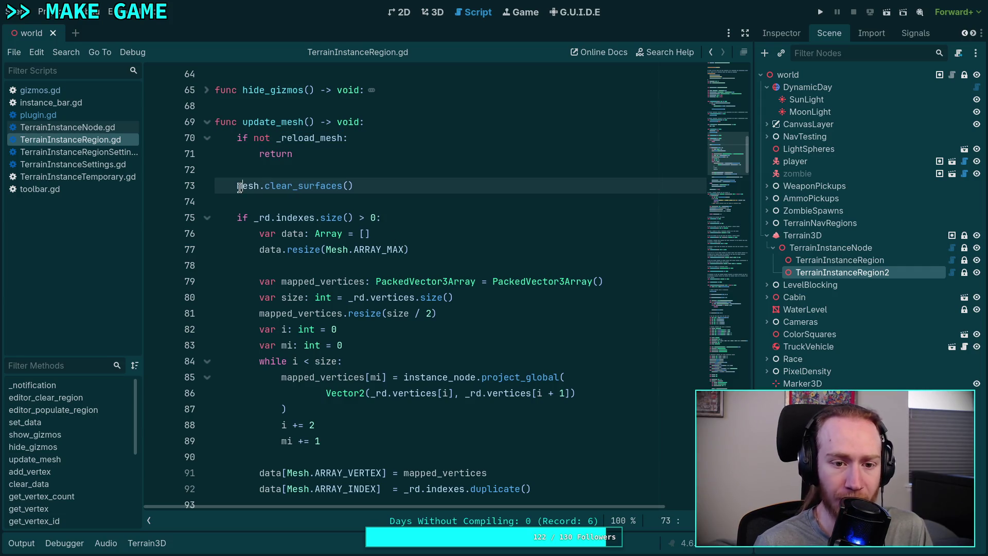
Step: Read through update_mesh's use of _rd, then right-click TerrainInstanceRegionData on line 31
scroll(240, 187, "up", 12)
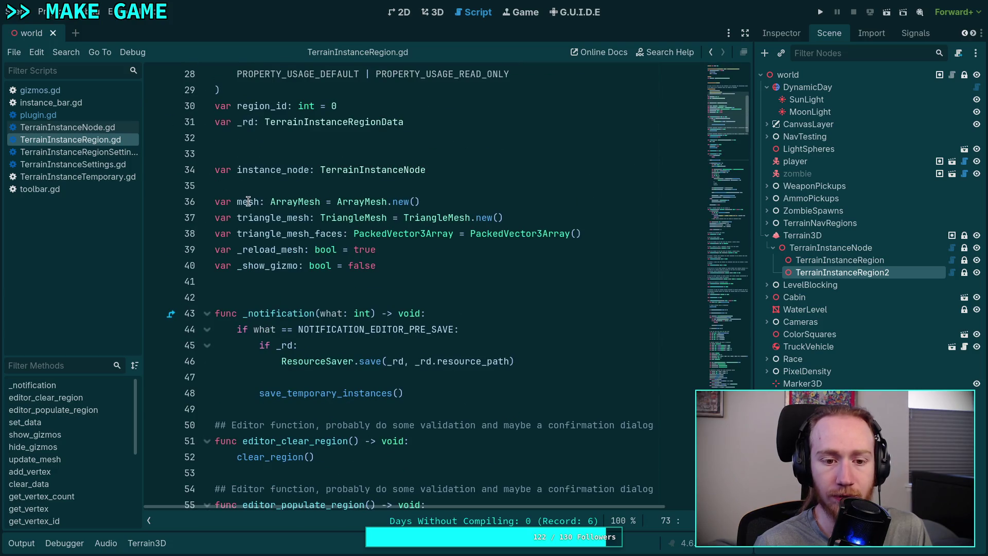
double_click(248, 201)
scroll(457, 262, "down", 2)
scroll(458, 263, "down", 12)
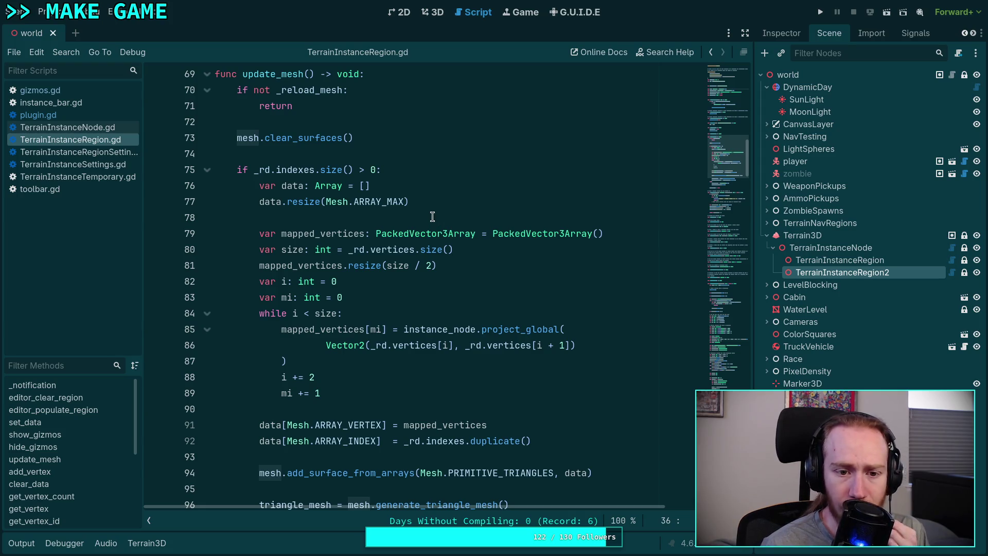
mouse_move(264, 168)
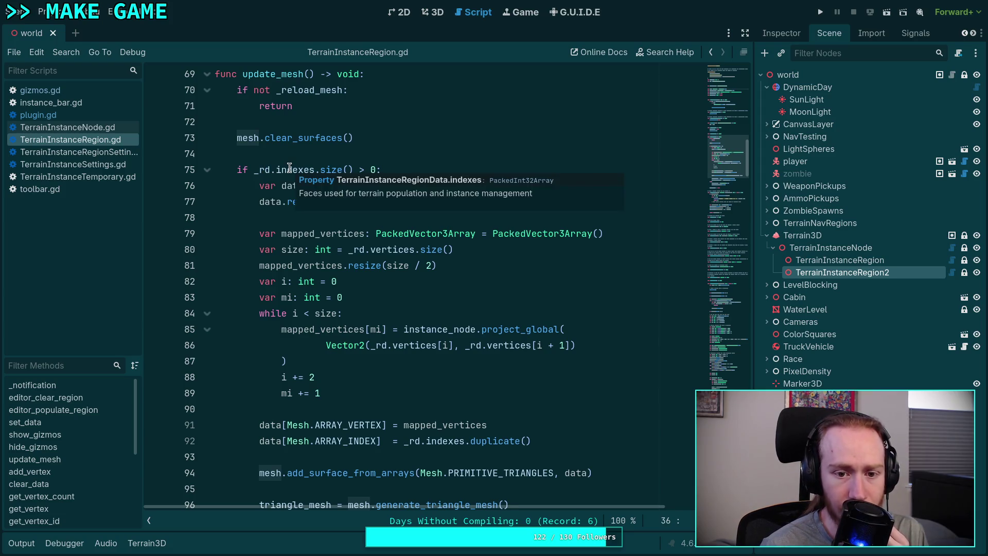
scroll(319, 272, "up", 15)
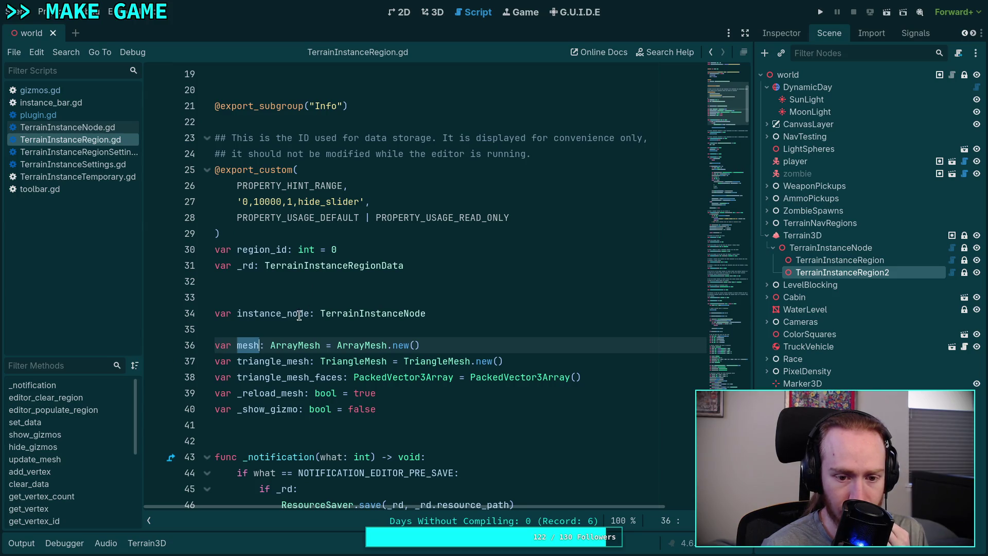
right_click(323, 270)
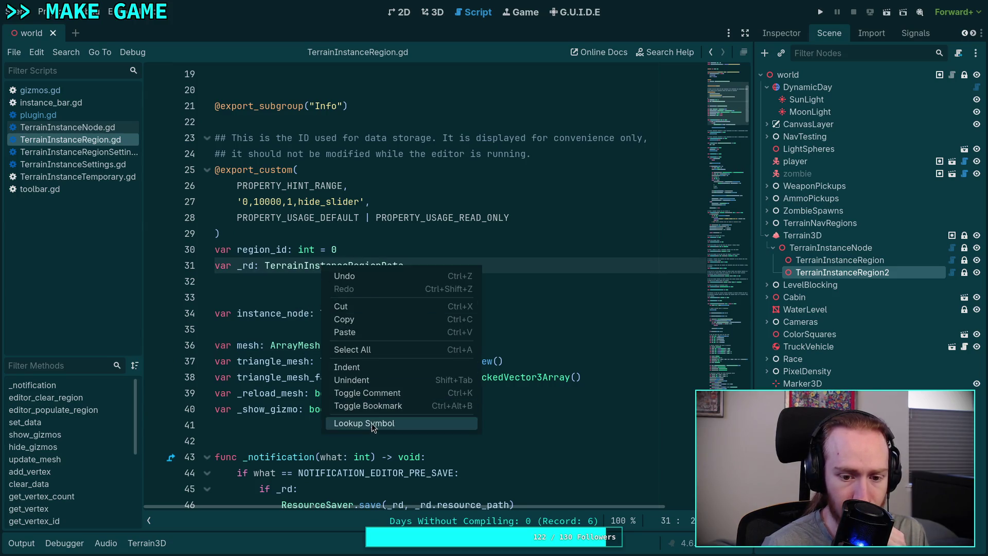
Step: Look up TerrainInstanceRegionData, select its indexes declaration (lines 8–11), then open TerrainInstanceNode.gd
left_click(371, 422)
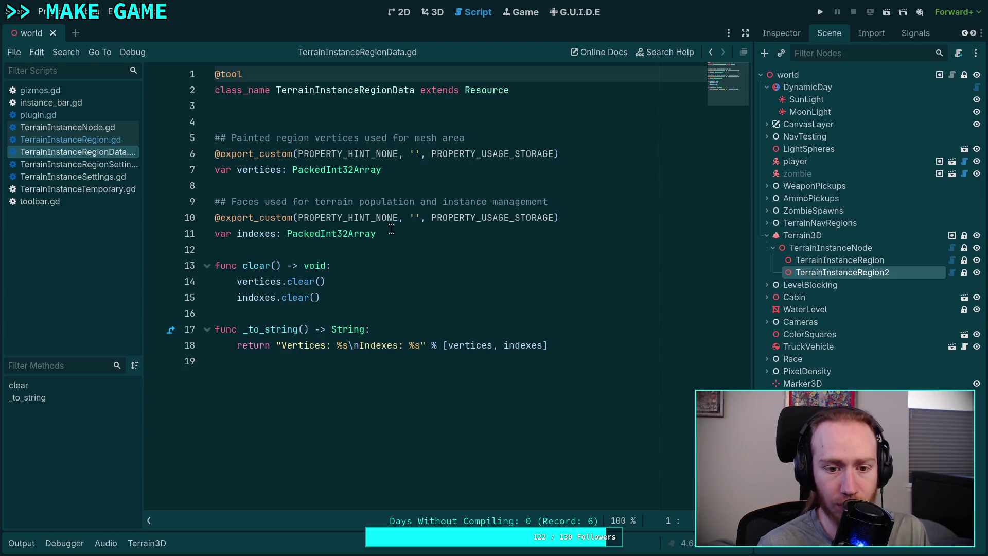
left_click_drag(397, 234, 391, 190)
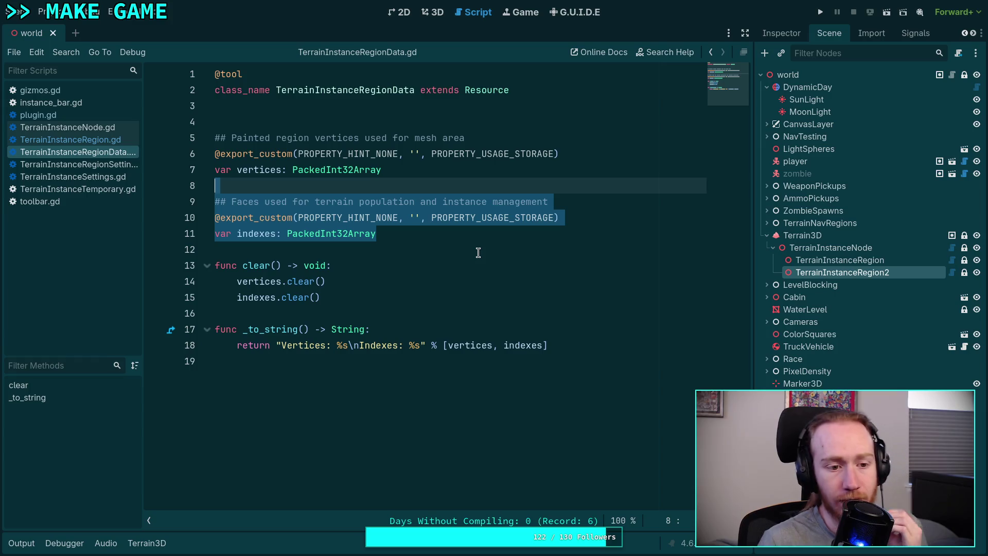
left_click(105, 131)
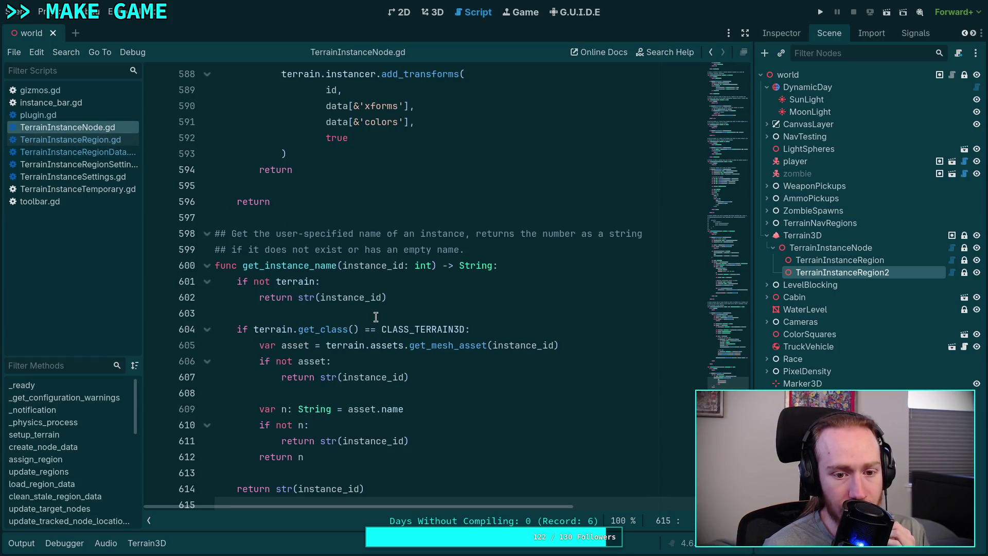
Step: Read through update_mesh in TerrainInstanceRegion.gd, then open TerrainInstanceRegionData.gd
left_click(72, 140)
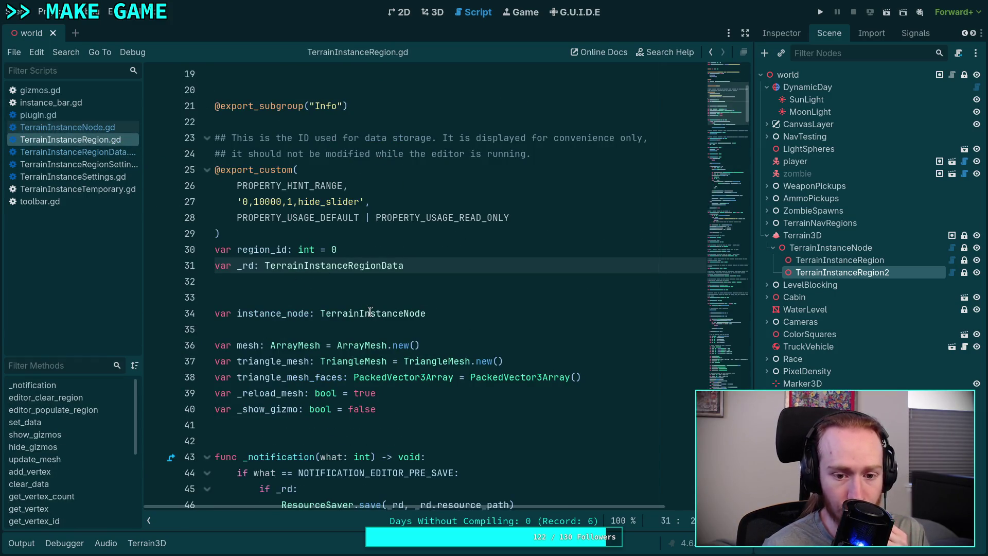
mouse_move(364, 360)
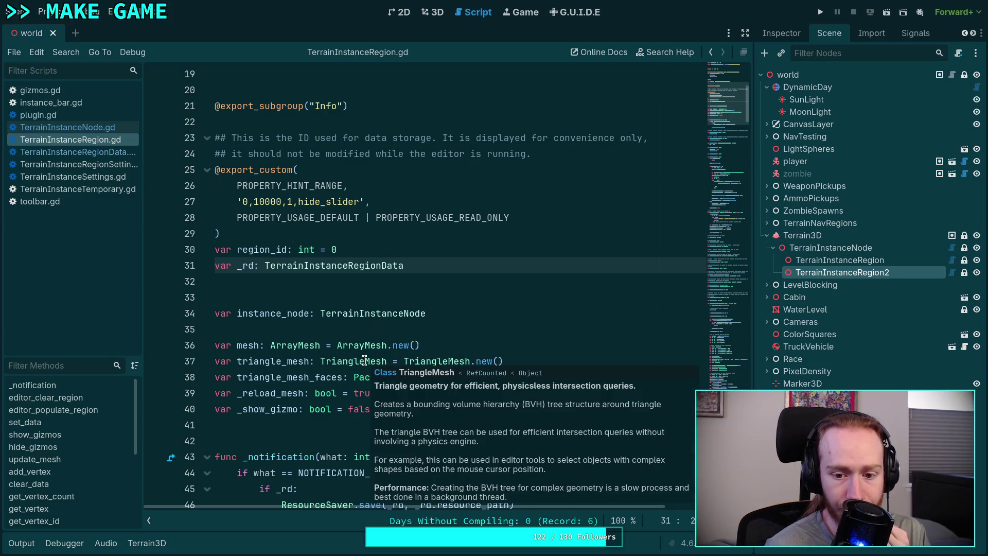
mouse_move(290, 345)
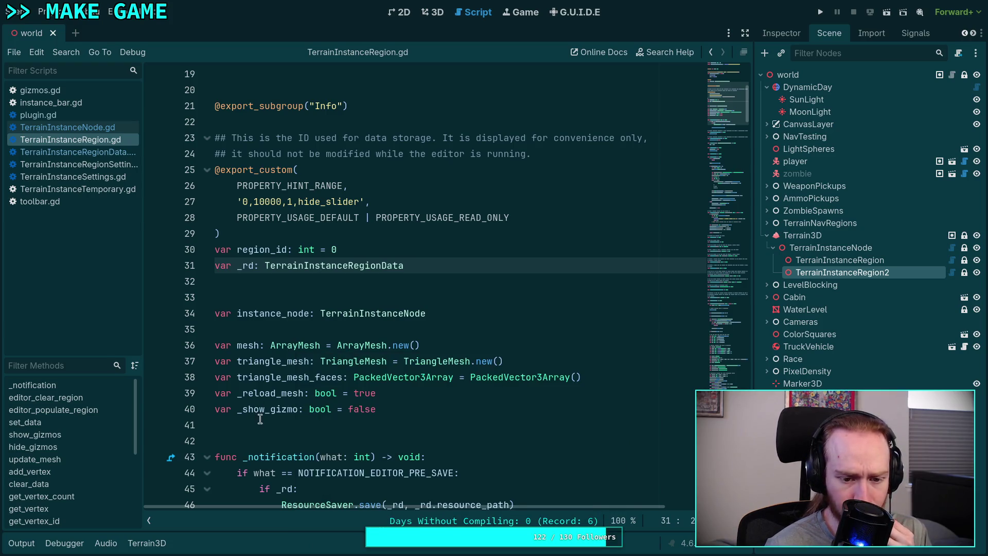
scroll(373, 429, "down", 12)
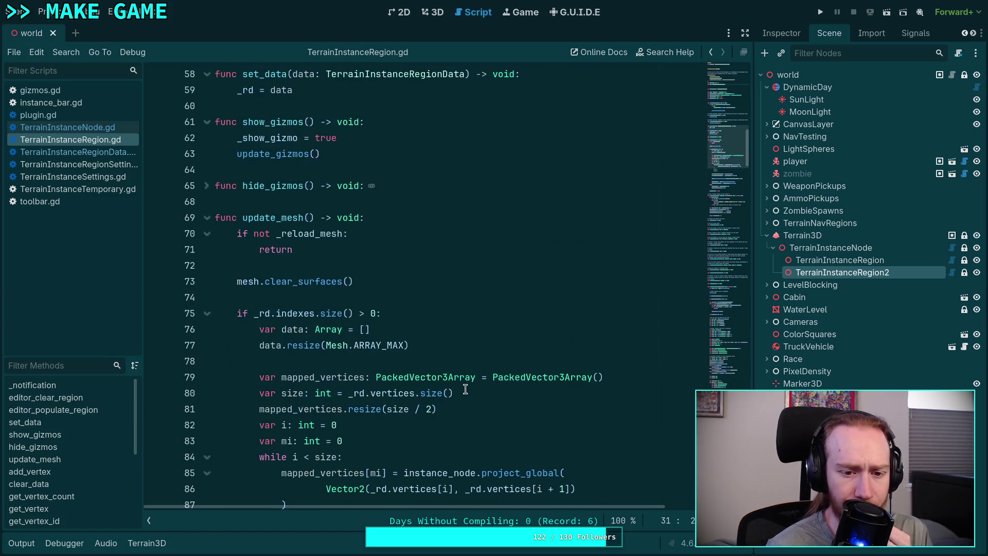
scroll(465, 389, "down", 2)
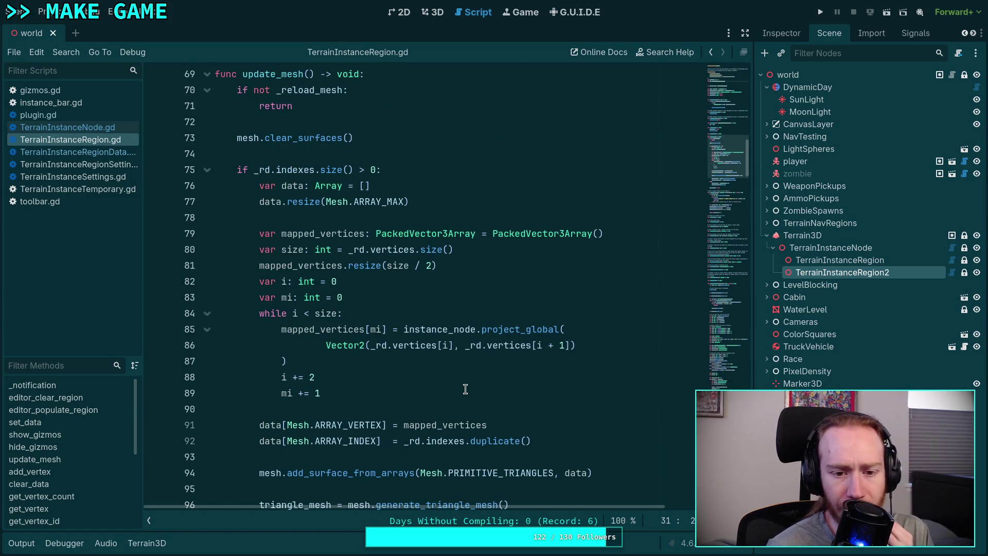
scroll(465, 389, "down", 3)
mouse_move(292, 105)
left_mouse_down()
mouse_move(417, 297)
mouse_move(466, 331)
left_mouse_up()
left_click(566, 377)
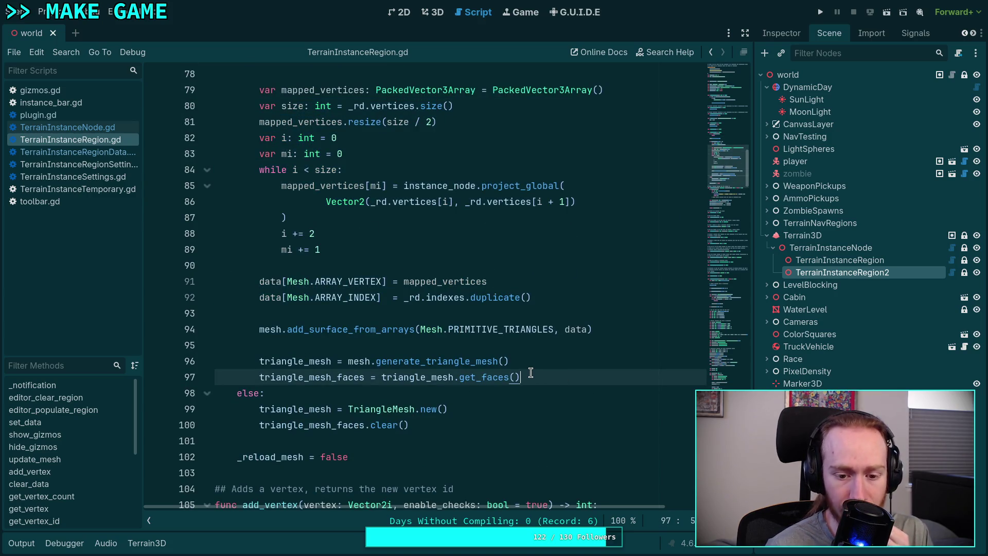
scroll(530, 373, "down", 3)
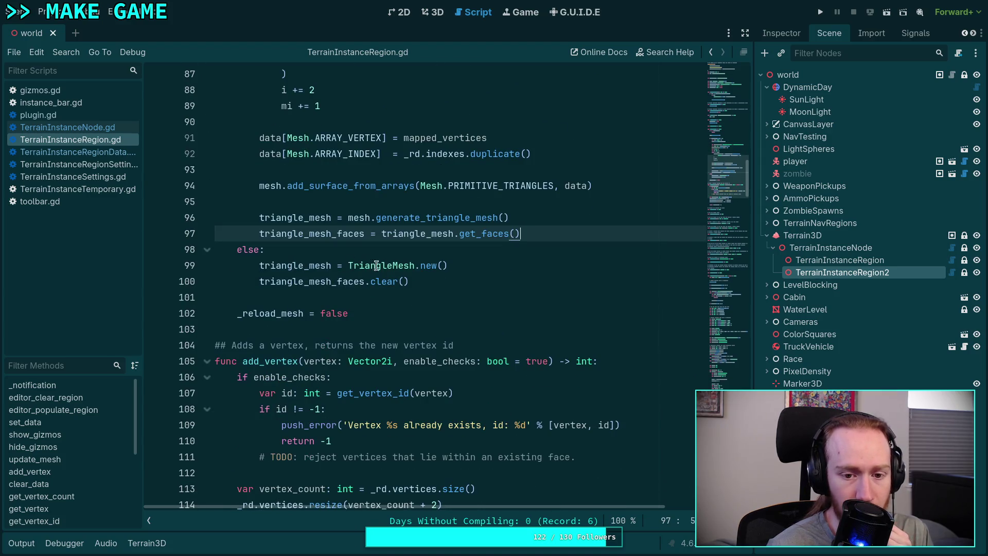
mouse_move(389, 268)
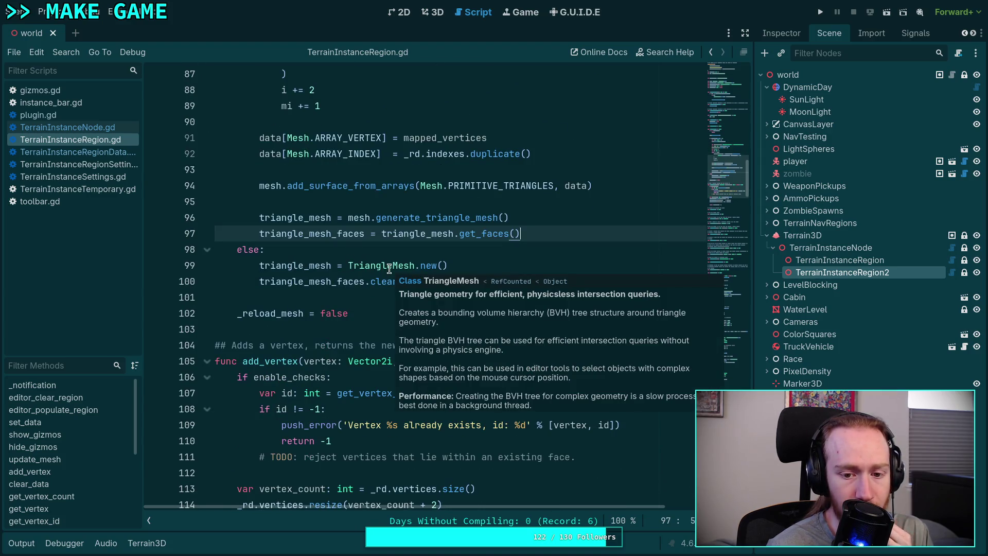
scroll(389, 268, "up", 3)
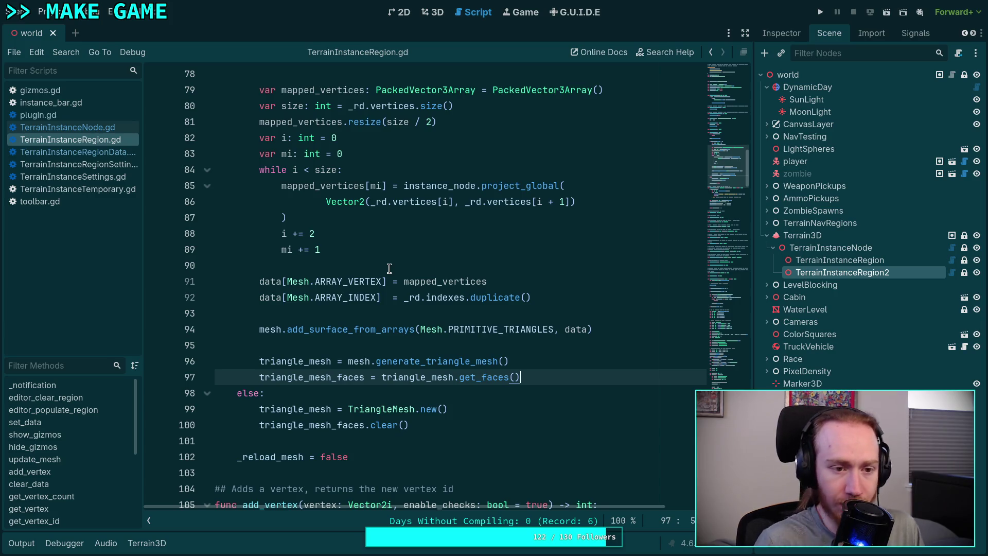
scroll(389, 268, "up", 2)
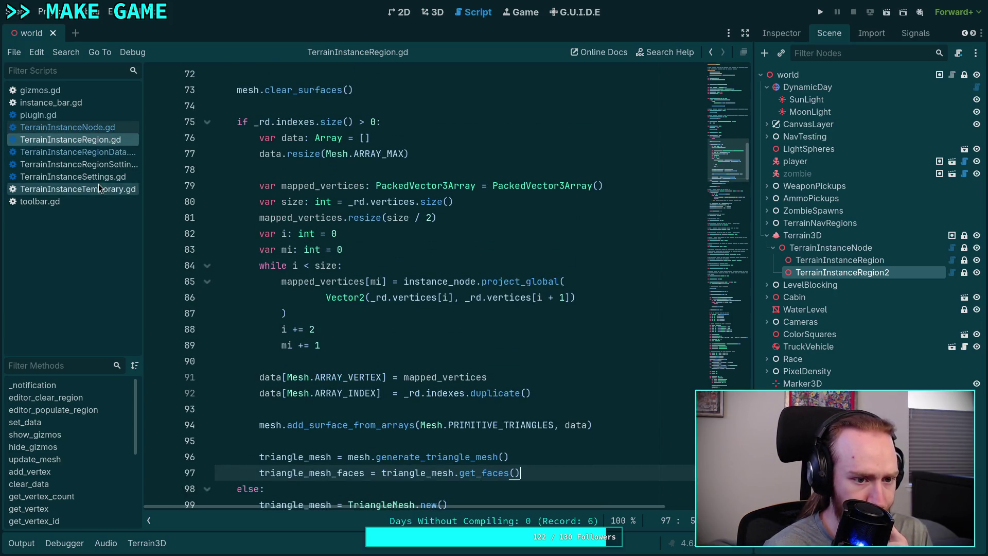
left_click(109, 155)
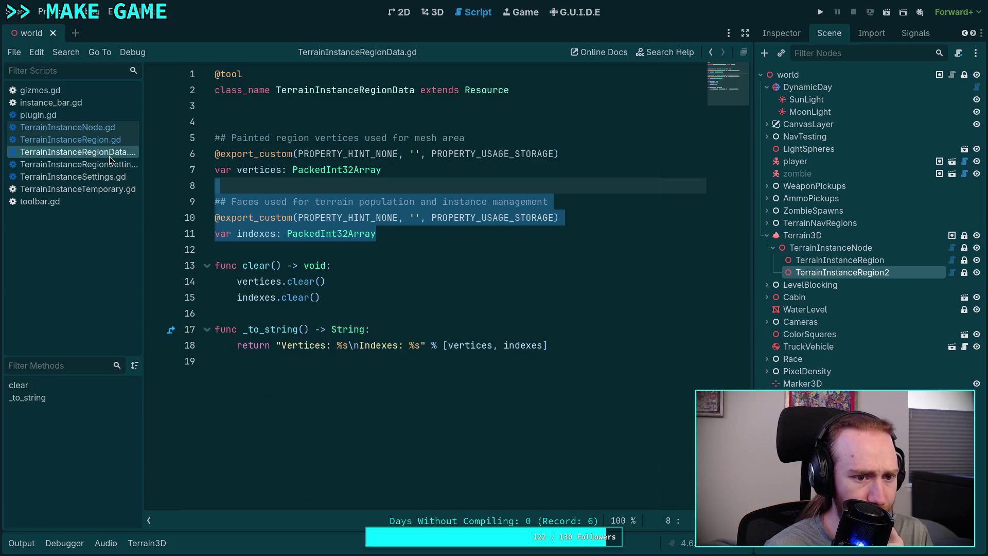
left_click(399, 234)
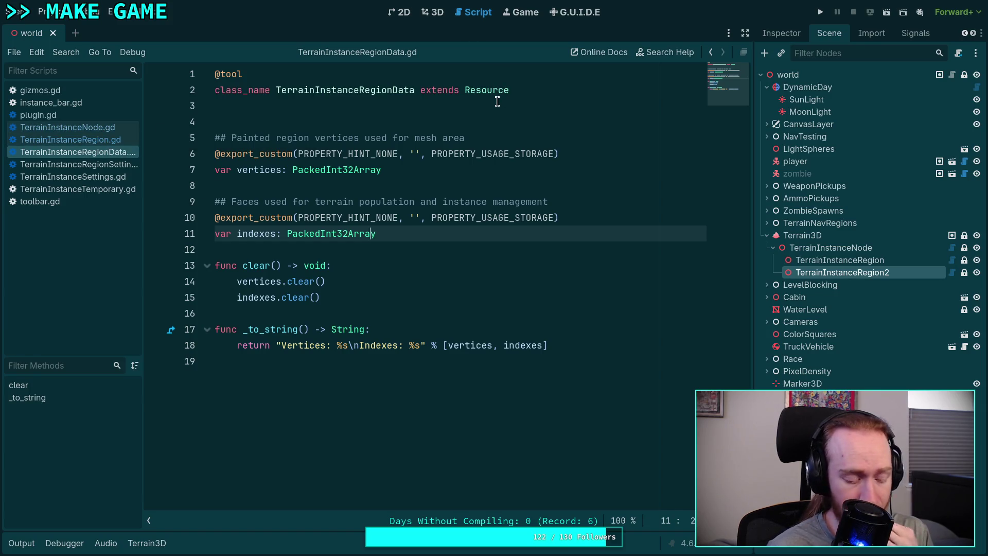
key("super+2")
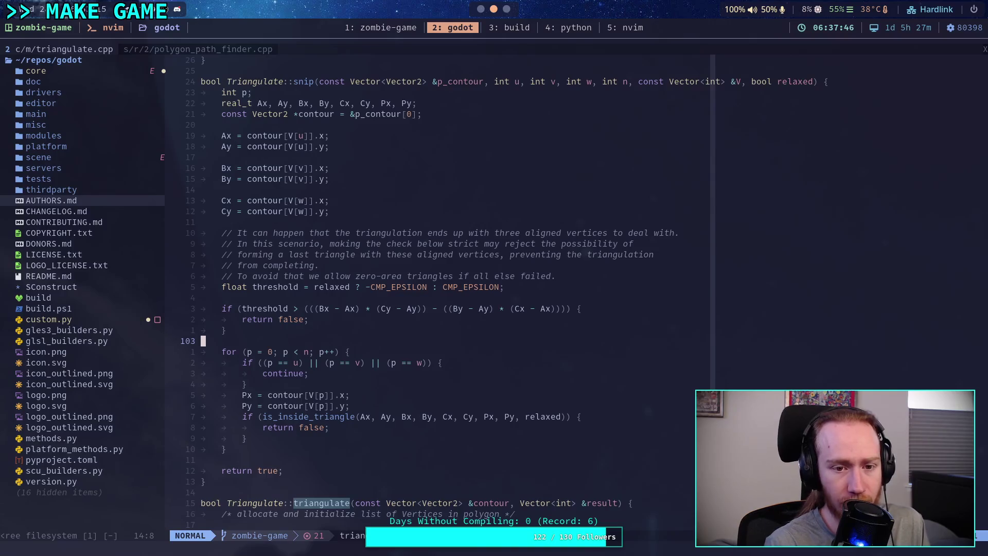
scroll(535, 303, "down", 7)
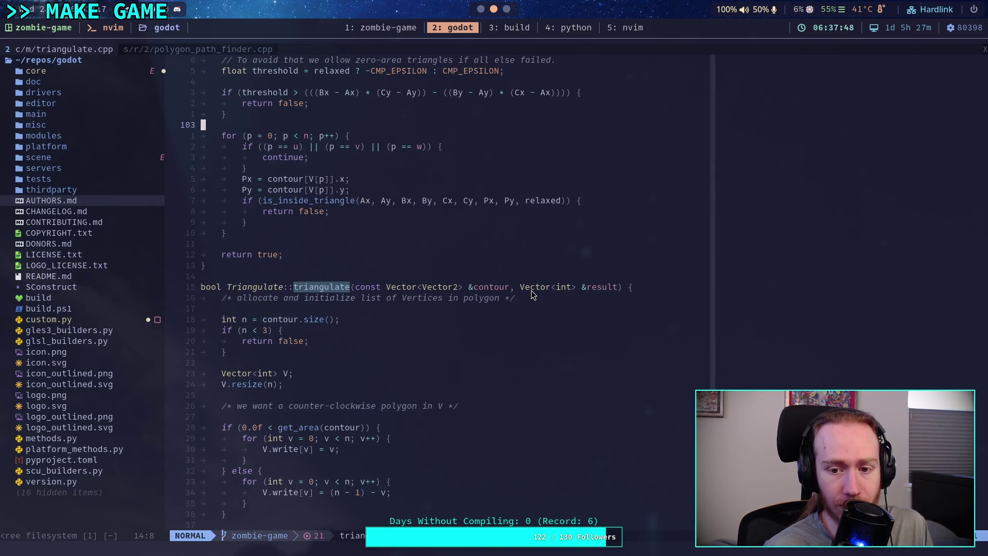
left_click(480, 8)
left_click(406, 258)
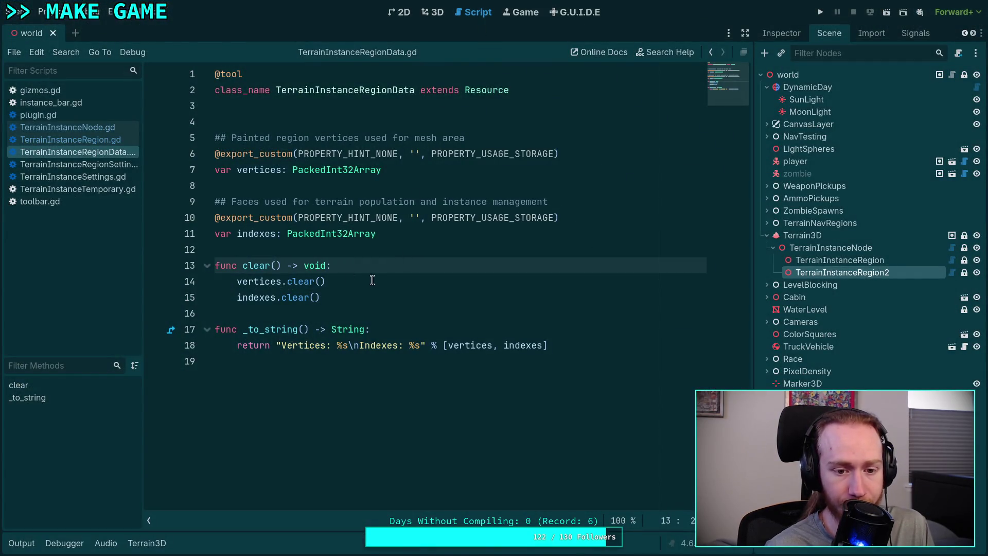
left_click(404, 291)
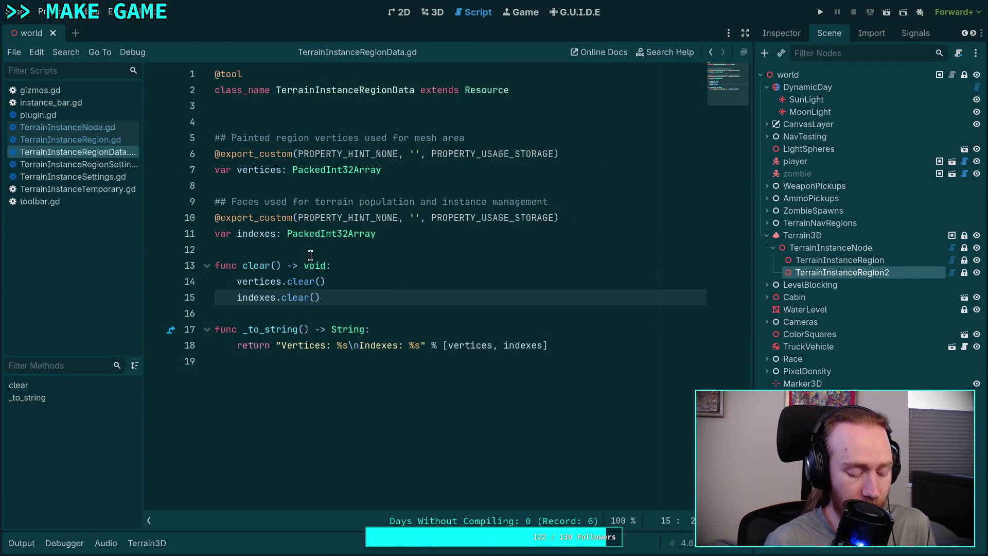
key("Return")
type("Ge")
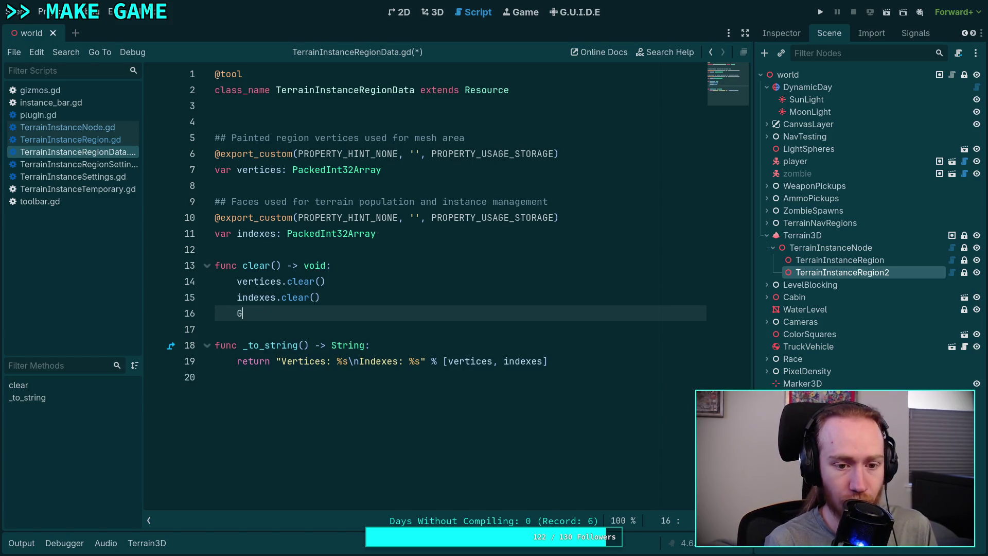
key("Down")
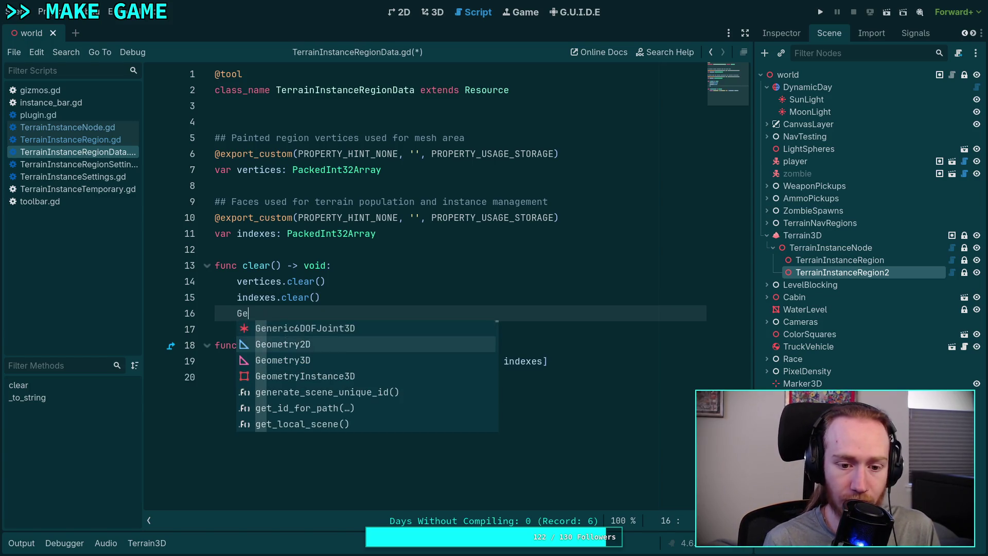
key("Return")
type(".tr")
key("Down")
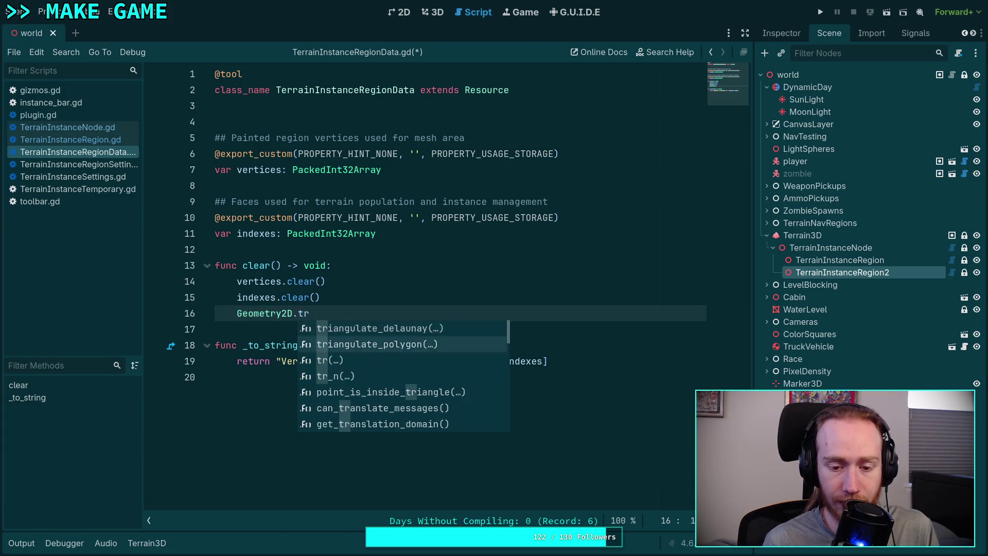
key("Return")
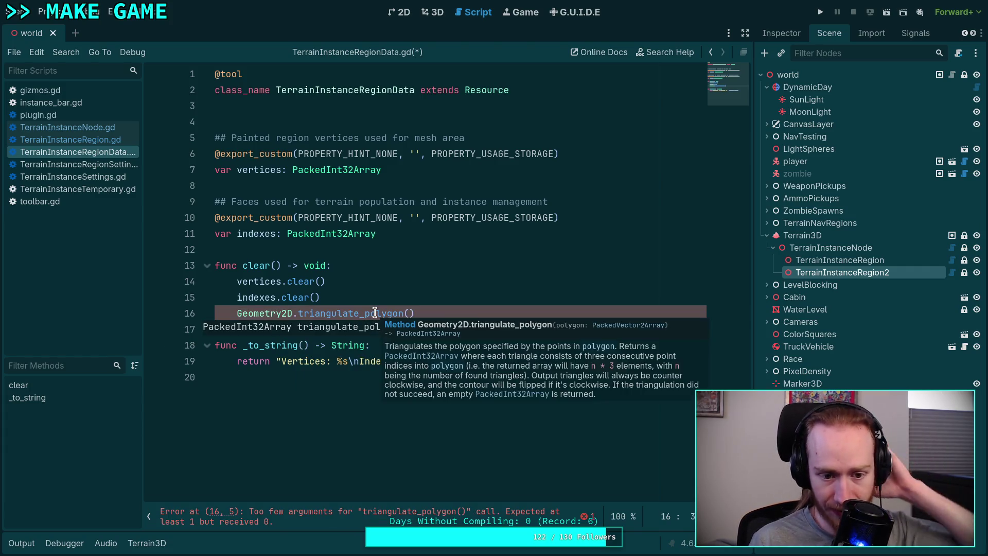
left_click(448, 310)
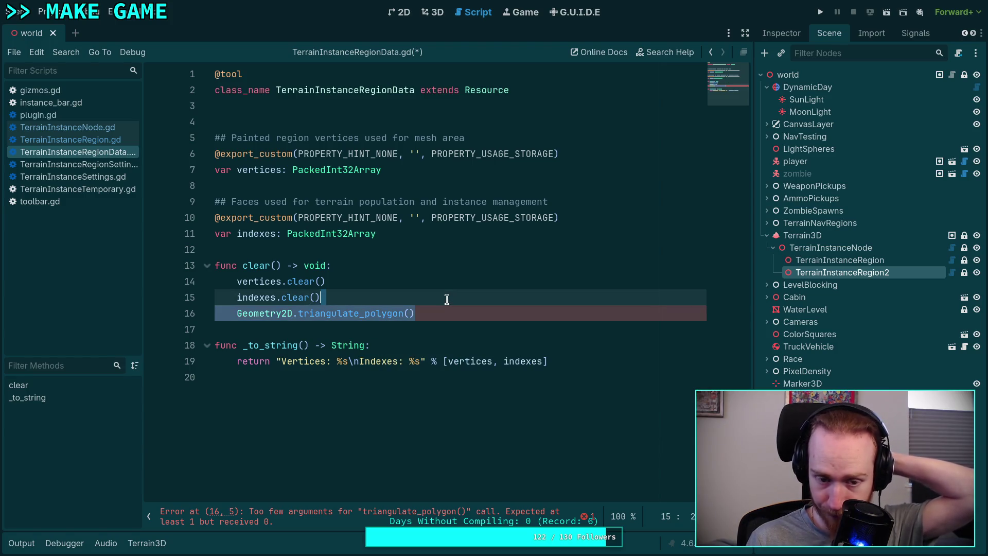
key("ctrl+shift+k")
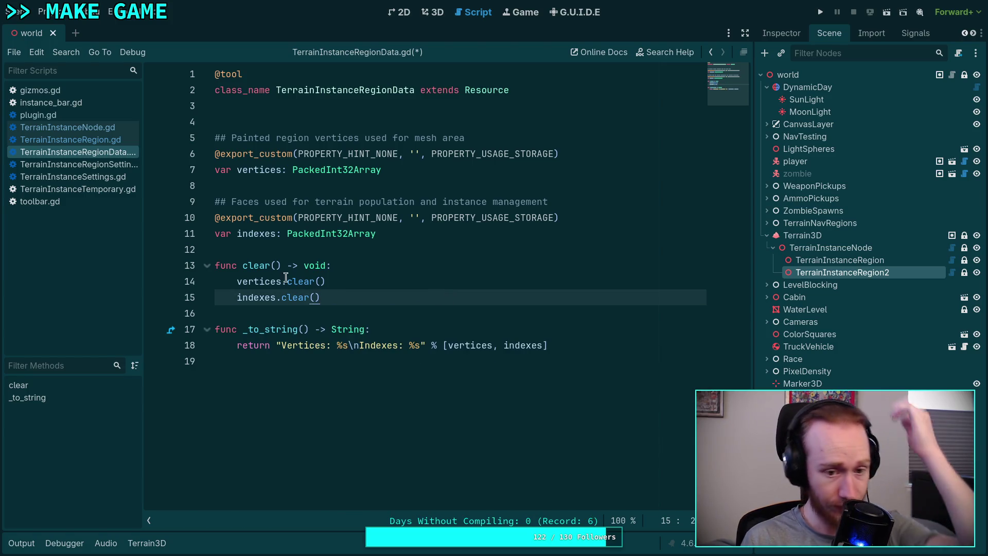
Step: Rename the indexes property declaration and its use in clear to triangles
double_click(257, 233)
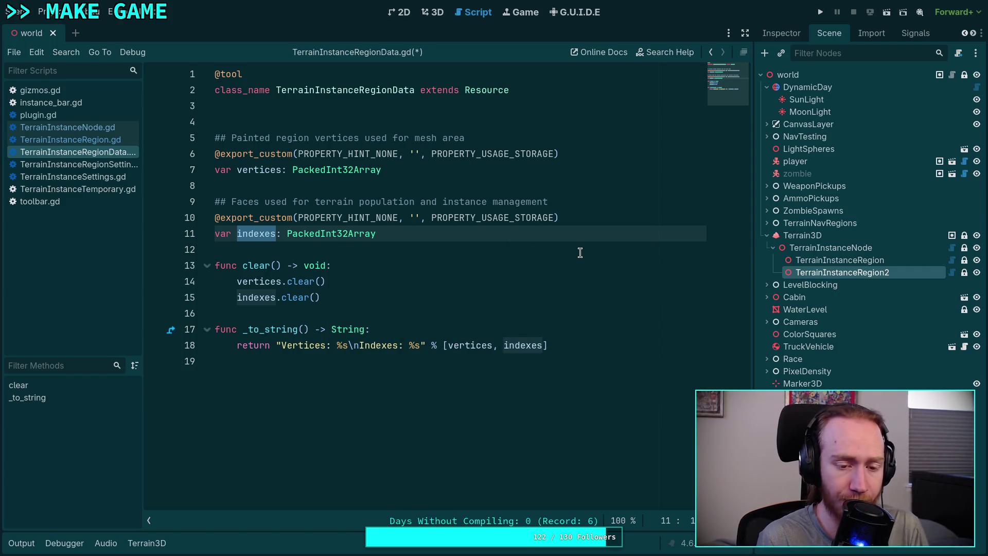
type("triang")
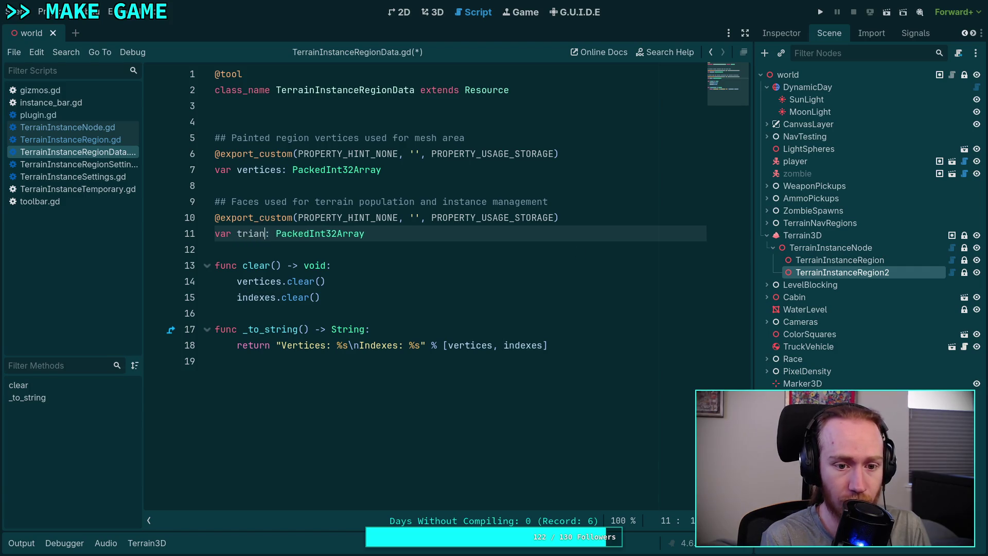
type("les")
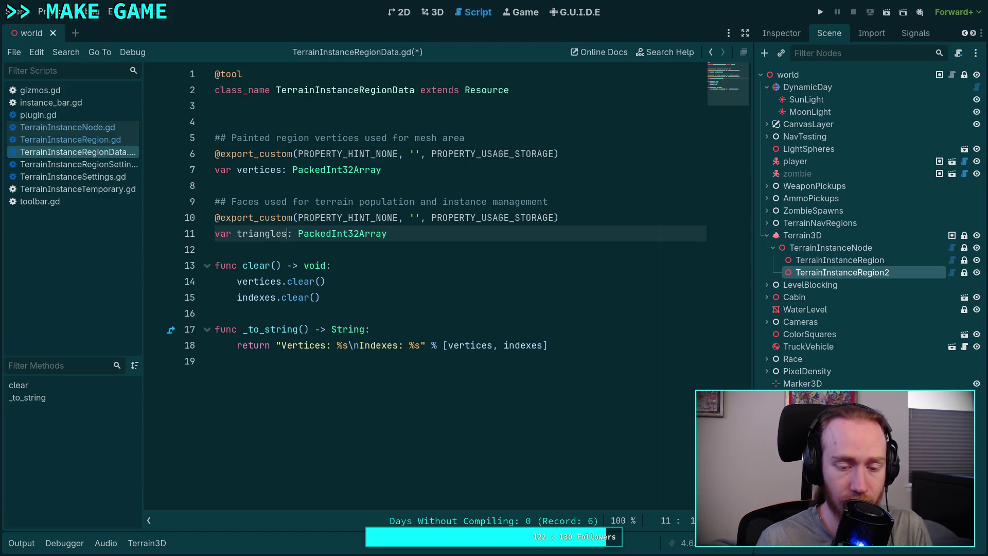
double_click(262, 298)
type("triangles")
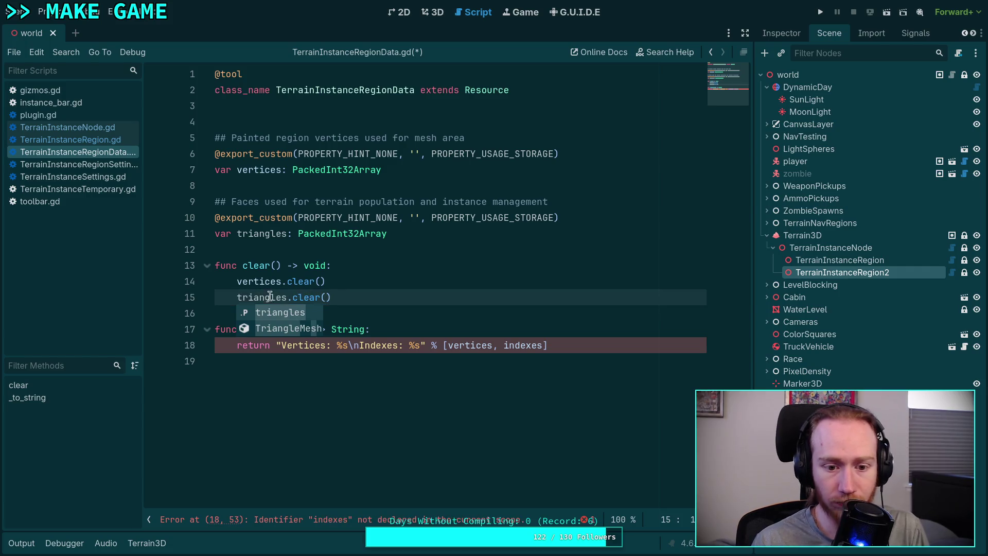
Step: Change _to_string's 'Indexes' label to 'Triangles' and its argument to triangles, then save
double_click(369, 345)
key("Right")
key("shift+Left")
key("shift+Left")
key("shift+Left")
type("Triangles")
double_click(539, 346)
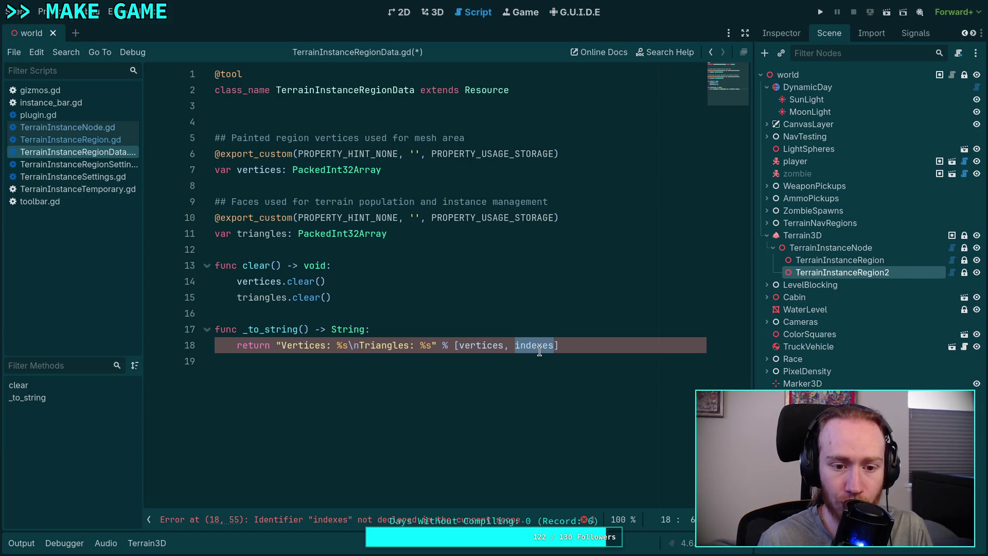
type("tri")
key("Return")
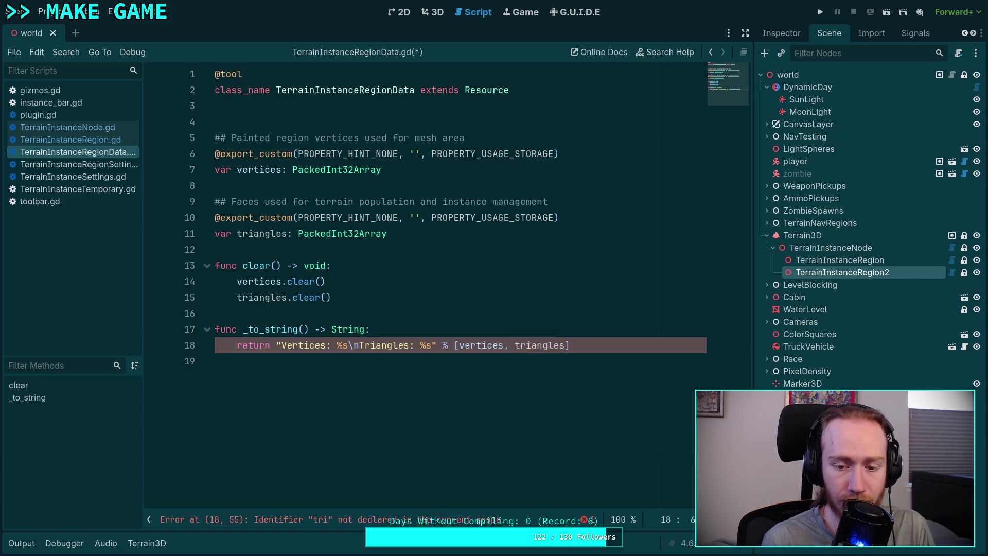
key("ctrl+s")
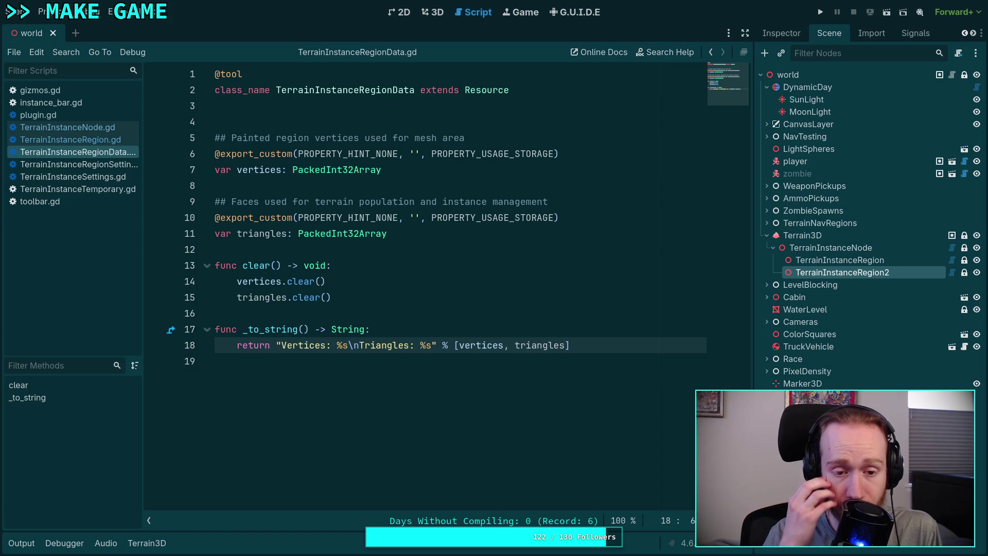
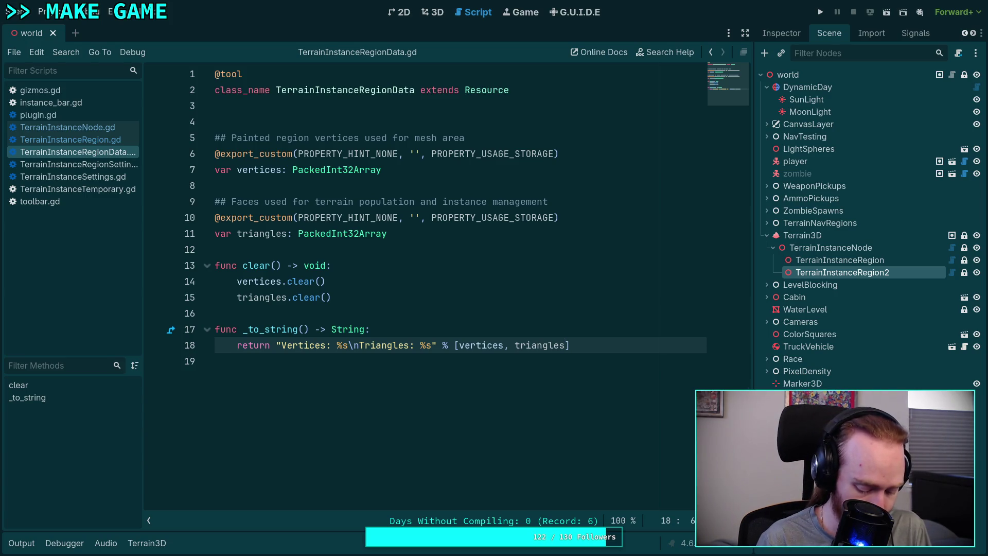
Step: Open TerrainInstanceRegion.gd from the script list
left_click(114, 141)
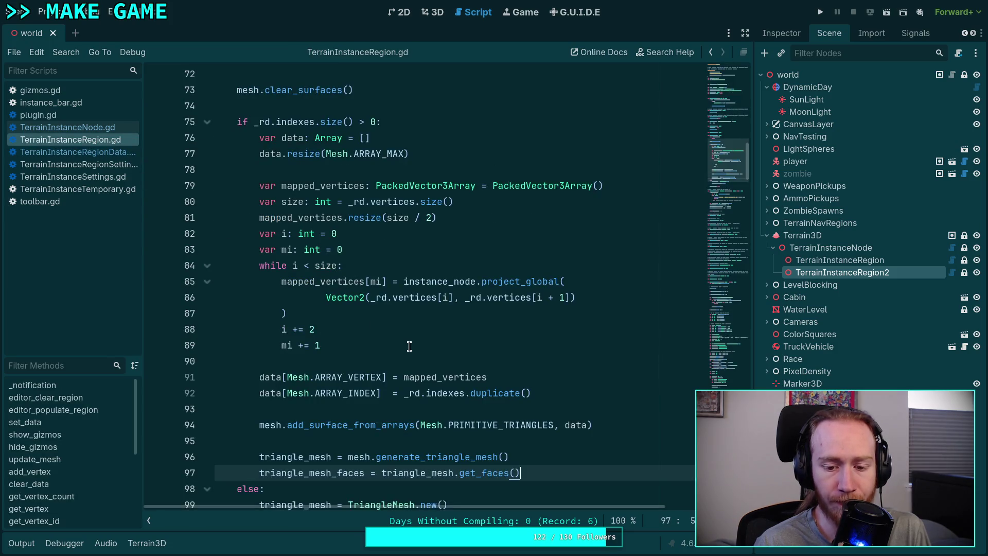
scroll(408, 345, "up", 5)
scroll(348, 318, "down", 2)
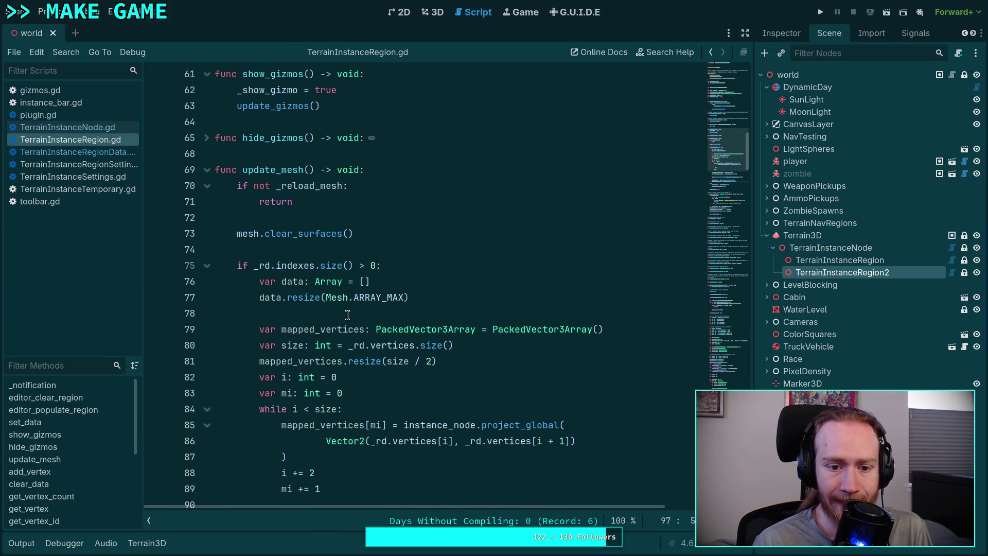
Step: Highlight every use of 'indexes' on line 75 and read through update_mesh
double_click(286, 274)
scroll(466, 303, "down", 4)
scroll(458, 298, "down", 2)
scroll(456, 298, "up", 2)
scroll(451, 294, "down", 2)
scroll(423, 289, "up", 2)
scroll(423, 288, "up", 13)
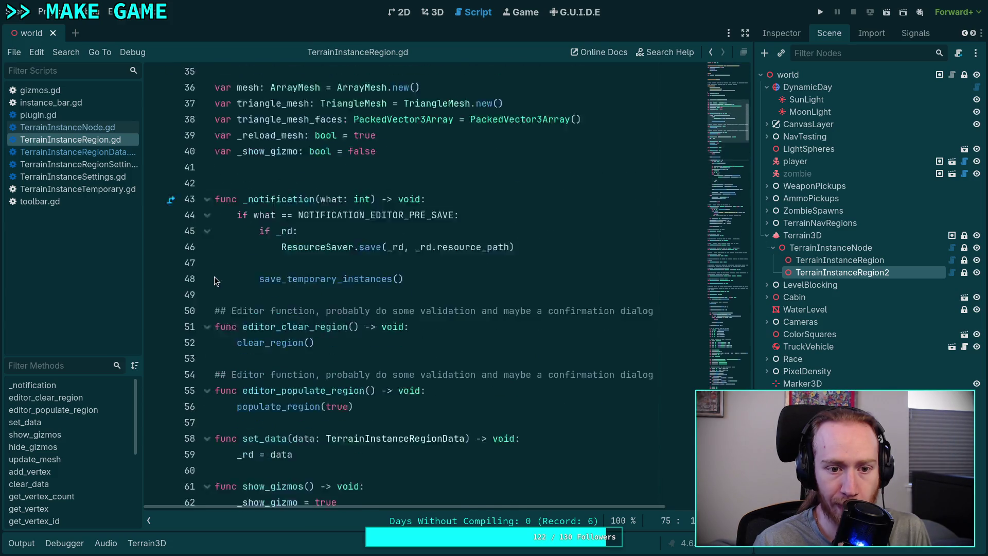
scroll(251, 278, "up", 9)
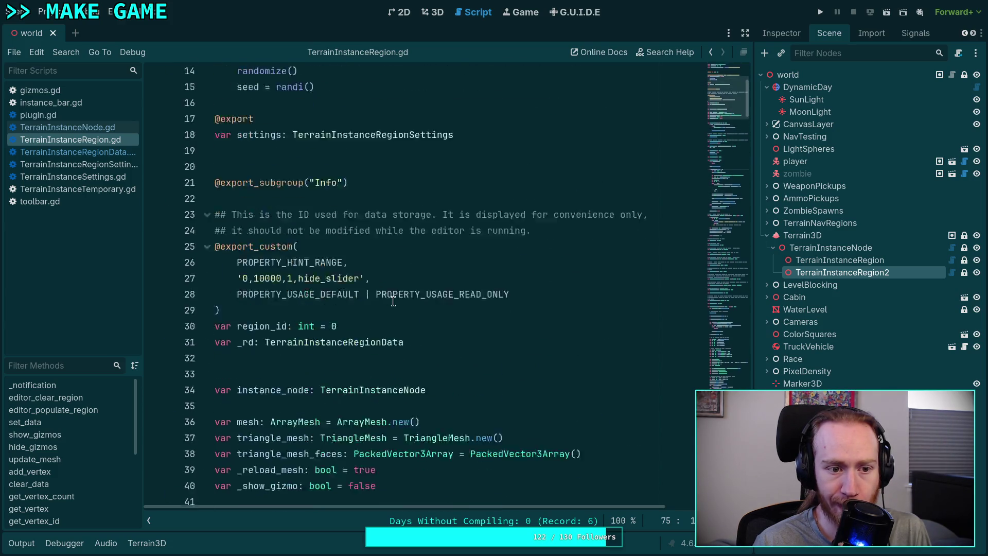
scroll(393, 301, "down", 13)
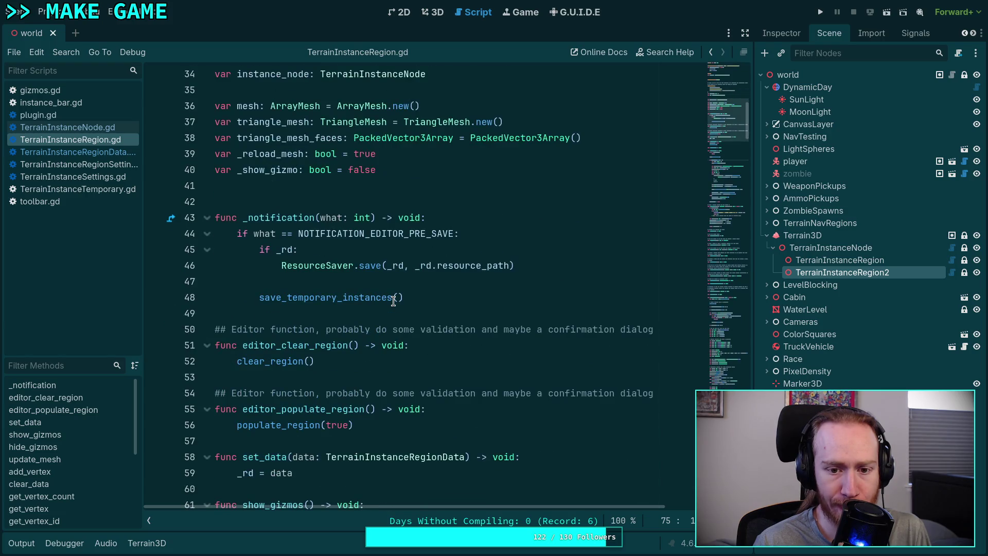
scroll(386, 298, "down", 2)
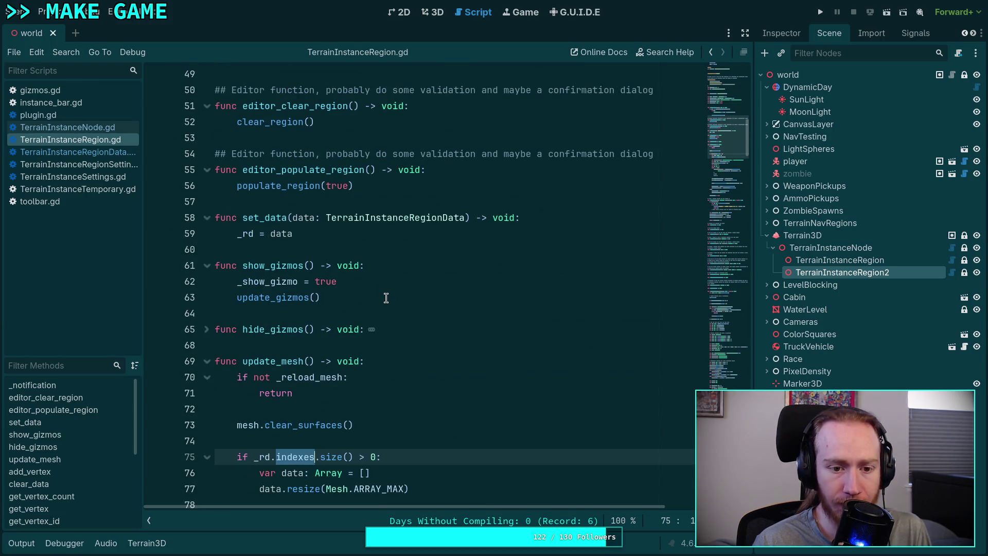
scroll(256, 276, "down", 2)
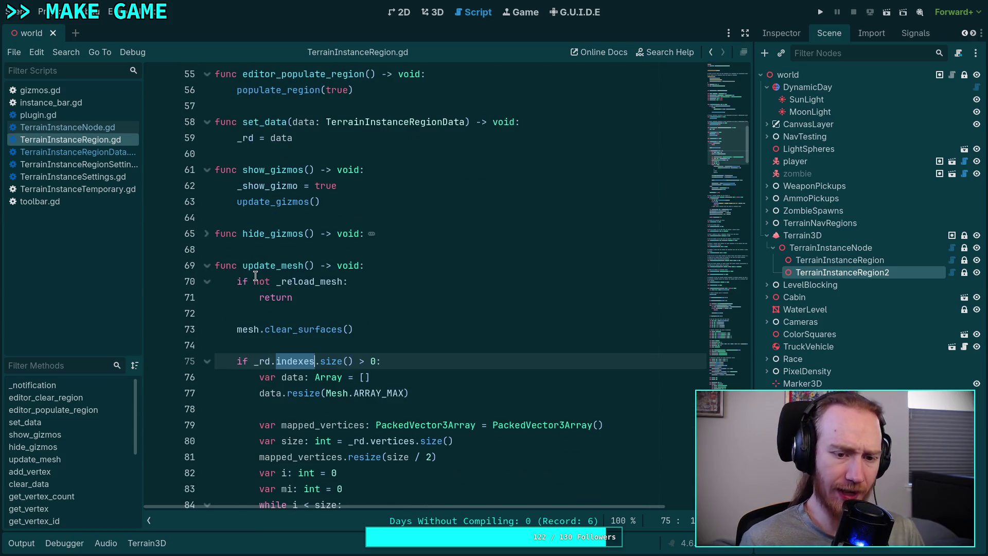
scroll(391, 280, "down", 2)
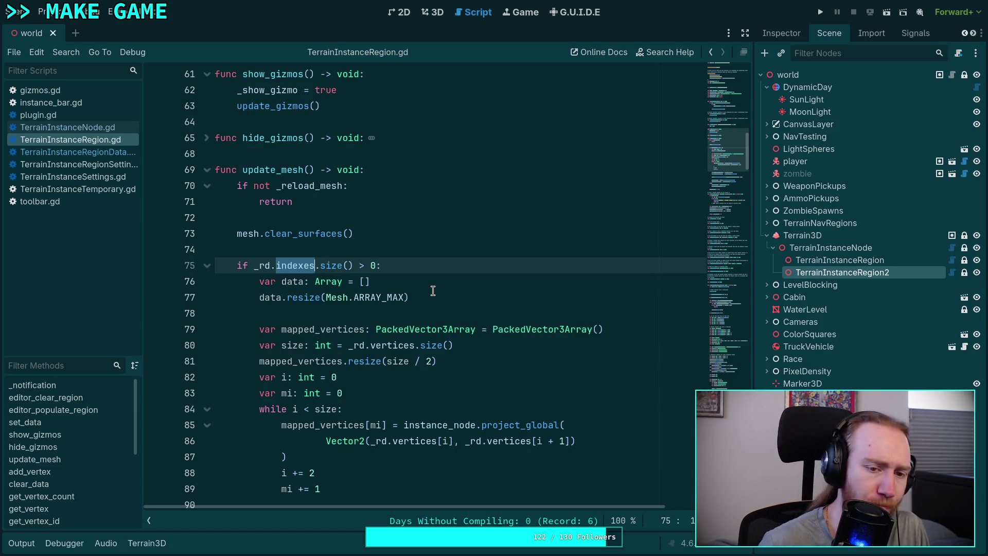
Step: Collapse the populate_region function and both folds of _populate_chunk
scroll(433, 291, "down", 8)
scroll(435, 304, "down", 10)
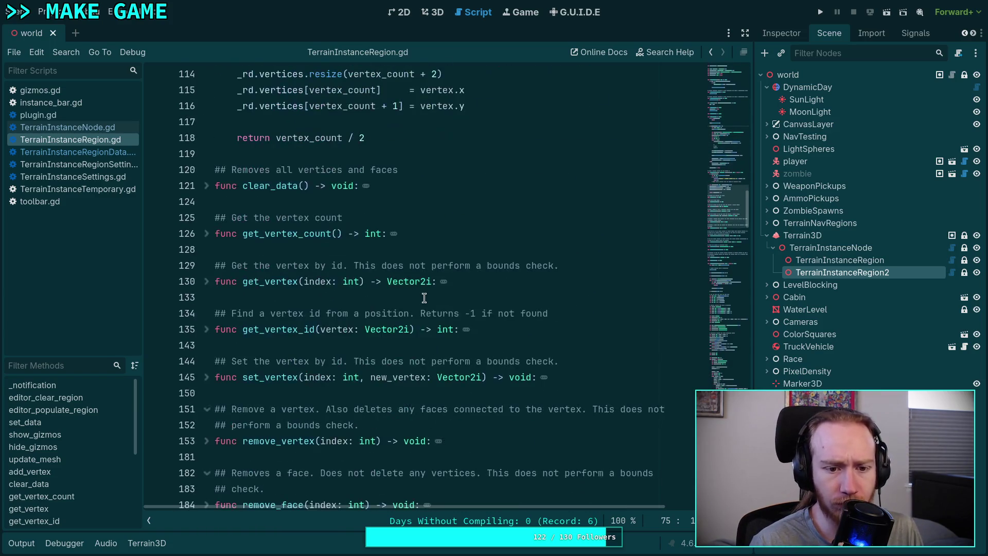
scroll(424, 298, "down", 9)
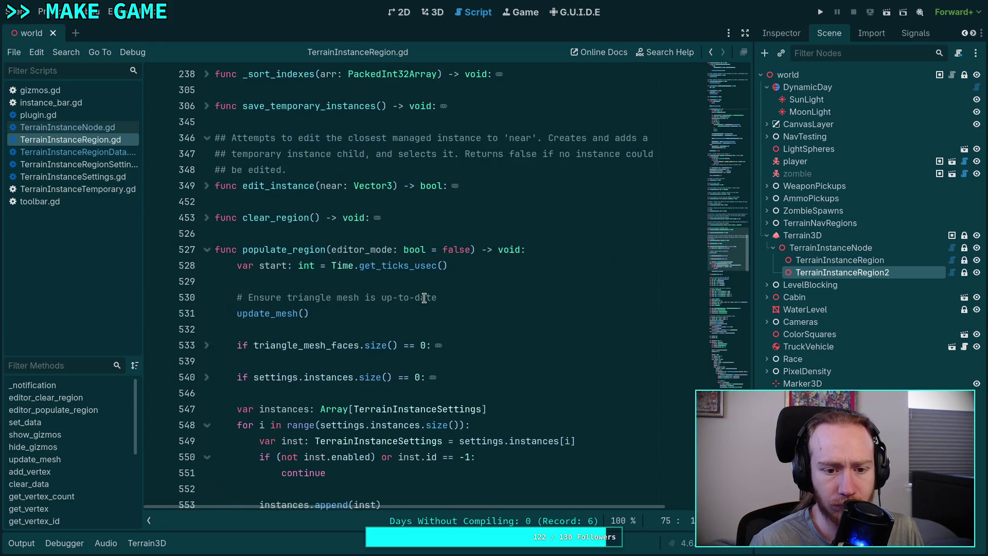
left_click(207, 250)
left_click(207, 281)
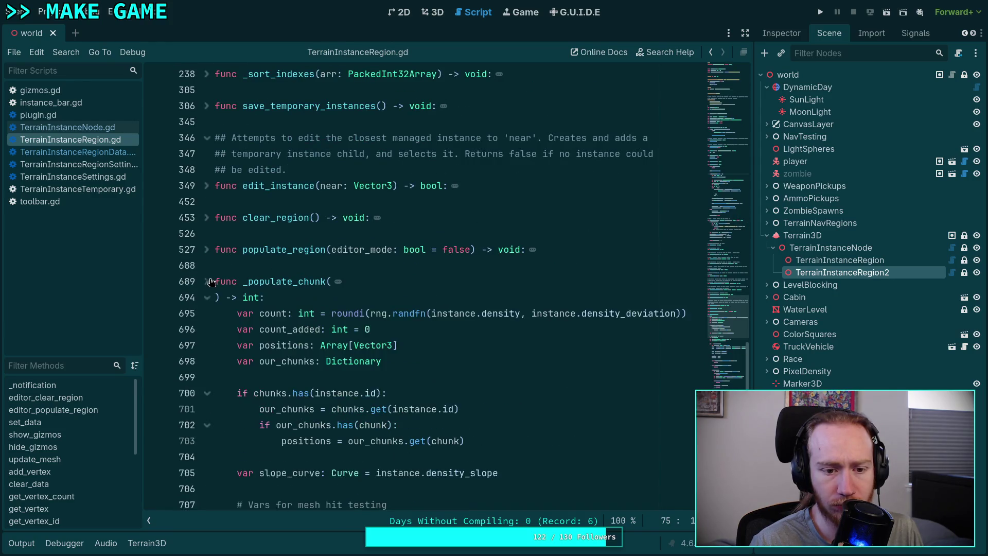
left_click(207, 299)
Step: Unfold remove_face at line 184 and select the whole function with its comment
scroll(360, 324, "up", 5)
scroll(391, 324, "down", 2)
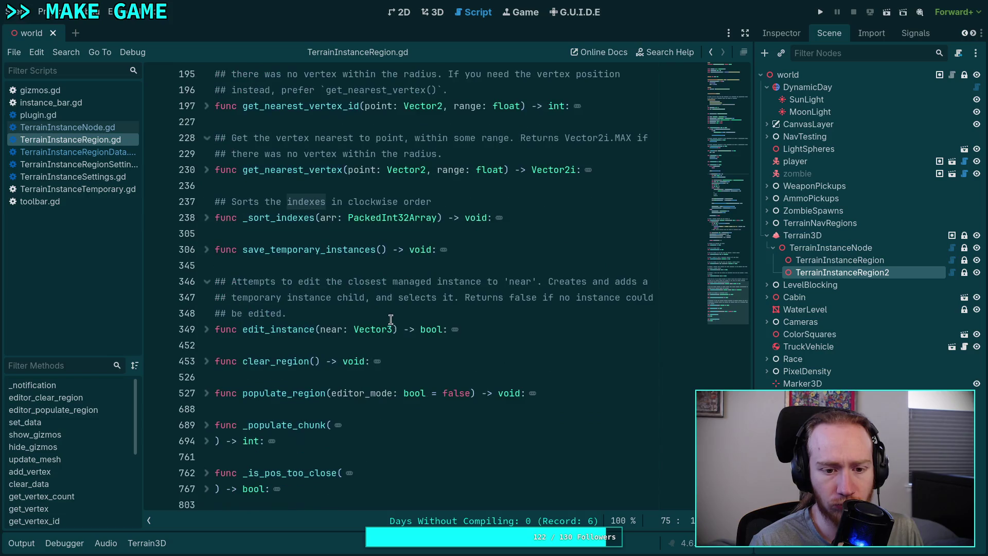
left_click(304, 265)
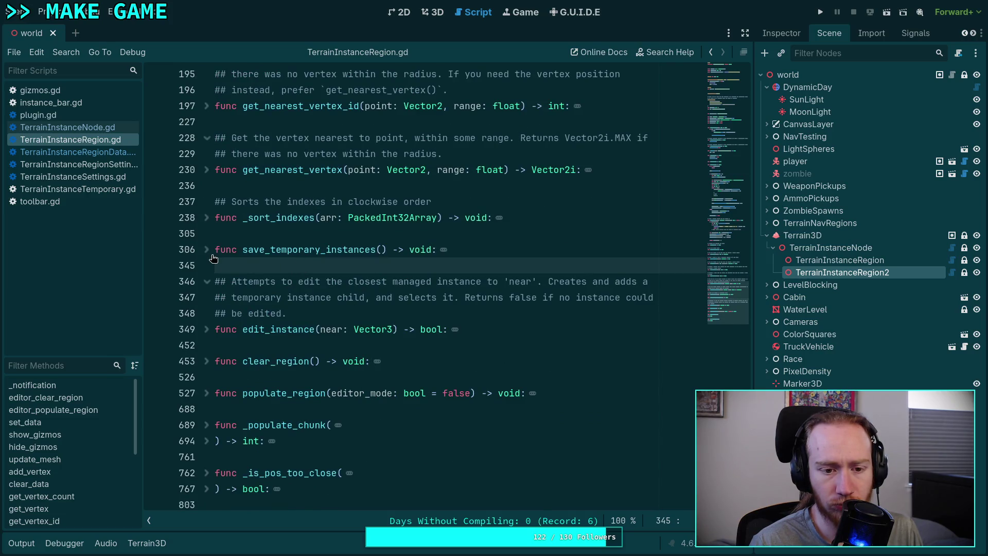
scroll(353, 290, "up", 1)
scroll(353, 290, "up", 3)
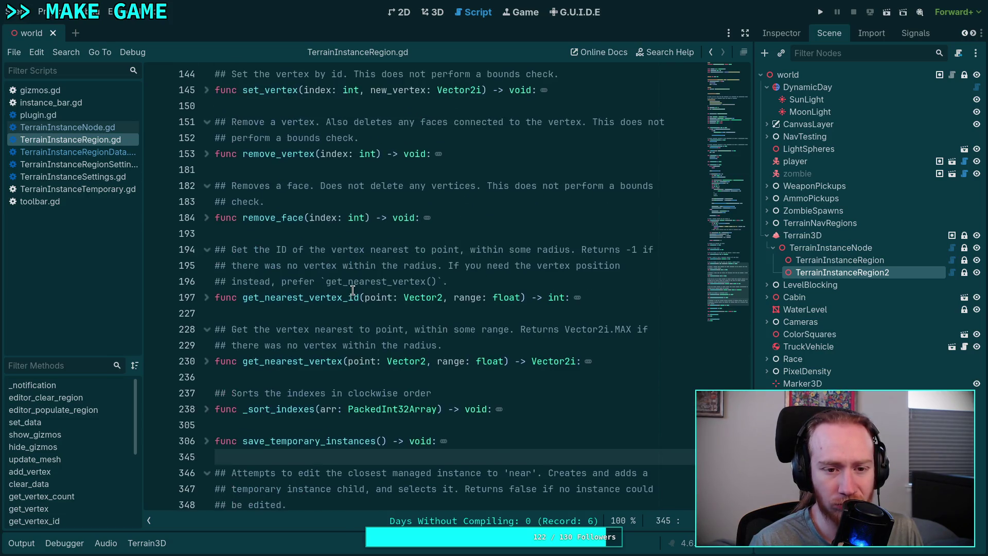
scroll(320, 301, "up", 1)
left_click(206, 266)
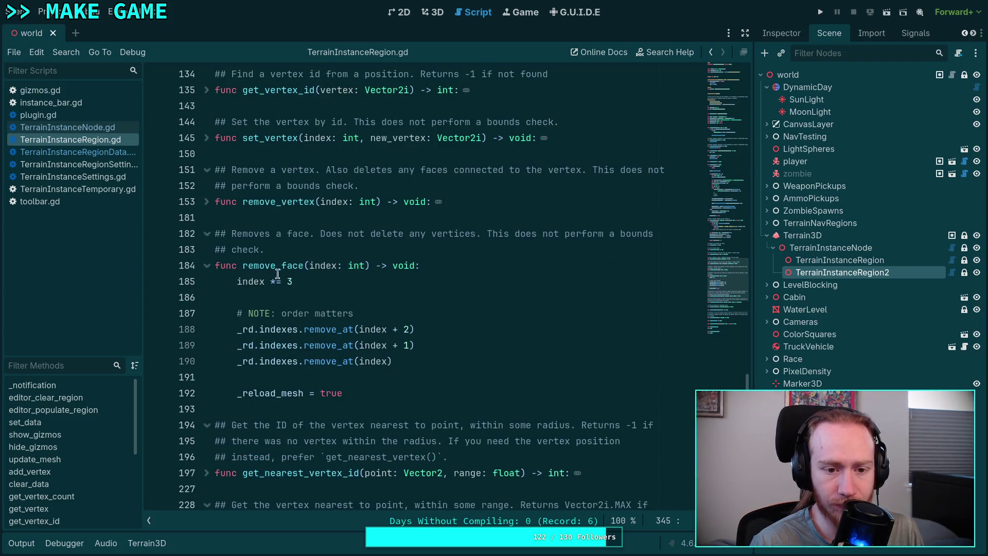
left_click_drag(348, 393, 204, 226)
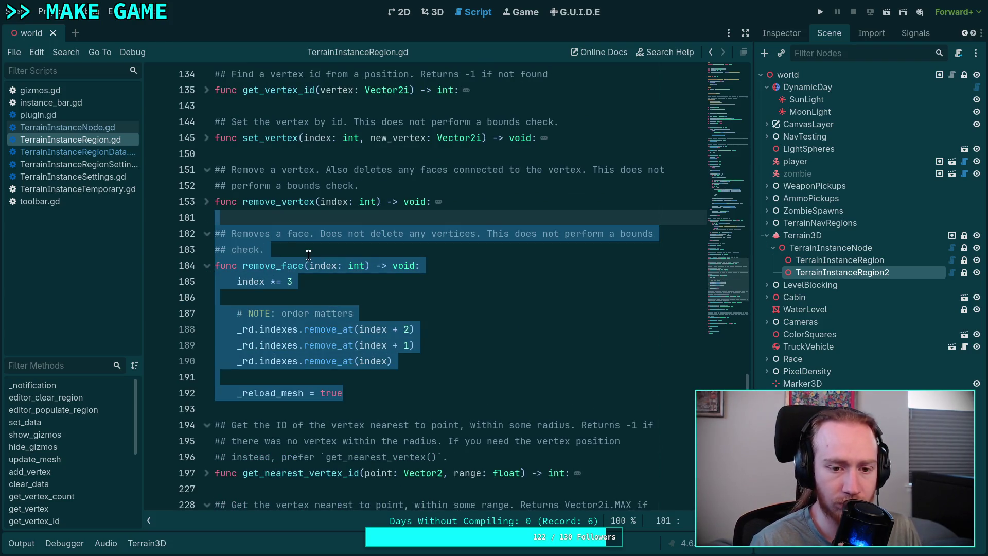
Step: Delete the selected remove_face function and its doc comment
key("BackSpace")
key("BackSpace")
key("BackSpace")
scroll(302, 245, "up", 3)
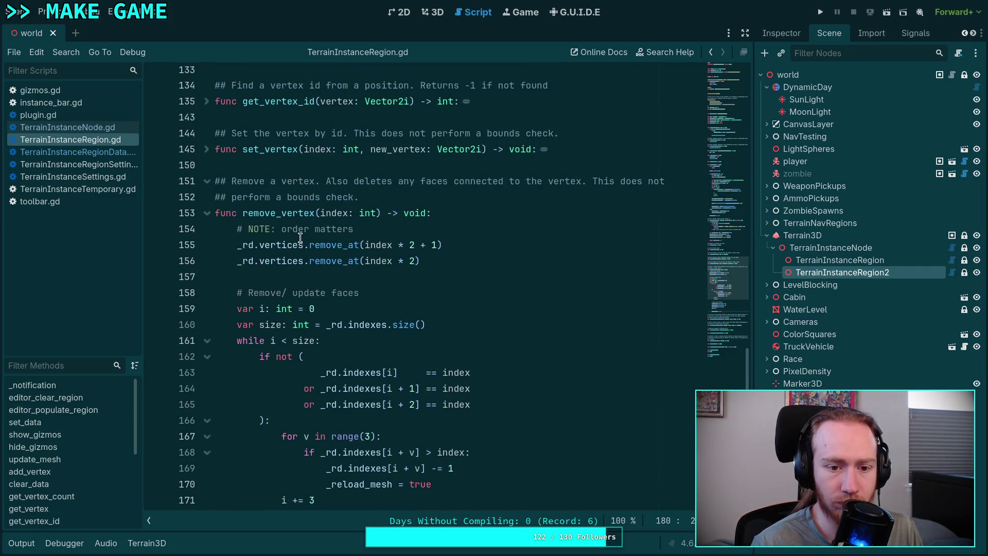
left_click(206, 213)
left_click(206, 213)
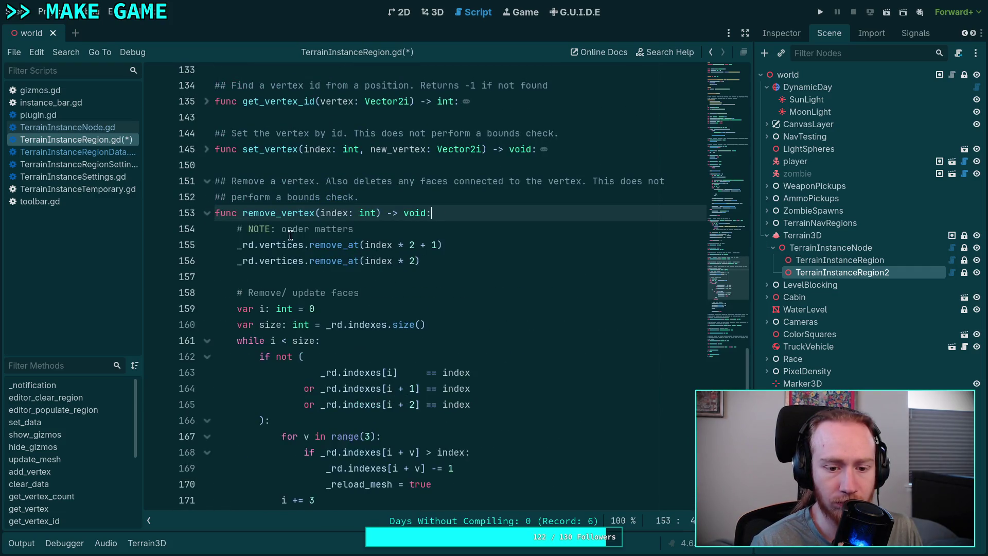
Step: Review remove_vertex's face-removal lines 174–177, selecting and then deselecting them
scroll(359, 252, "down", 4)
scroll(359, 253, "up", 4)
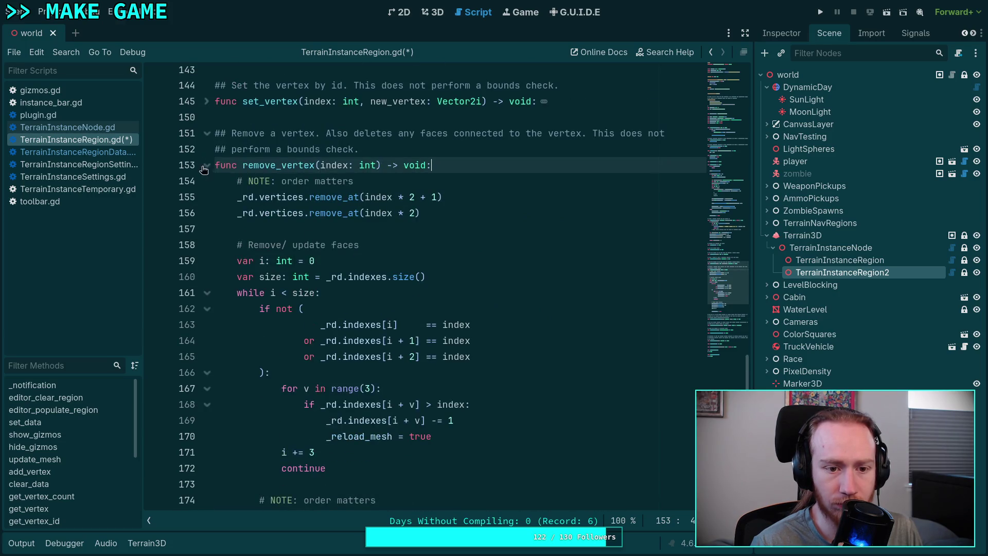
scroll(261, 177, "down", 4)
scroll(261, 176, "up", 1)
scroll(261, 177, "down", 1)
scroll(261, 176, "up", 1)
left_click_drag(404, 452, 153, 403)
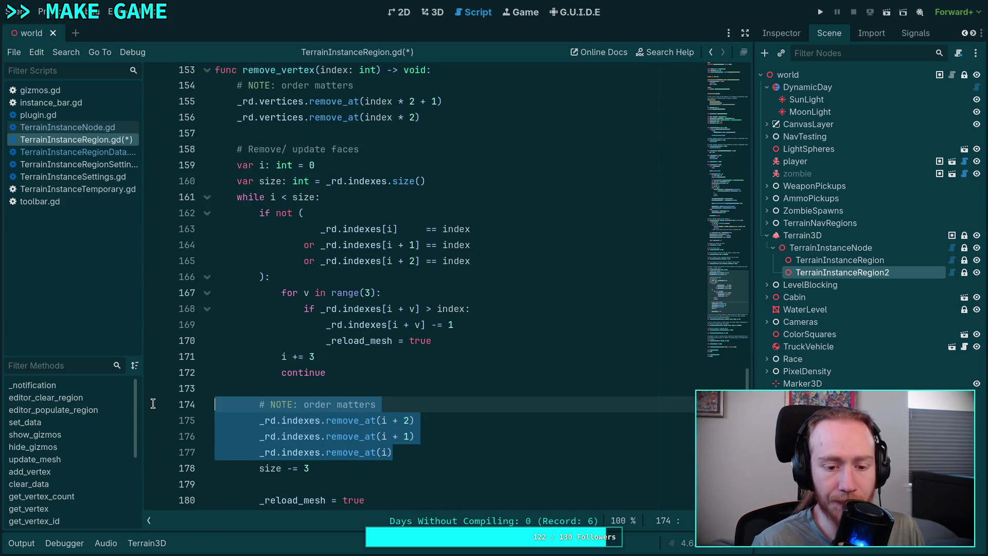
left_click(308, 390)
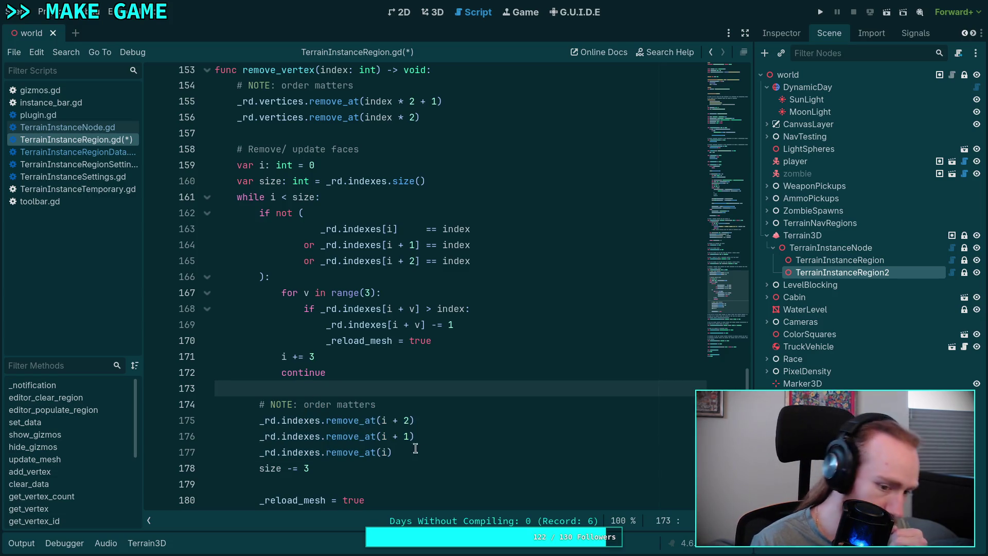
scroll(427, 457, "up", 4)
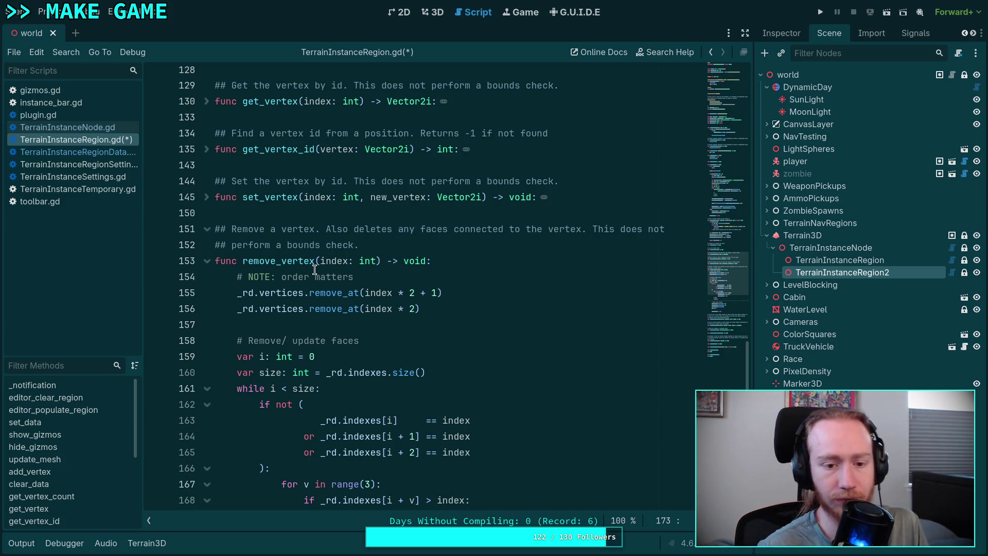
Step: Scroll up through TerrainInstanceRegion.gd to review its earlier functions
scroll(315, 269, "up", 3)
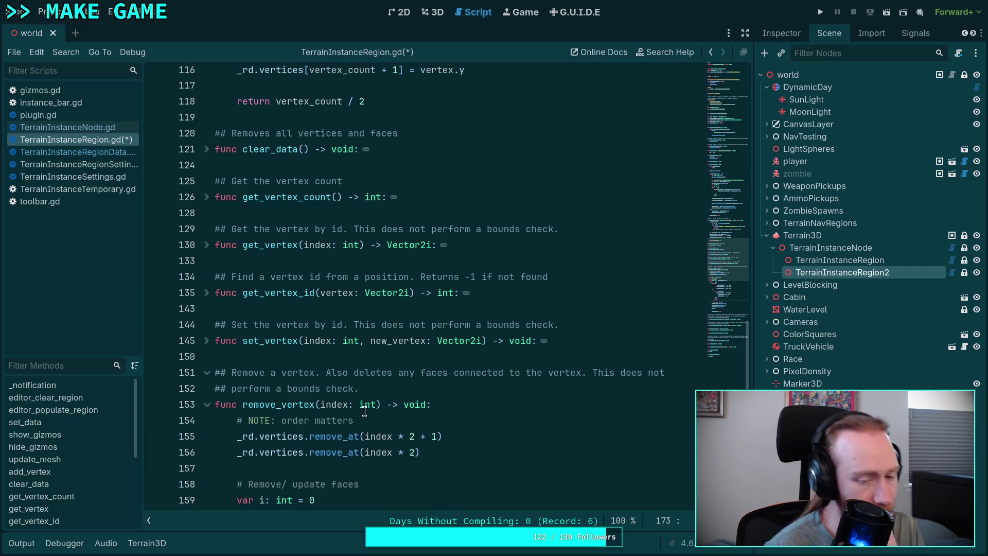
mouse_move(364, 411)
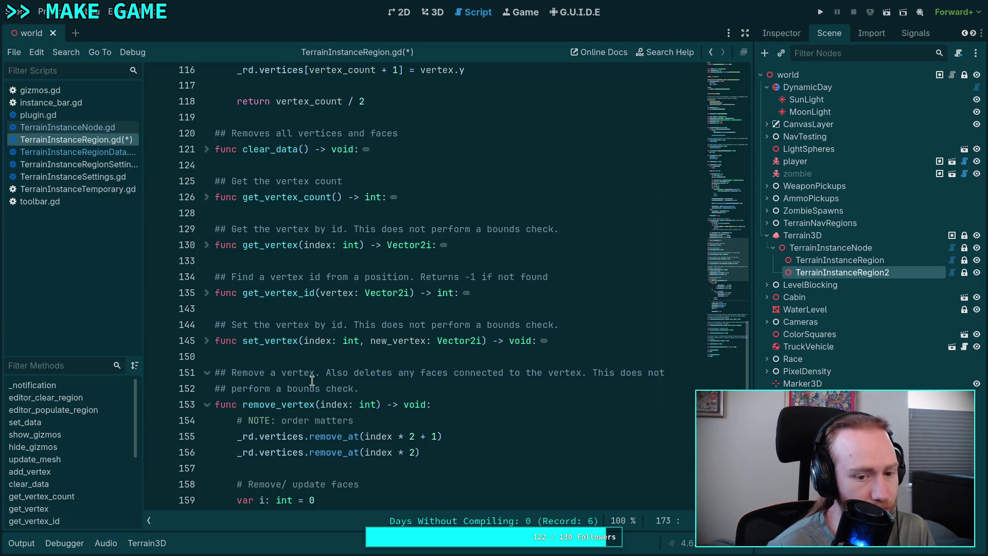
scroll(319, 376, "up", 7)
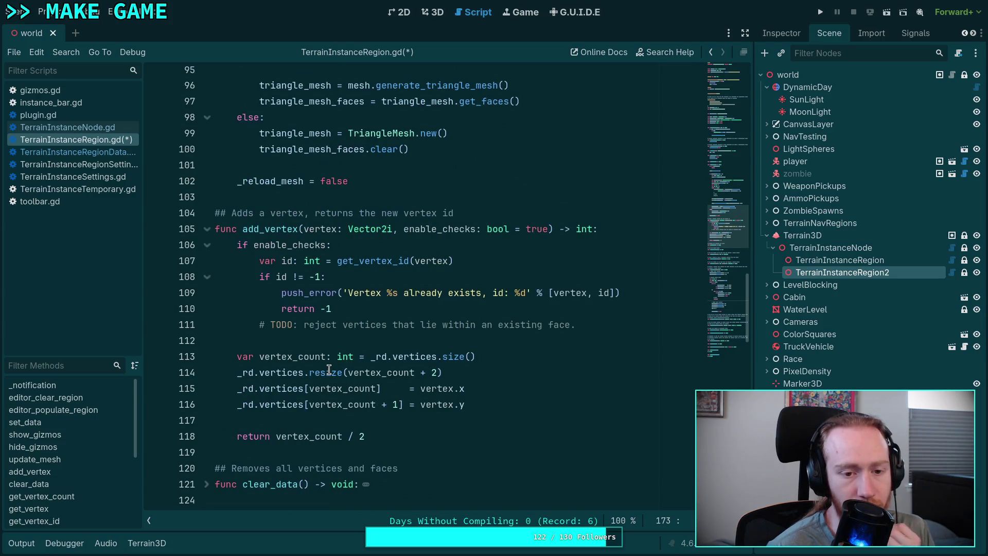
scroll(329, 369, "up", 3)
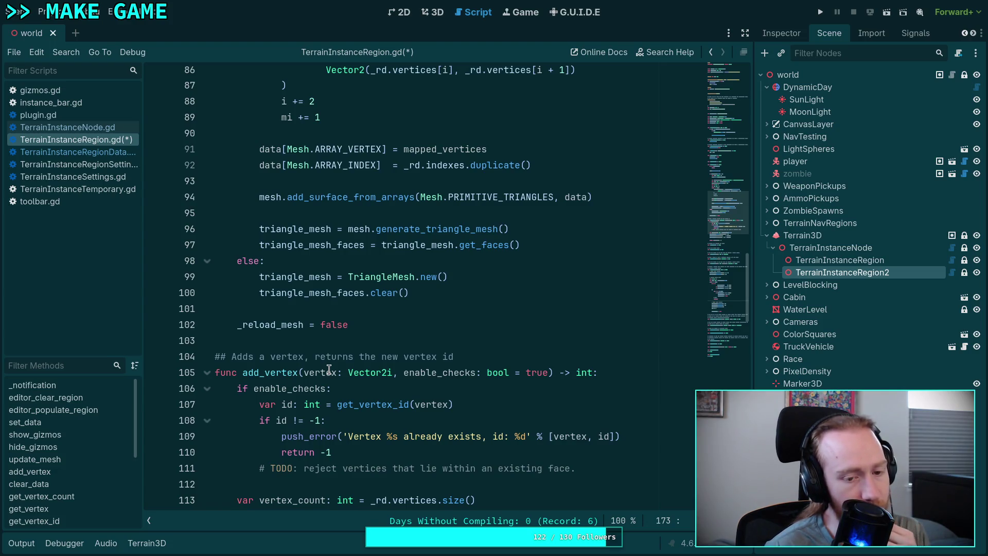
scroll(329, 369, "up", 9)
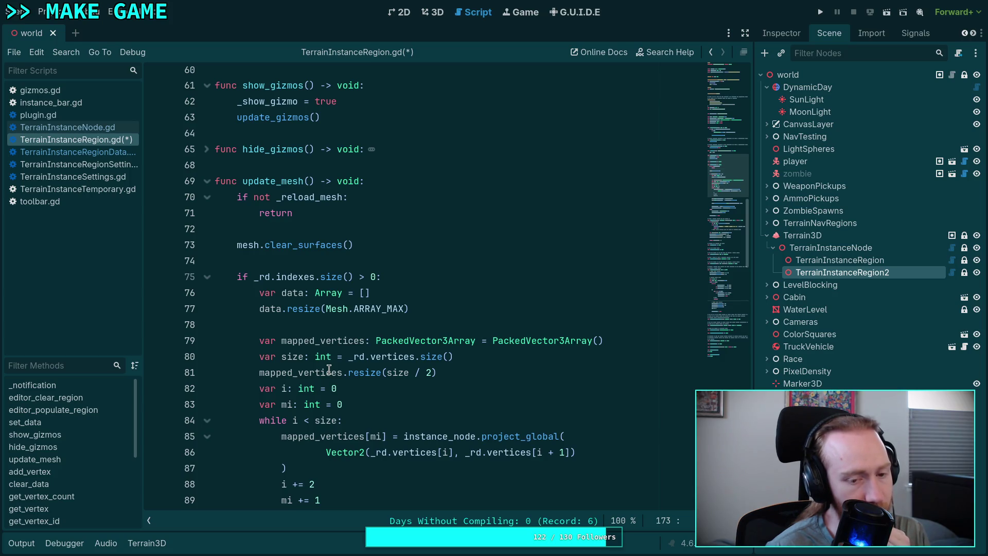
scroll(329, 370, "down", 8)
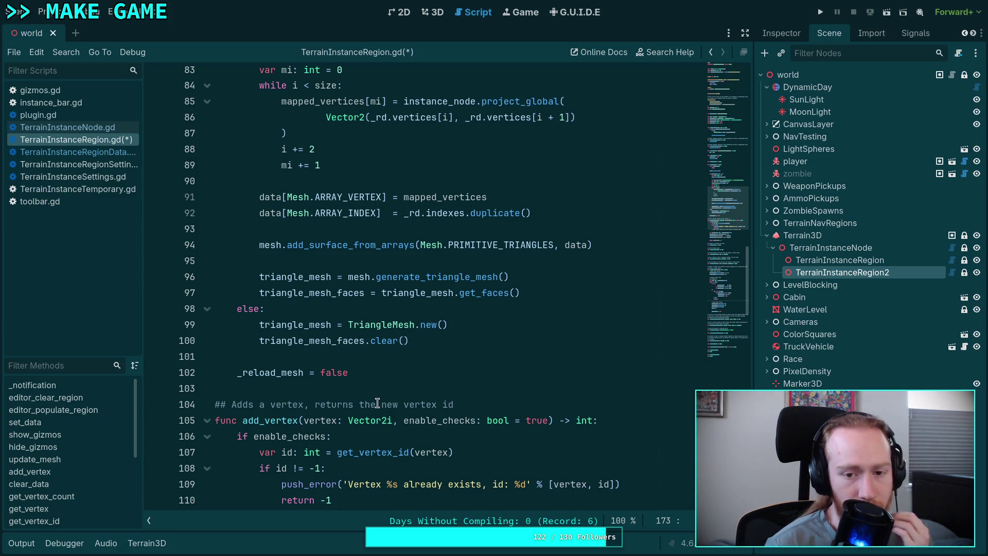
scroll(377, 403, "up", 2)
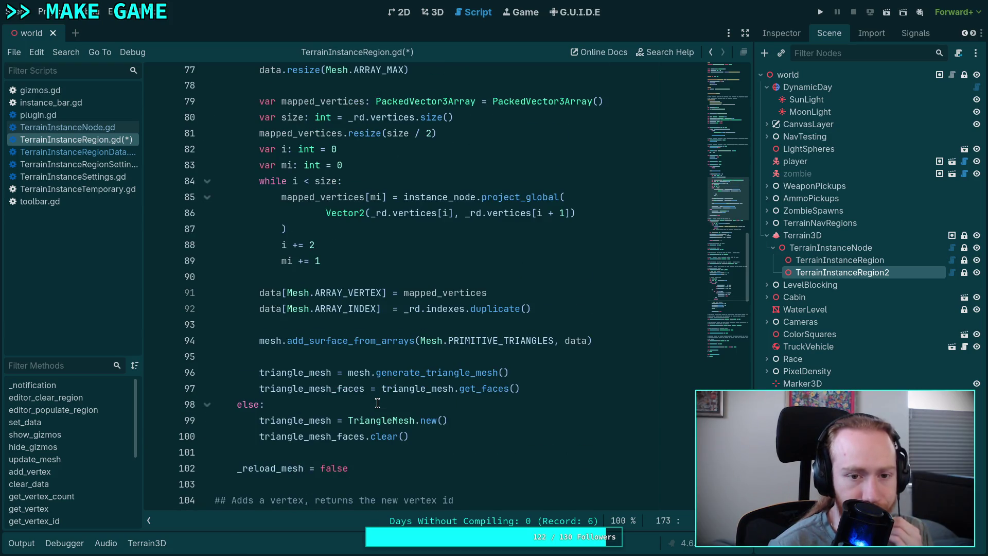
scroll(377, 402, "up", 2)
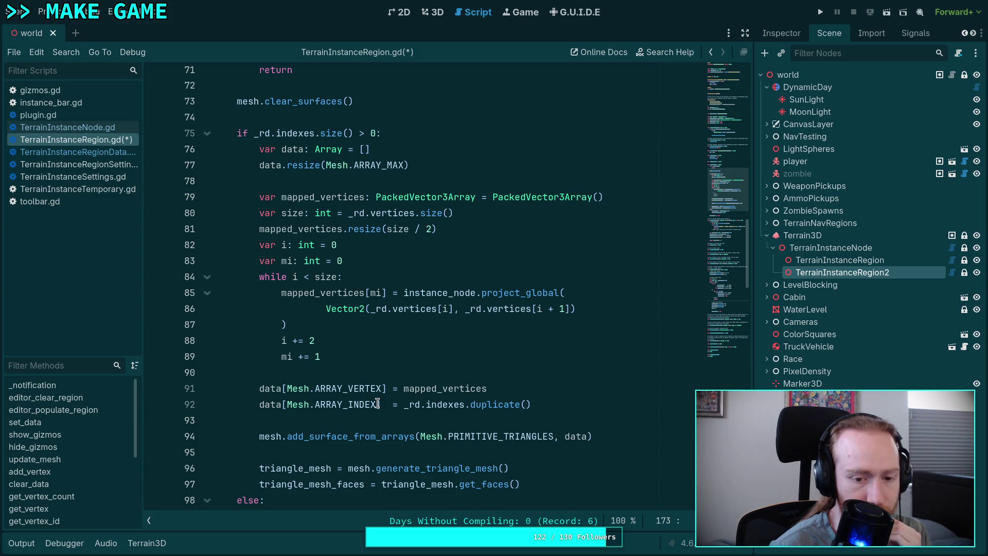
scroll(377, 403, "up", 2)
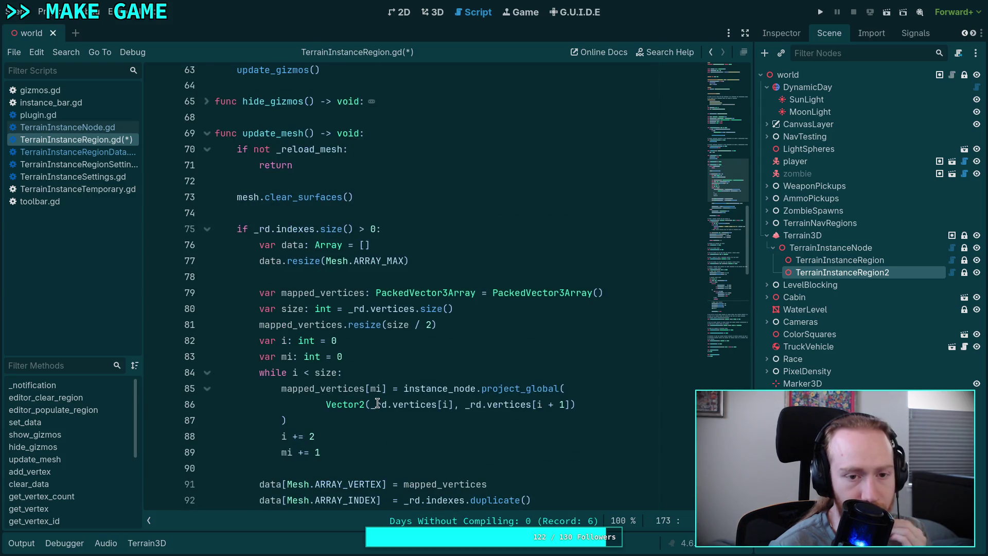
scroll(377, 402, "down", 2)
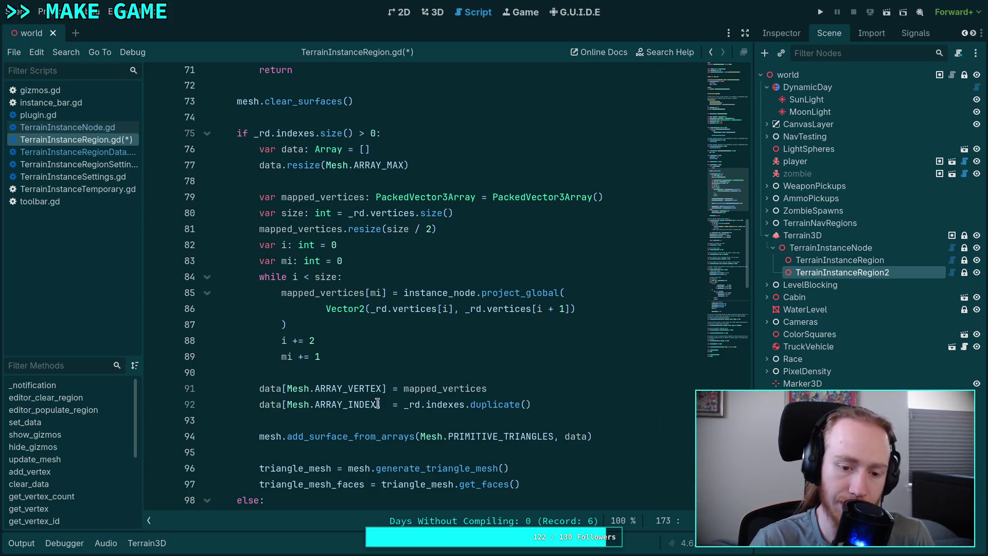
scroll(377, 403, "up", 4)
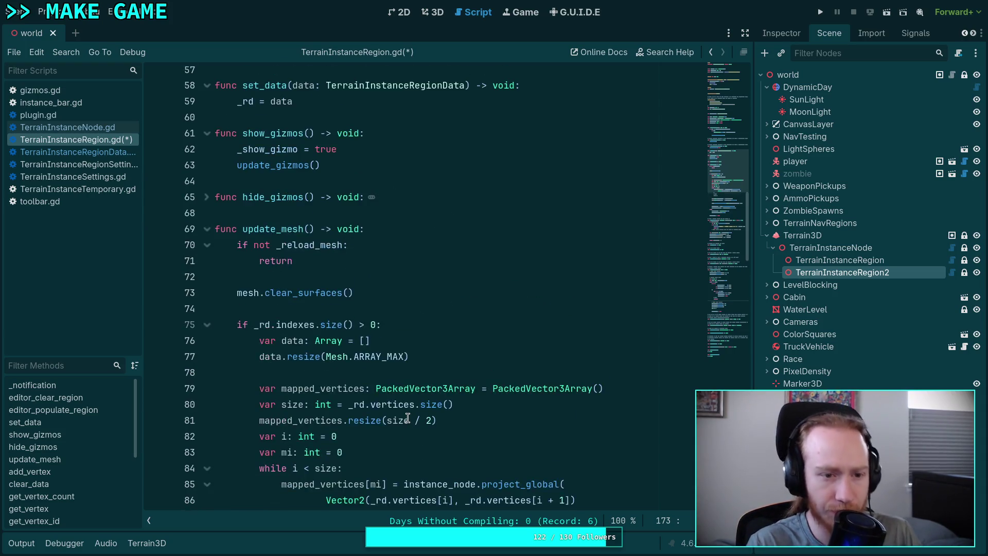
Step: Glance at TerrainInstanceNode.gd, then return to TerrainInstanceRegion.gd
left_click(77, 128)
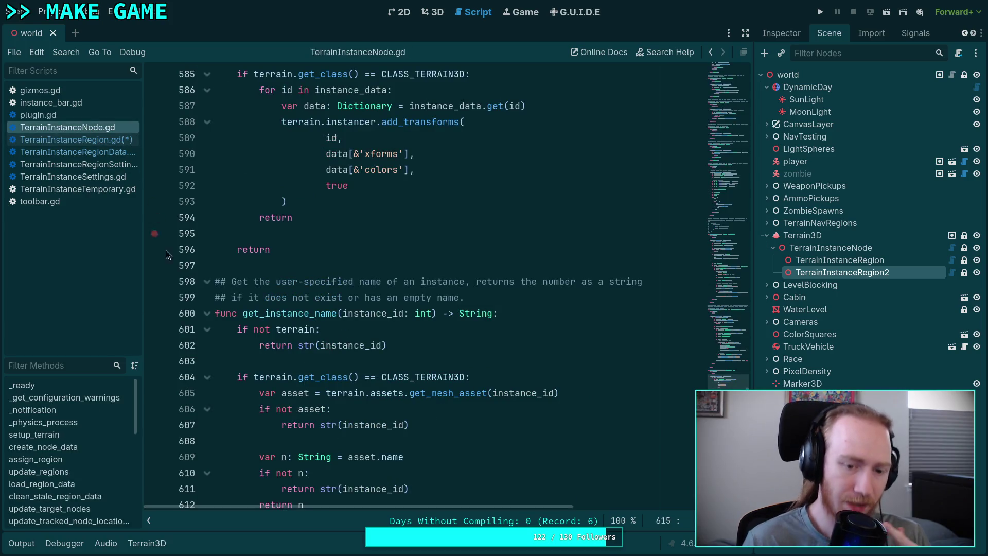
scroll(326, 299, "up", 4)
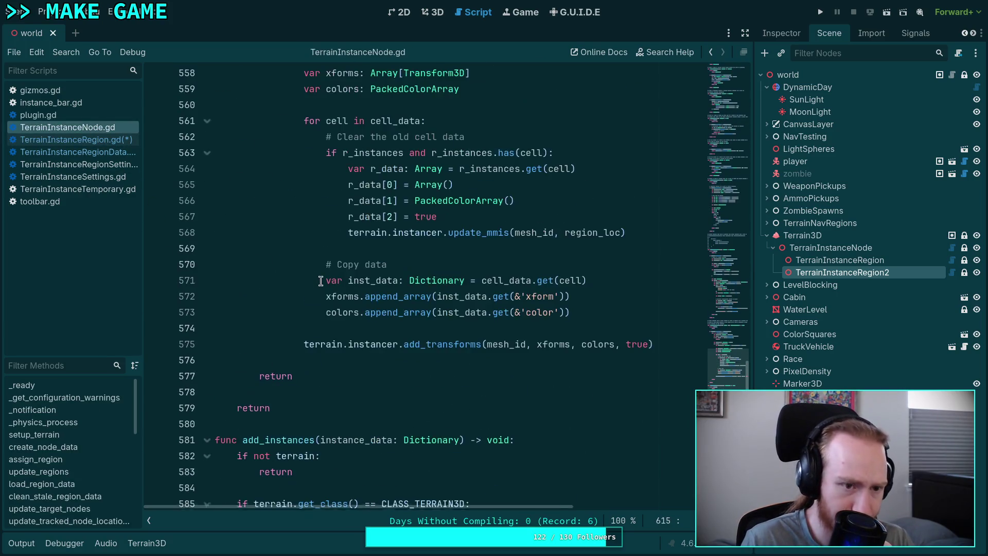
left_click(109, 137)
scroll(326, 278, "down", 1)
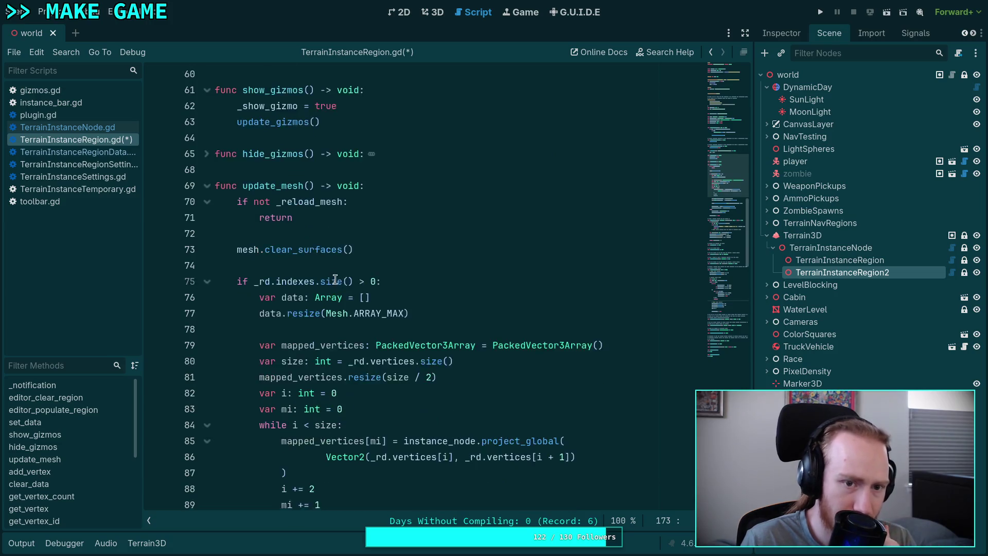
scroll(324, 227, "up", 2)
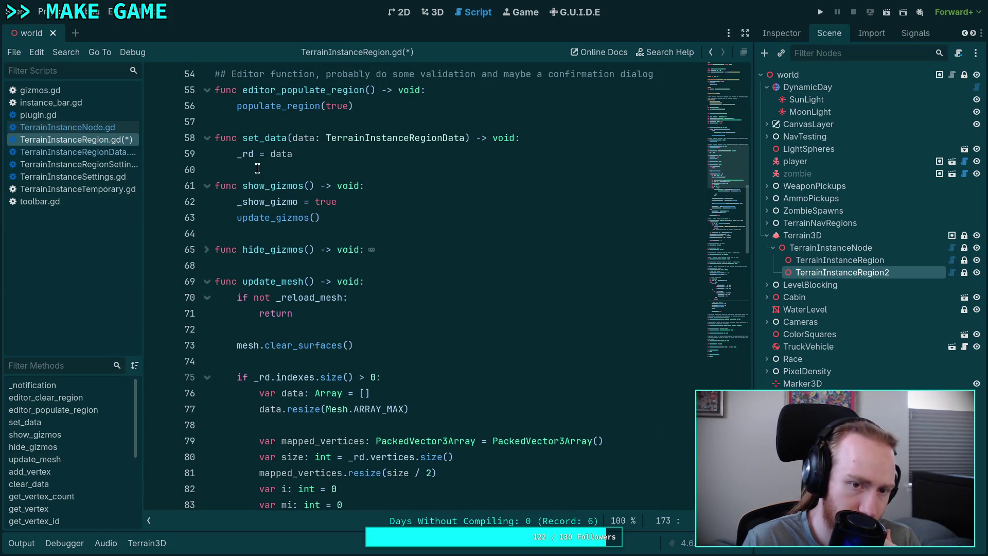
scroll(257, 169, "up", 7)
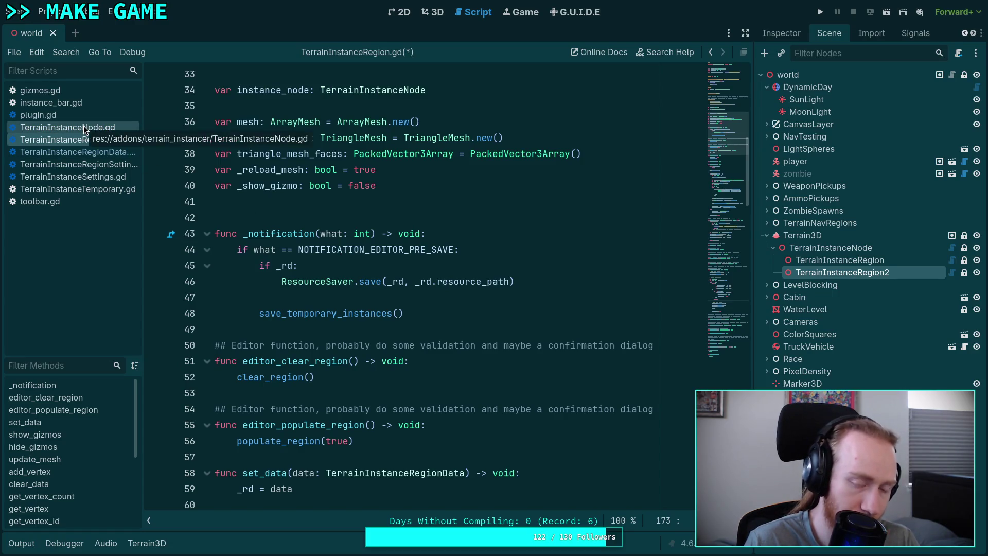
scroll(209, 224, "down", 8)
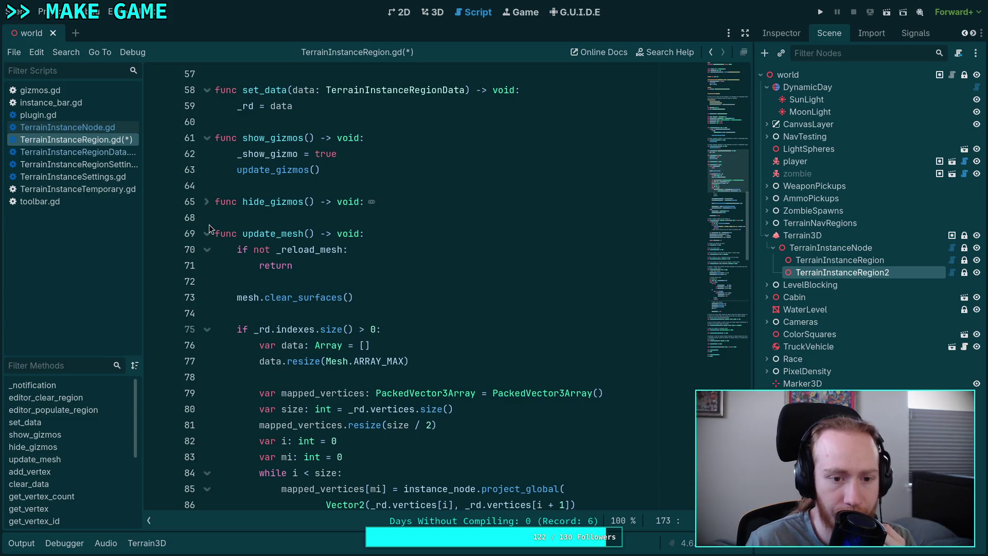
Step: Collapse update_mesh and add_vertex, then switch to TerrainInstanceNode.gd
left_click(206, 234)
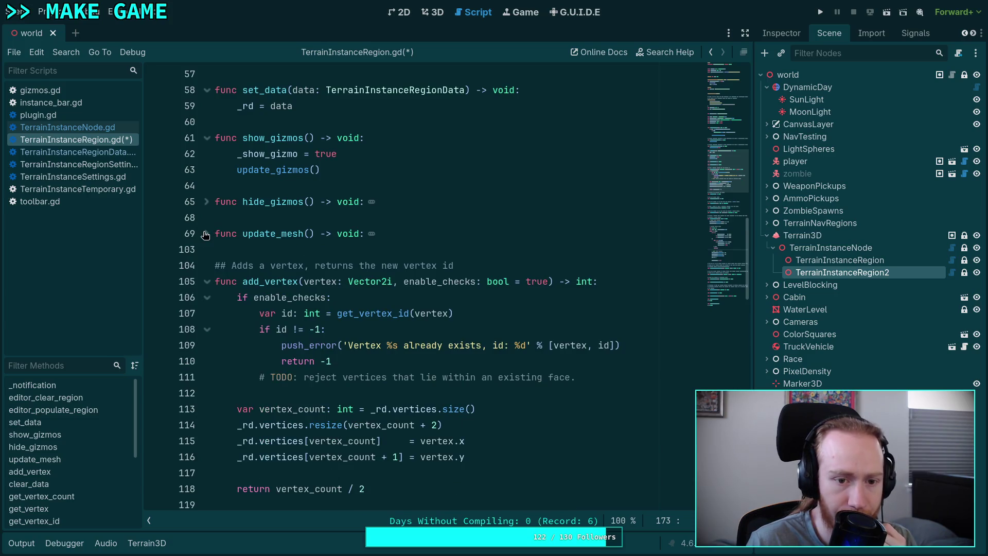
left_click(206, 282)
scroll(209, 286, "up", 2)
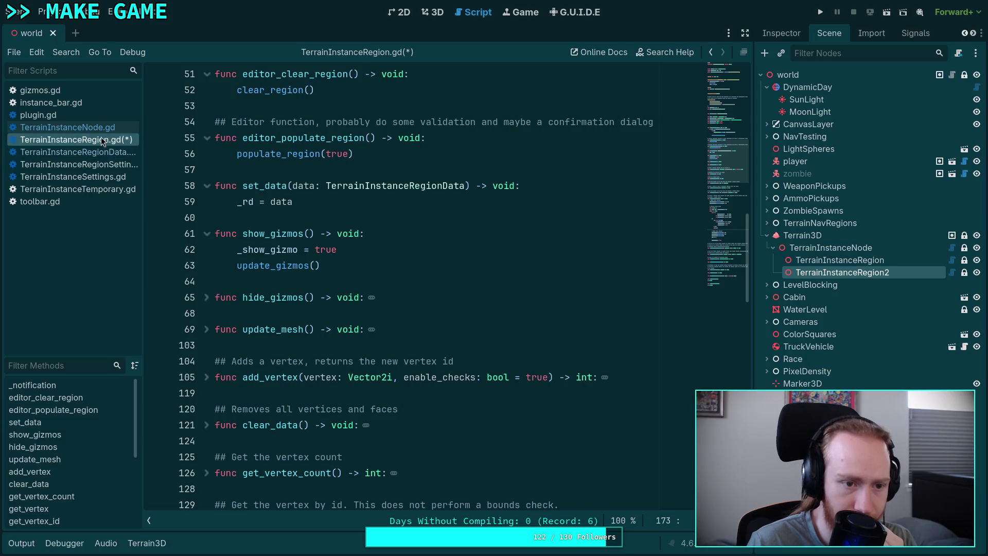
left_click(67, 127)
scroll(340, 239, "up", 2)
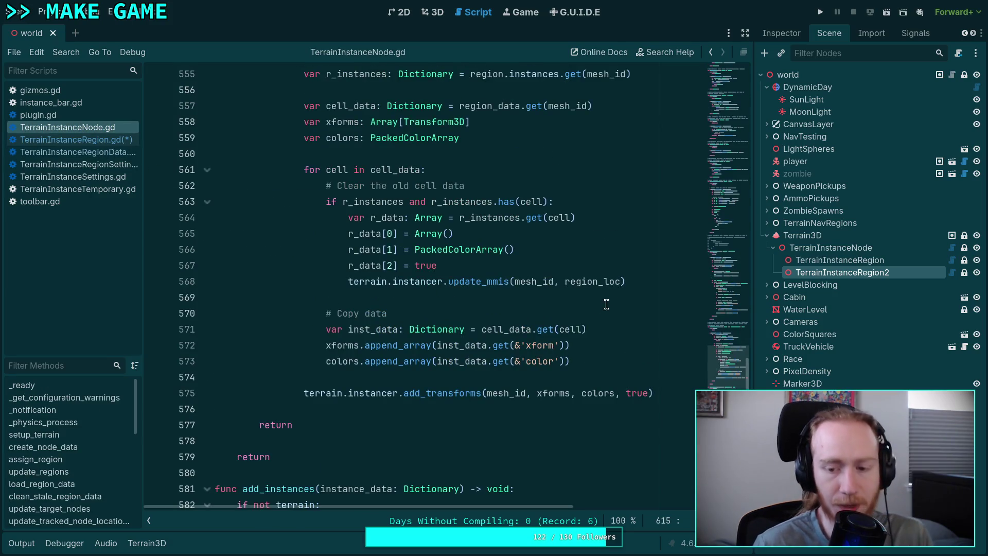
left_click(727, 149)
Step: Jump back to _ready at line 44 and expand update_regions to read it
left_click_drag(726, 148, 730, 124)
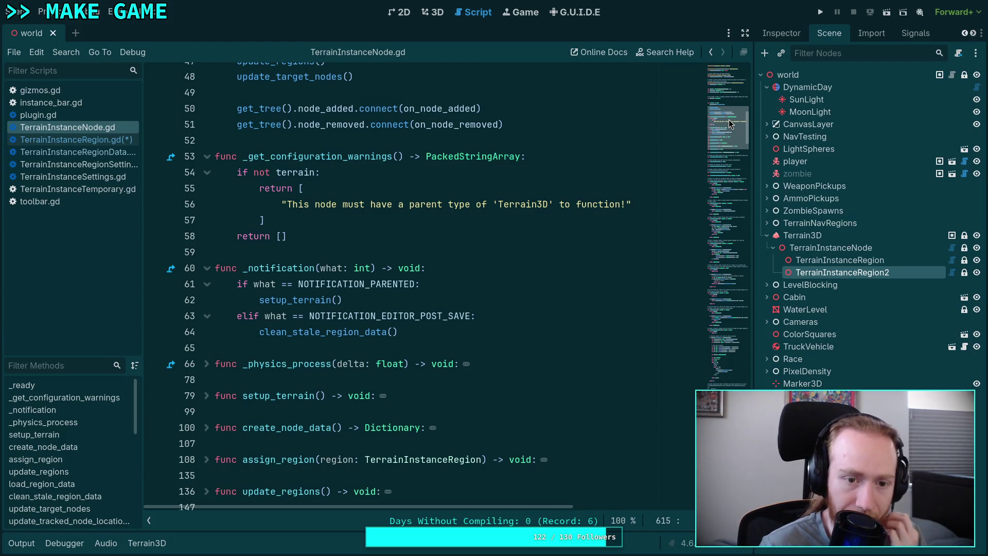
scroll(218, 317, "down", 4)
left_click(207, 305)
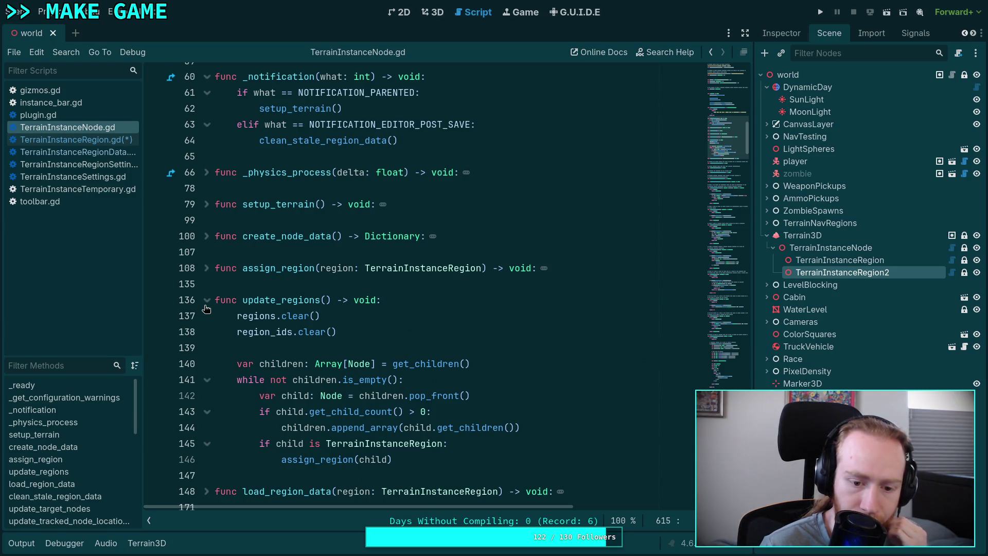
scroll(372, 298, "up", 10)
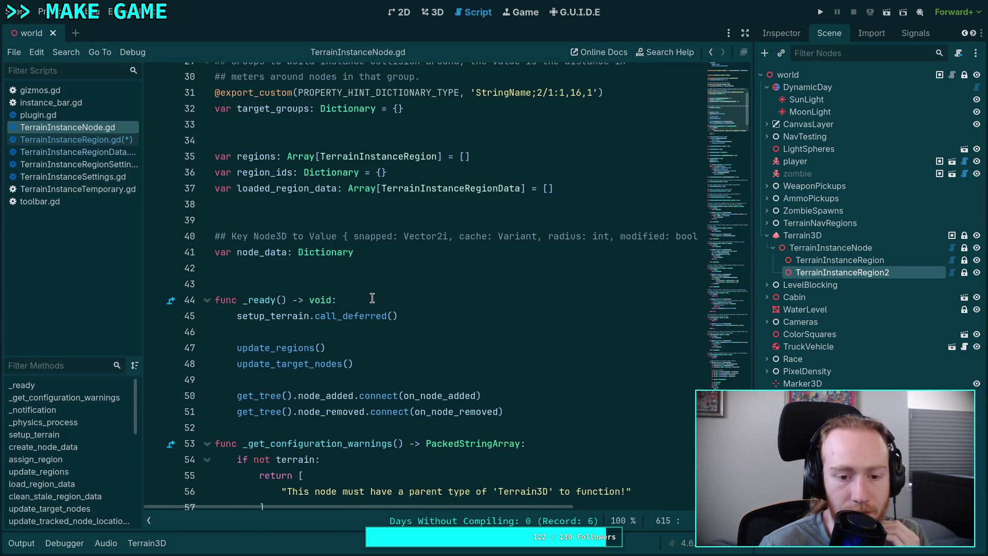
scroll(372, 298, "down", 1)
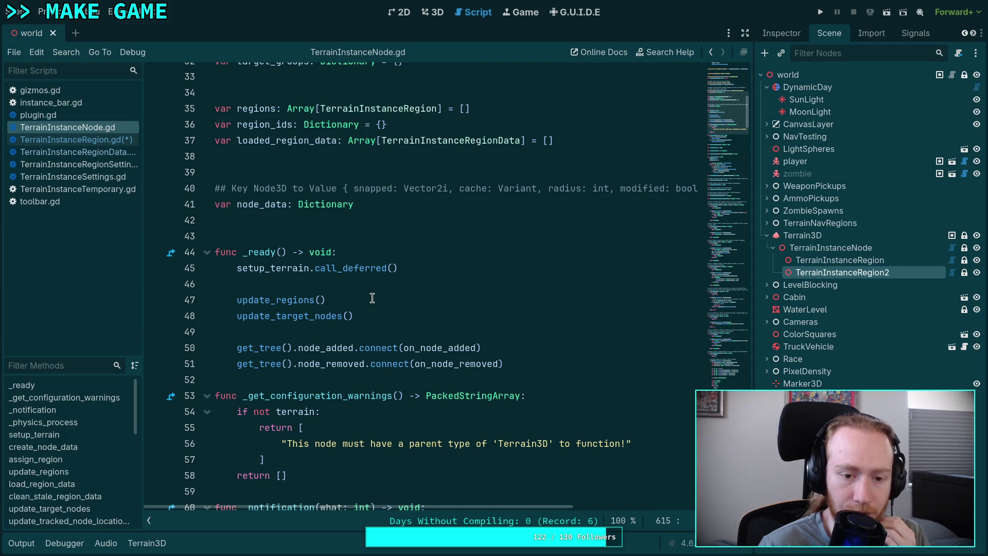
Step: Collapse intersect_terrain, project_global, terrain_has, get_height and get_normal
scroll(372, 298, "down", 8)
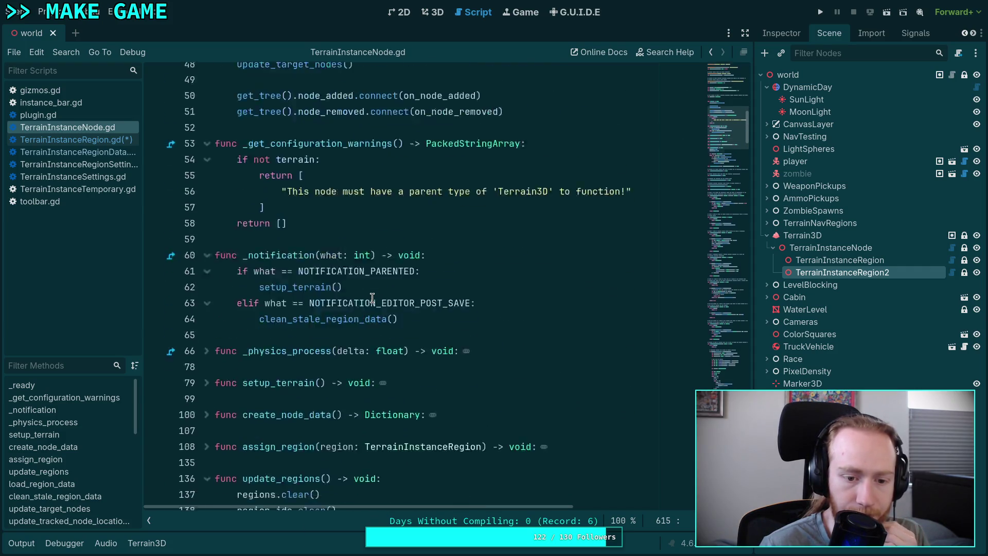
scroll(372, 298, "down", 4)
scroll(372, 298, "down", 3)
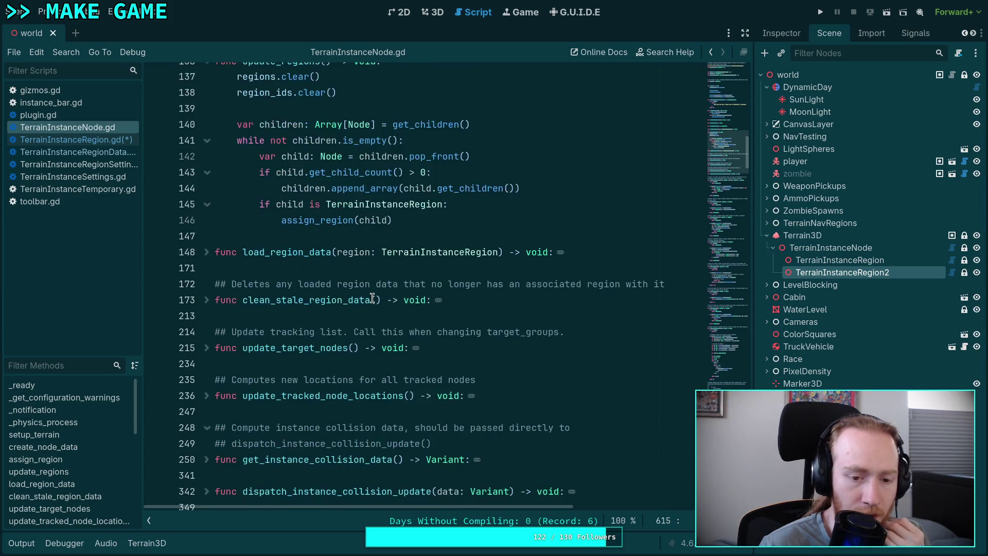
scroll(260, 333, "down", 2)
scroll(251, 334, "down", 2)
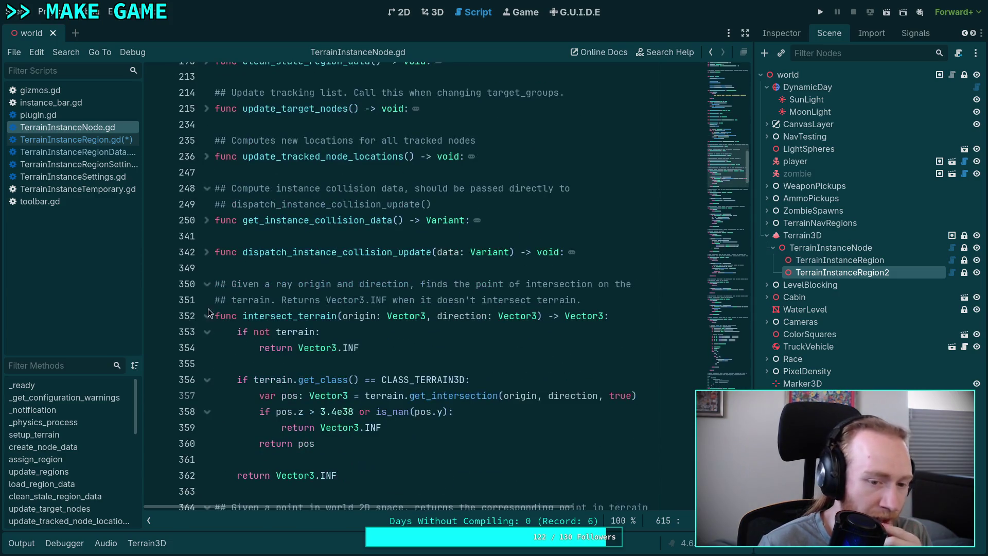
left_click(207, 314)
left_click(207, 427)
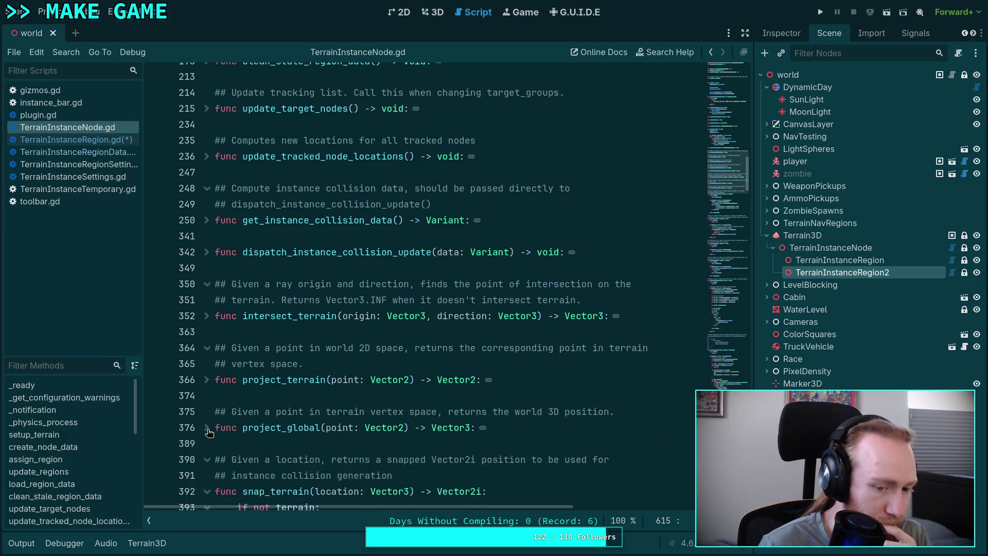
scroll(210, 348, "down", 4)
left_click(207, 363)
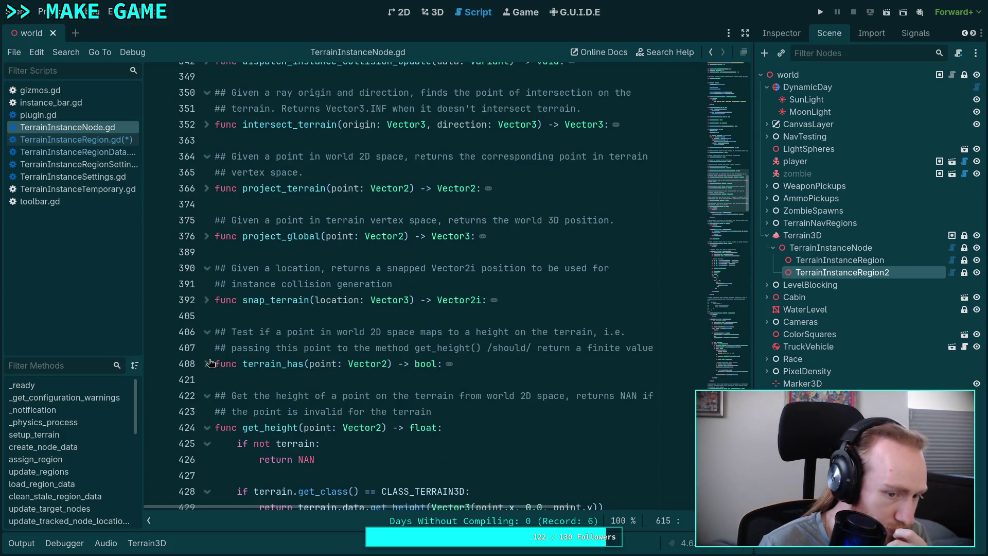
scroll(208, 355, "down", 2)
left_click(207, 332)
left_click(206, 395)
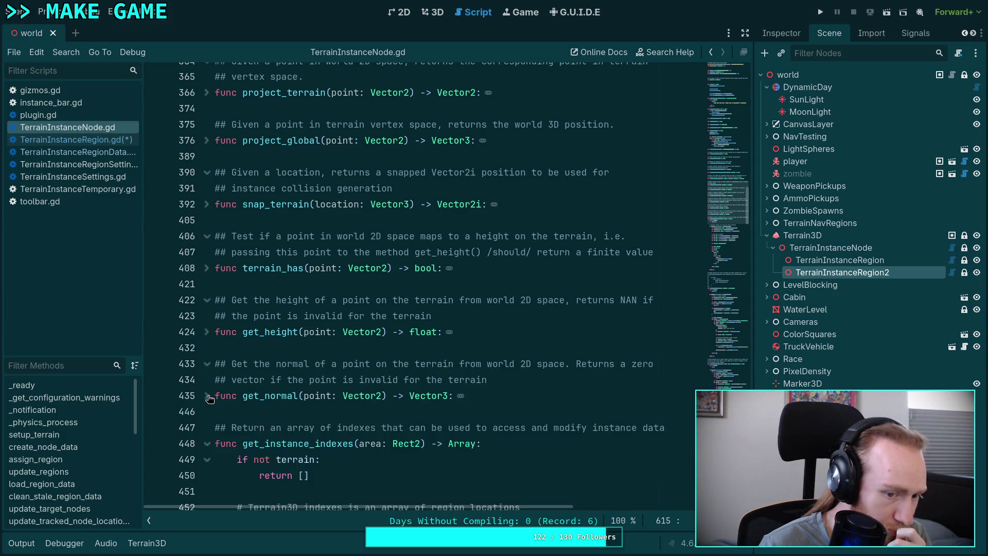
Step: Collapse get_instance_data, set_instance_data, add_instances, get_instance_name, get_instance_lod_mesh and get_instance_scene
scroll(203, 350, "down", 3)
scroll(204, 370, "down", 2)
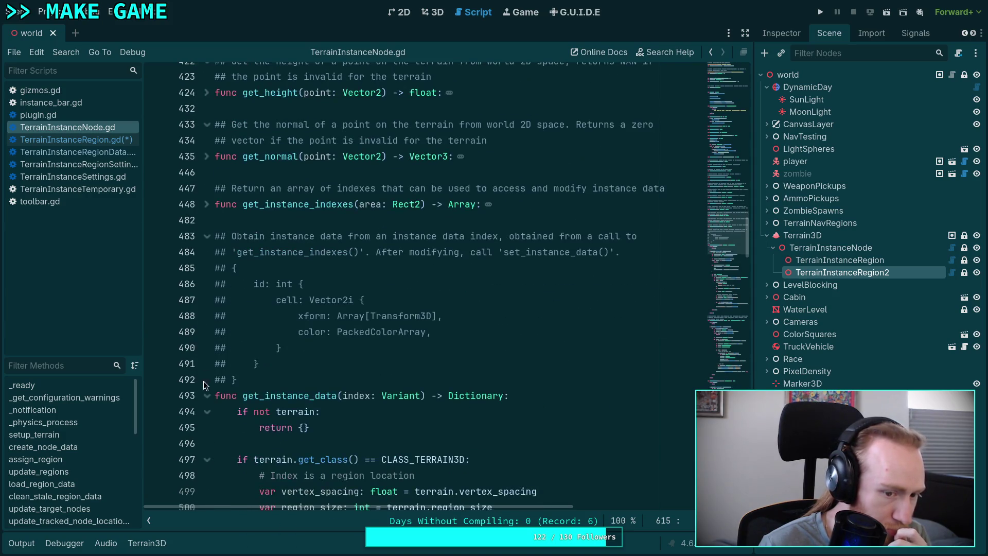
left_click(206, 379)
scroll(207, 381, "down", 2)
left_click(208, 380)
scroll(211, 380, "down", 3)
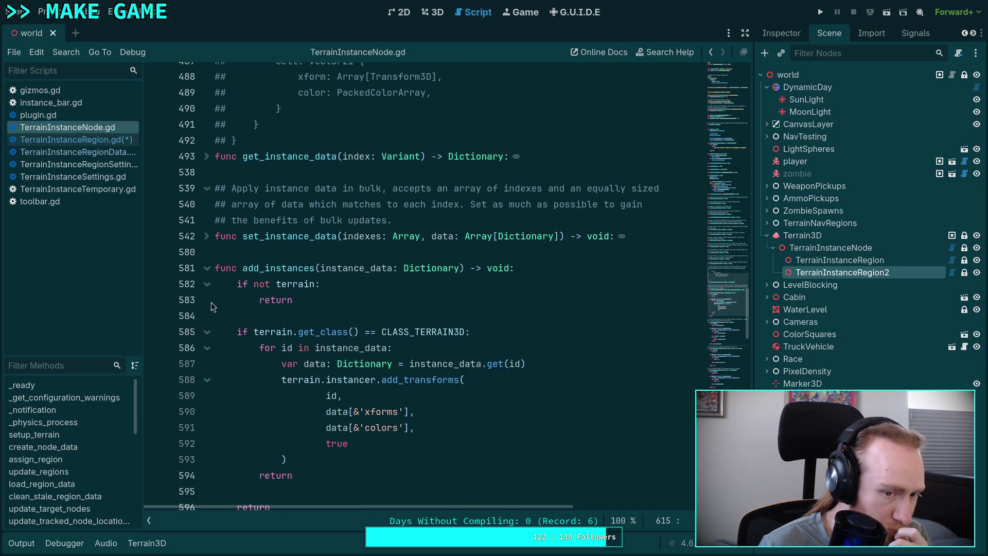
left_click(207, 268)
left_click(208, 332)
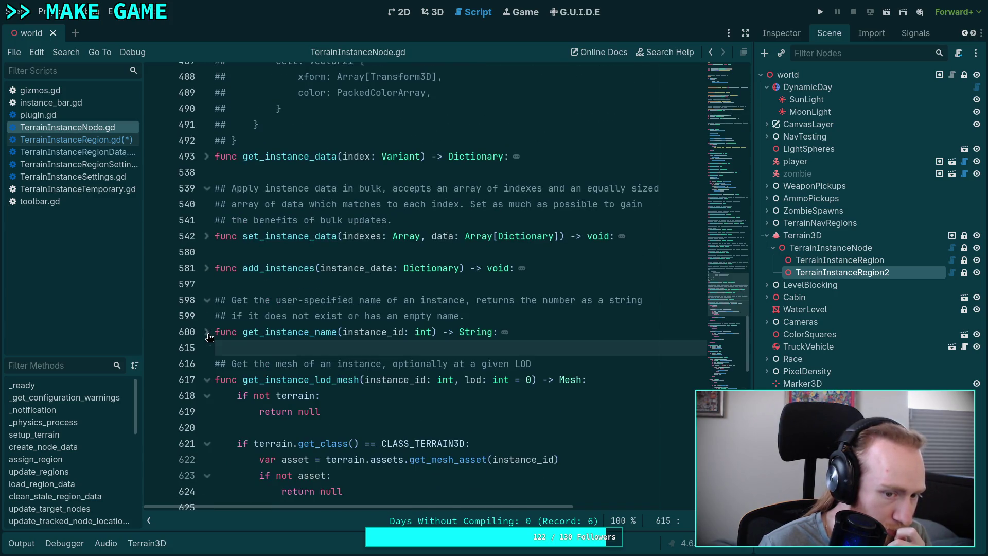
left_click(206, 380)
left_click(207, 427)
Step: Collapse show_gizmos and hide_gizmos, then check on_node_added and return near the top
scroll(211, 425, "down", 2)
left_click(207, 364)
left_click(206, 396)
scroll(209, 412, "down", 7)
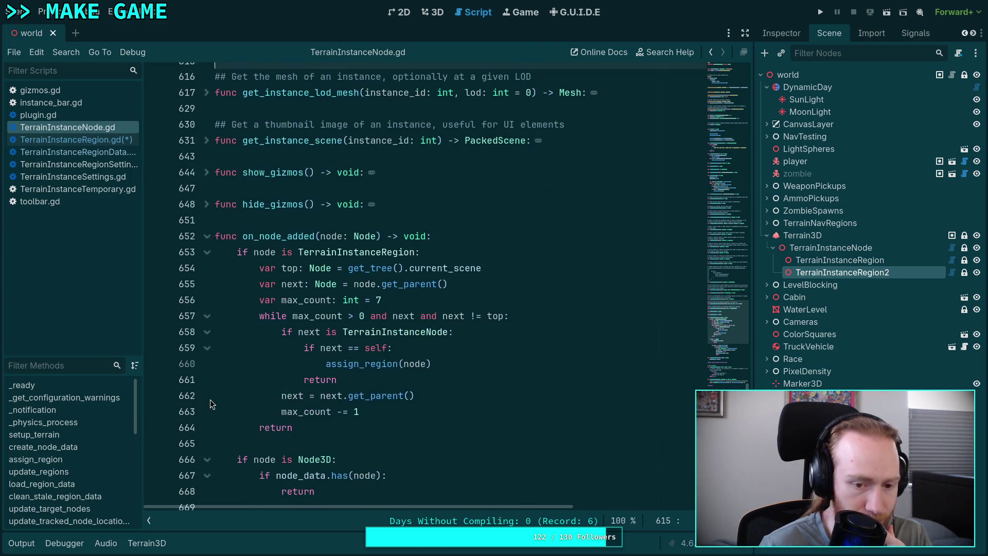
scroll(209, 381, "down", 3)
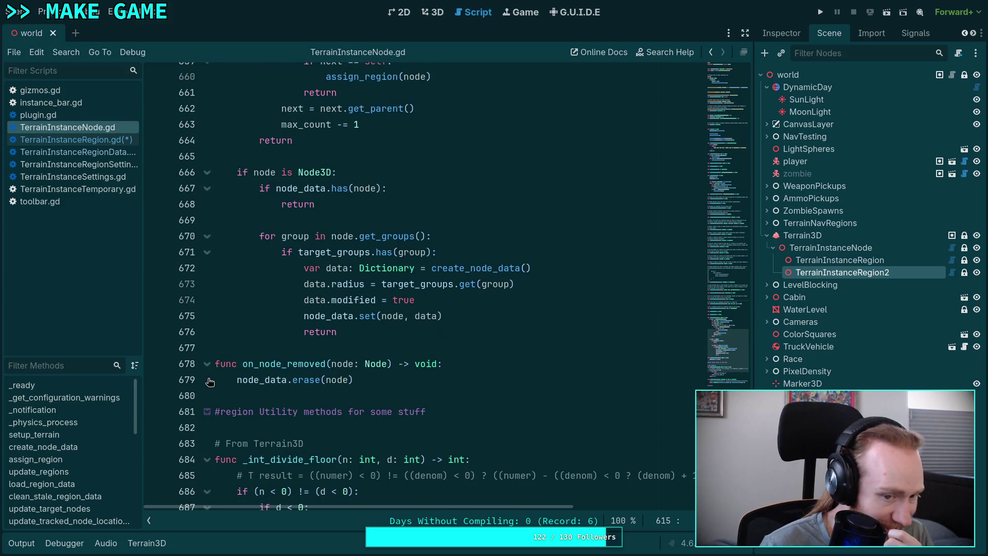
scroll(209, 381, "down", 4)
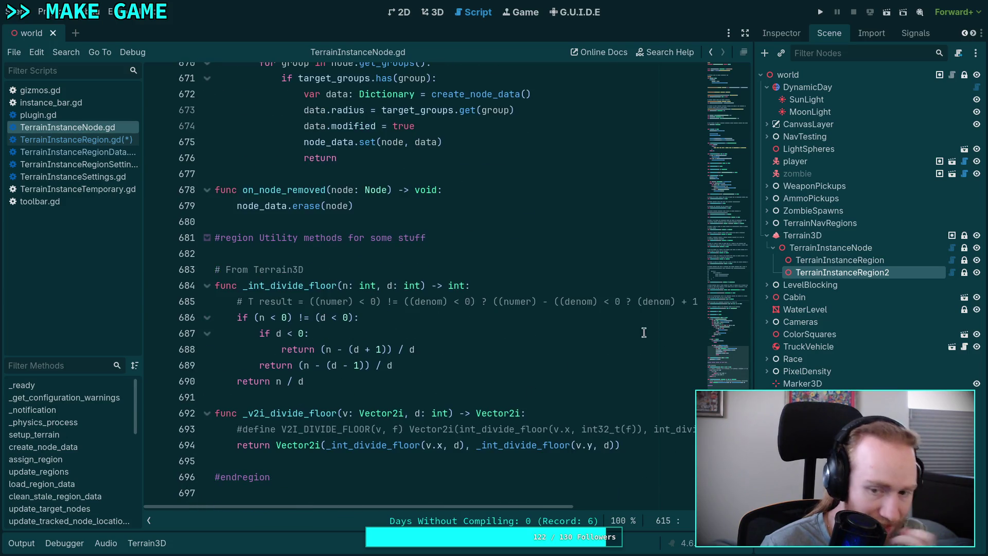
left_click(726, 311)
left_click(742, 106)
scroll(521, 278, "down", 8)
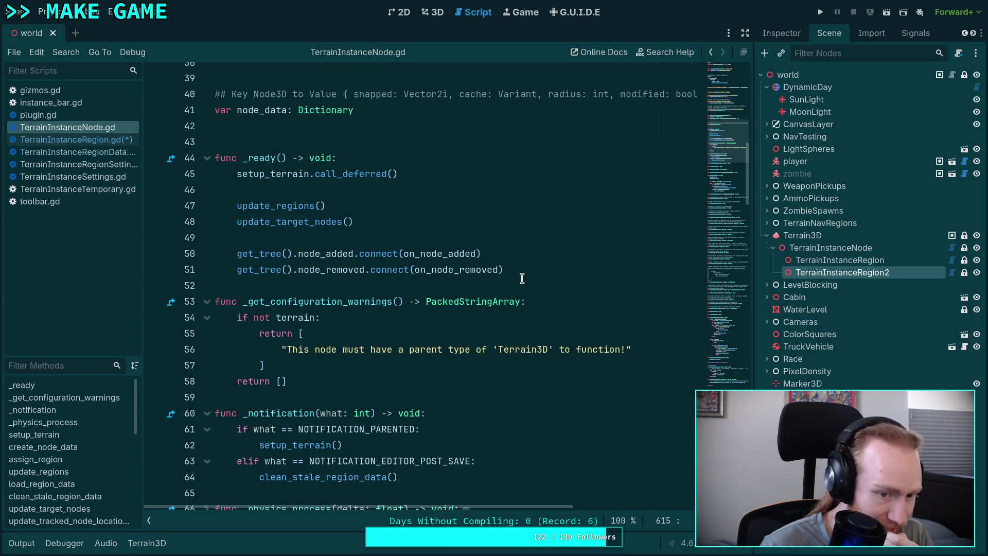
Step: Expand assign_region, read its region-ID and data-loading code, then view TerrainInstanceRegionData.gd
scroll(522, 273, "down", 2)
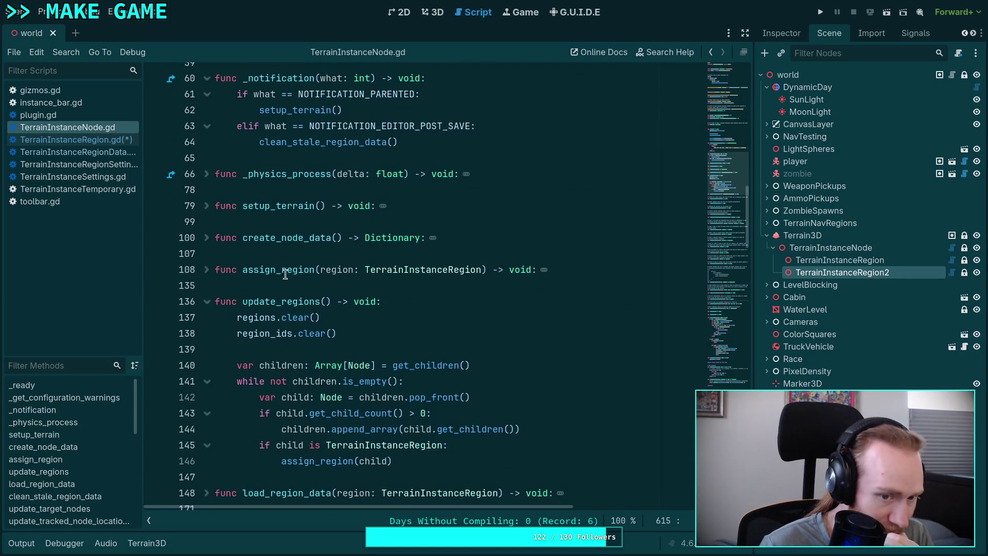
left_click(206, 271)
scroll(470, 277, "down", 2)
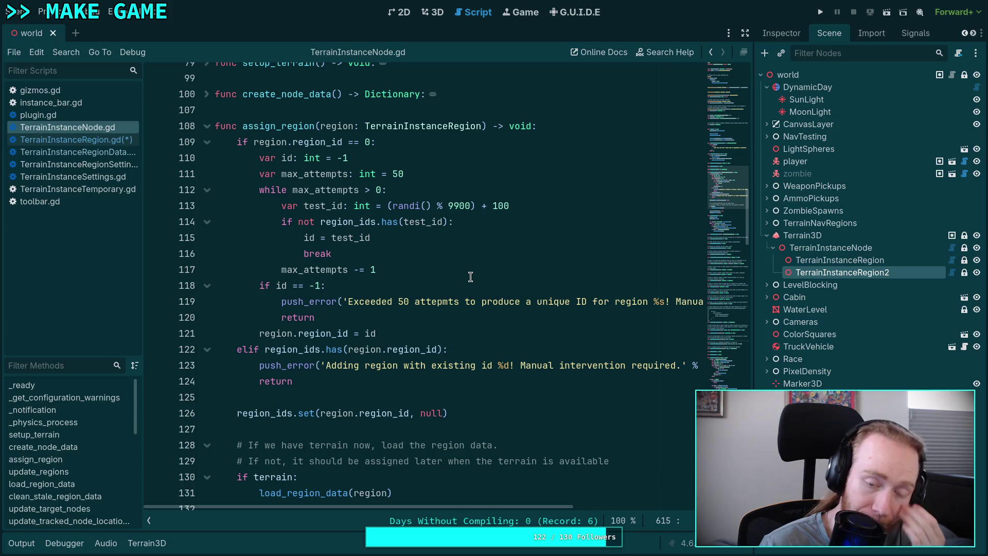
scroll(470, 277, "down", 2)
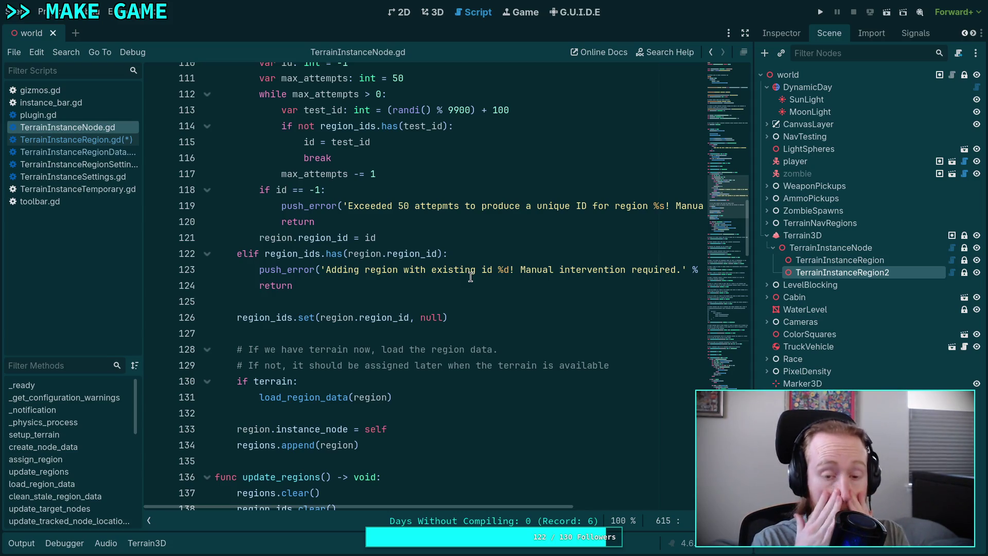
scroll(470, 276, "down", 8)
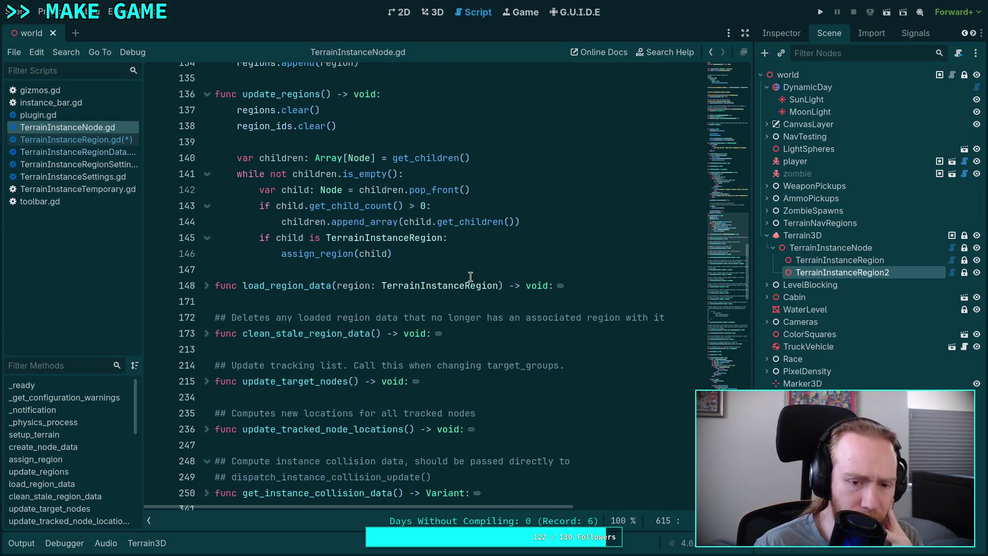
scroll(217, 290, "down", 4)
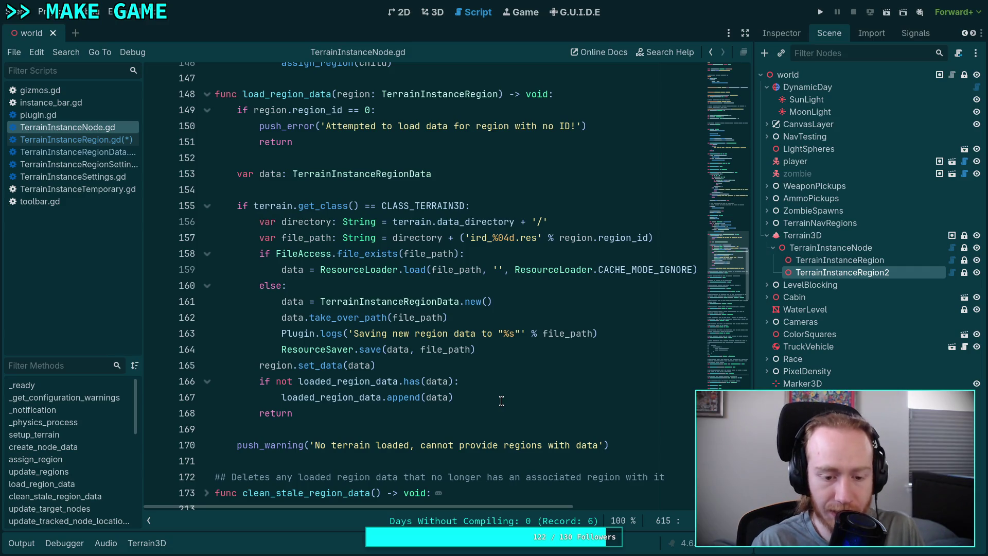
scroll(497, 381, "down", 2)
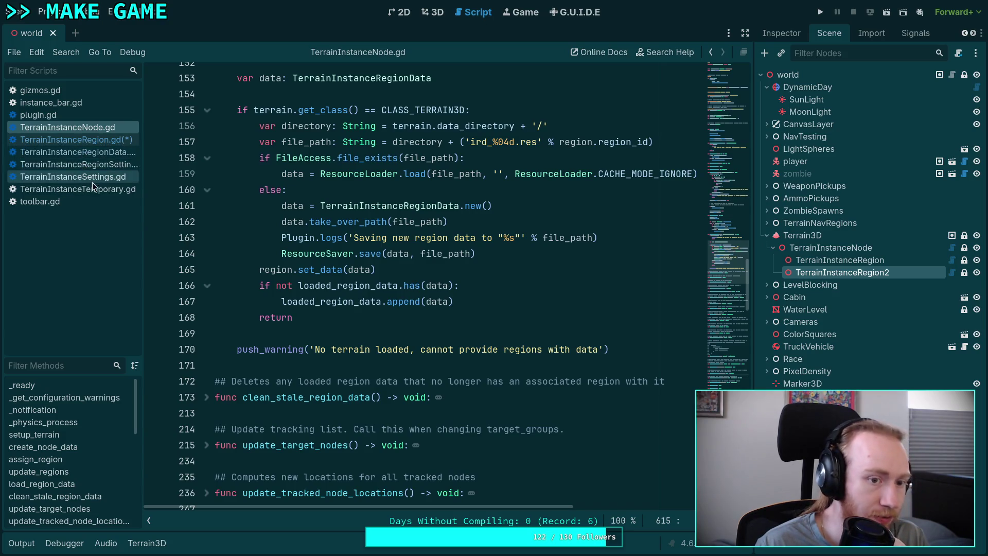
left_click(98, 154)
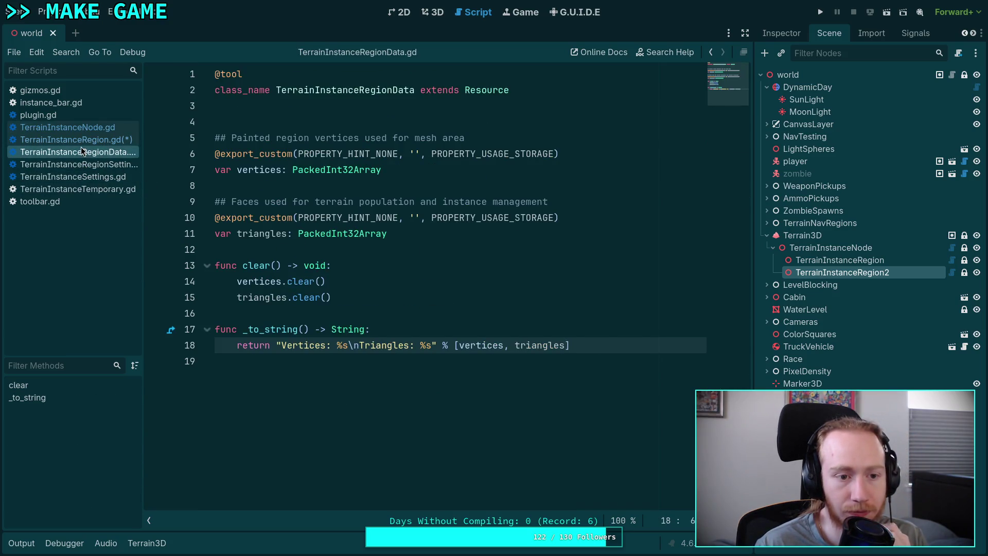
Step: Return to TerrainInstanceRegion.gd and highlight every use of the _rd variable
left_click(82, 141)
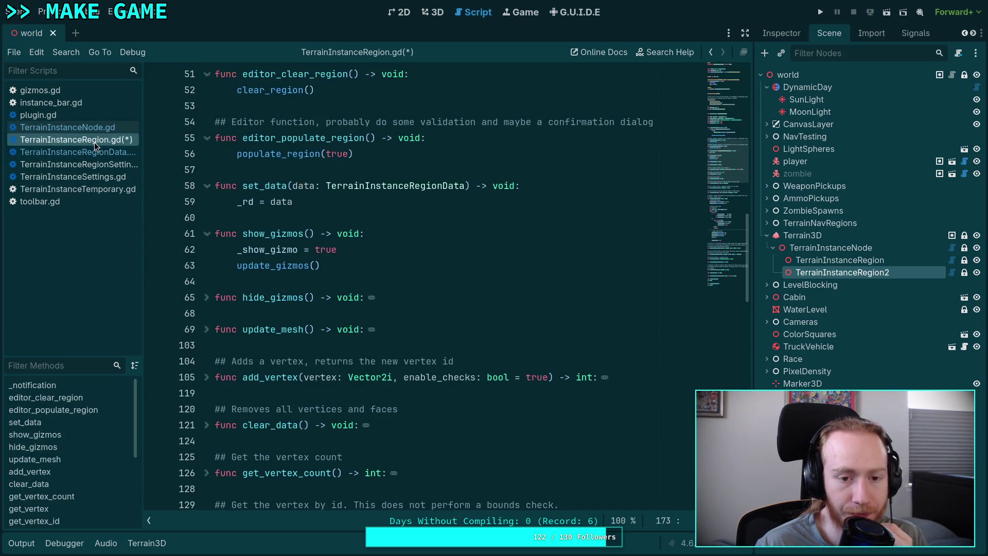
left_click(248, 203)
scroll(497, 319, "up", 9)
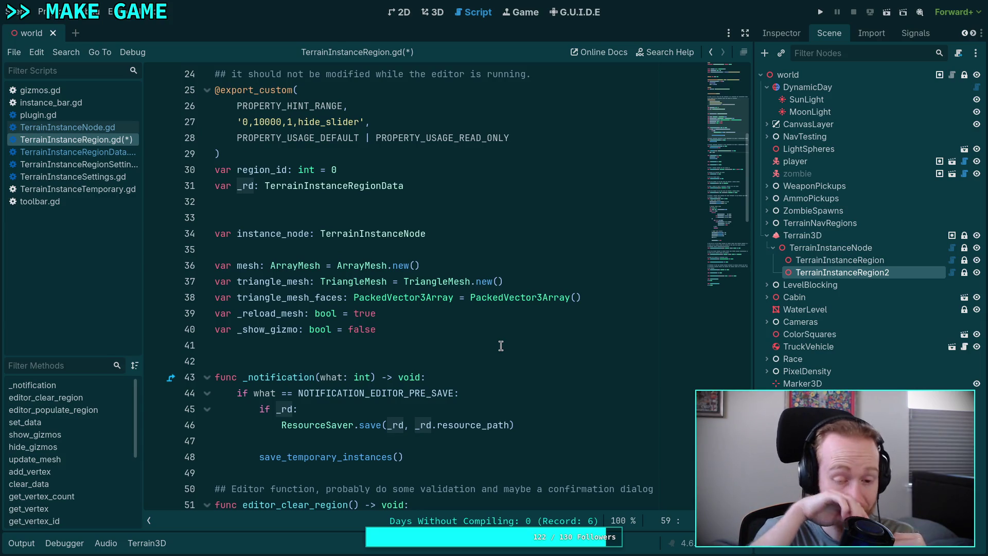
scroll(501, 346, "down", 9)
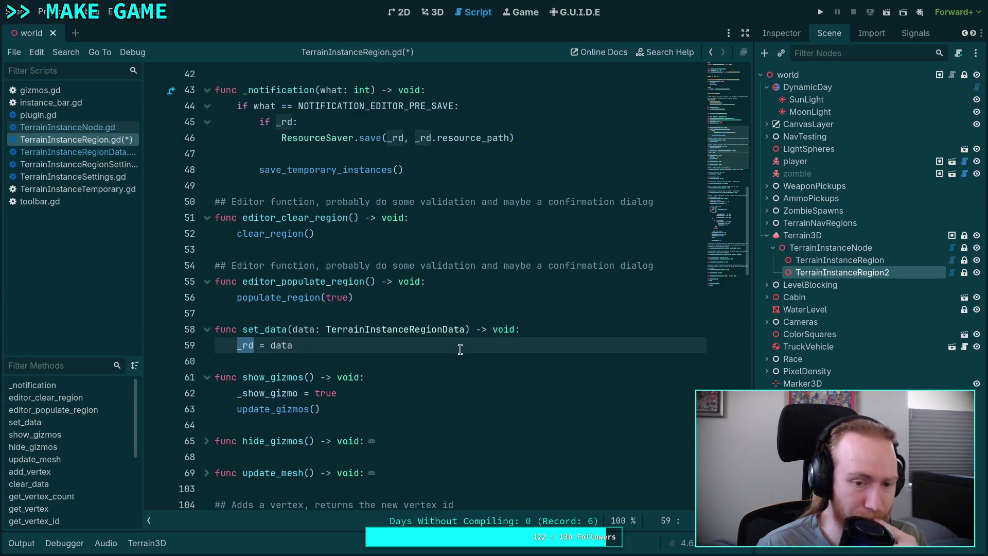
Step: Expand hide_gizmos and clear_data, cross-checking TerrainInstanceRegionData.gd's vertex and triangle fields
left_click(206, 298)
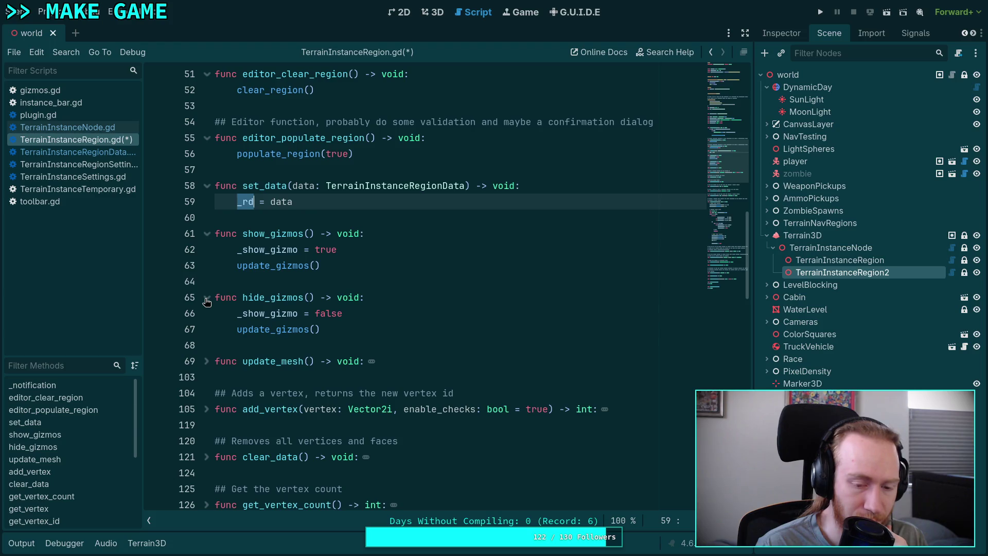
scroll(214, 331, "down", 3)
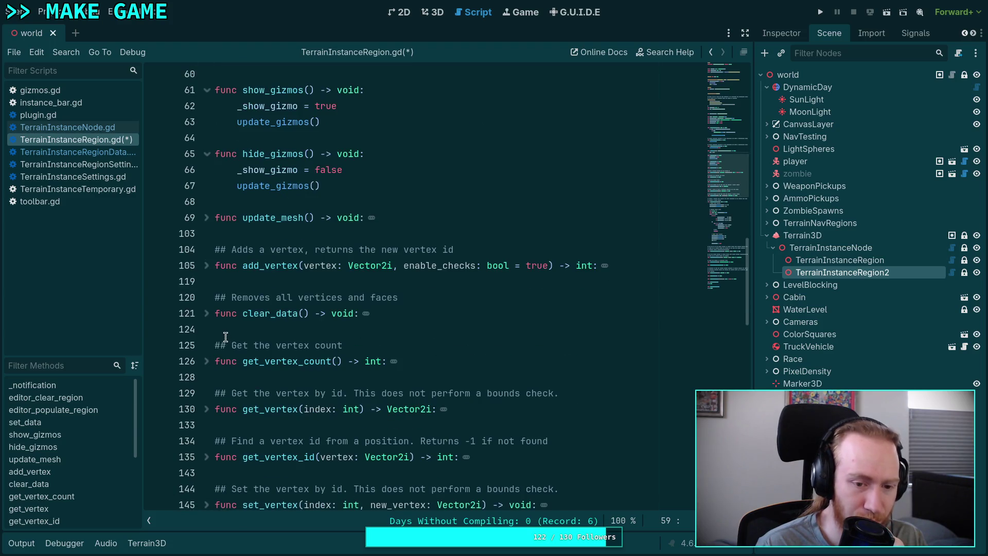
scroll(216, 329, "down", 2)
left_click(207, 217)
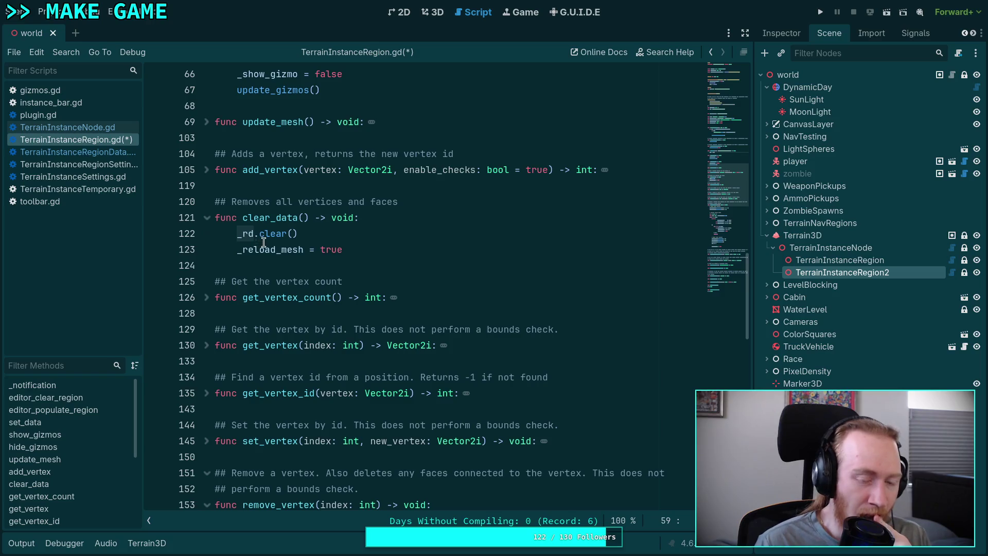
left_click(84, 153)
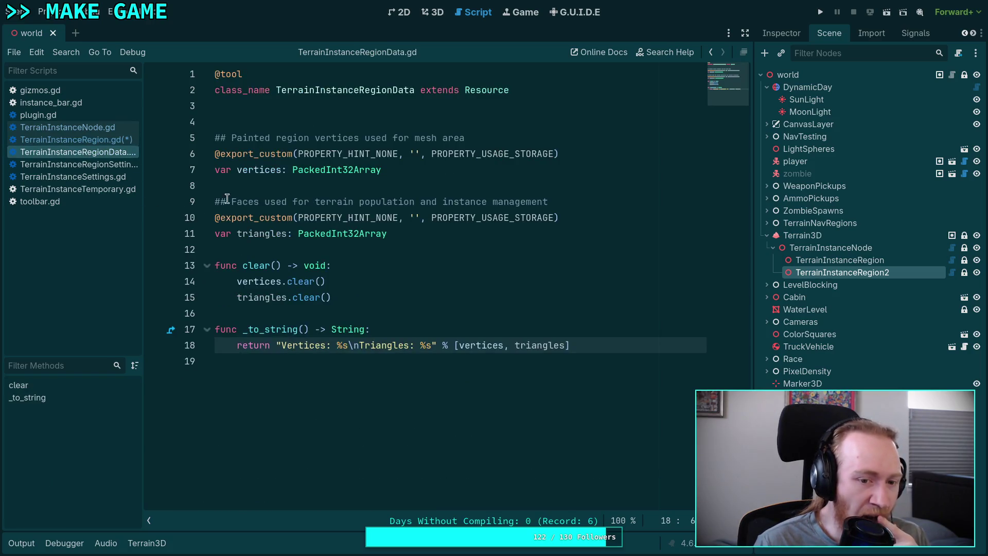
left_click(103, 139)
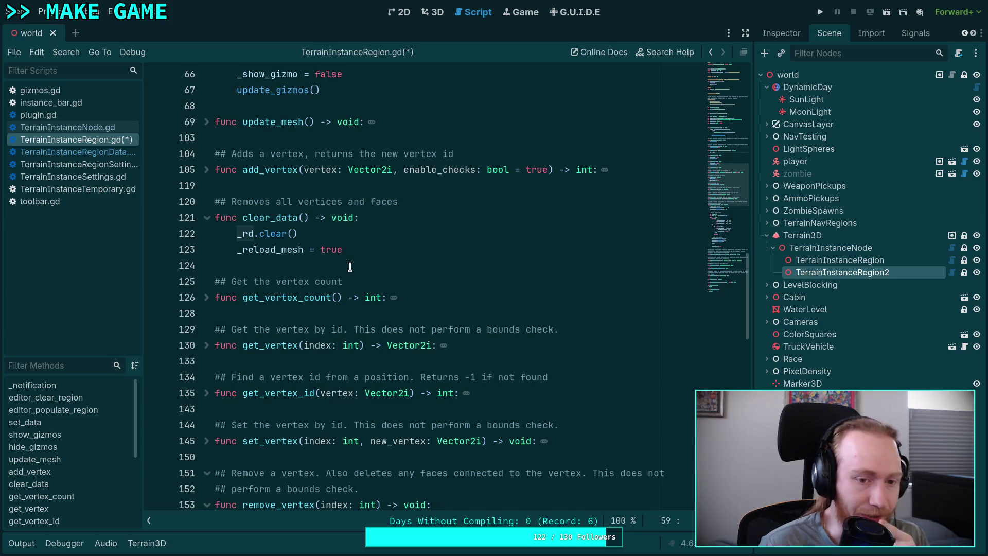
Step: Unfold the _sort_indexes function to read its clockwise sorting
scroll(350, 266, "down", 2)
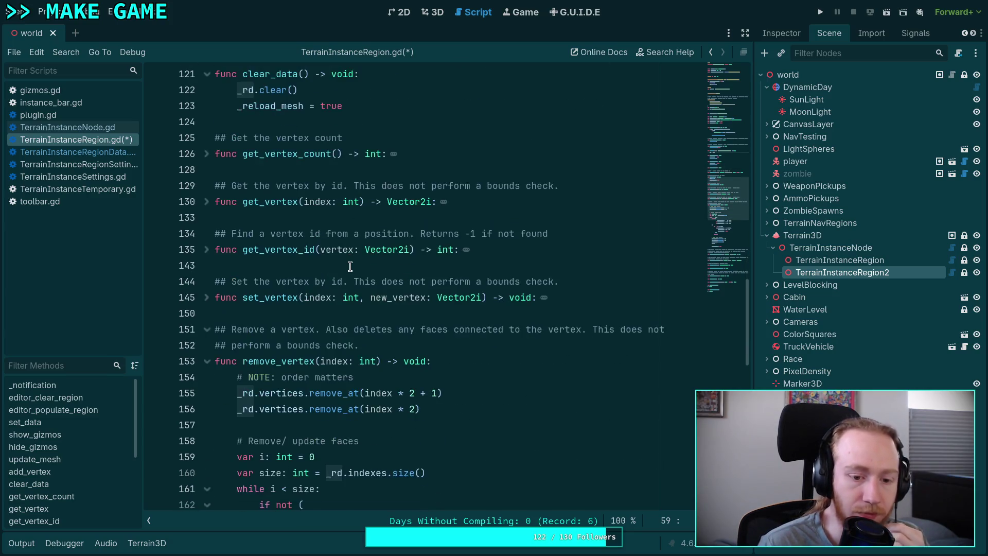
scroll(349, 266, "down", 6)
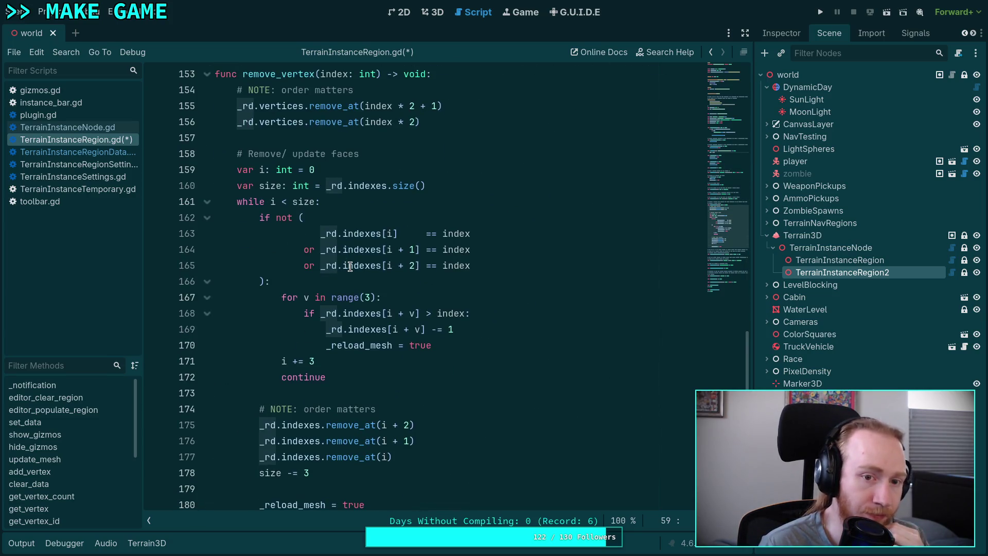
scroll(350, 266, "down", 5)
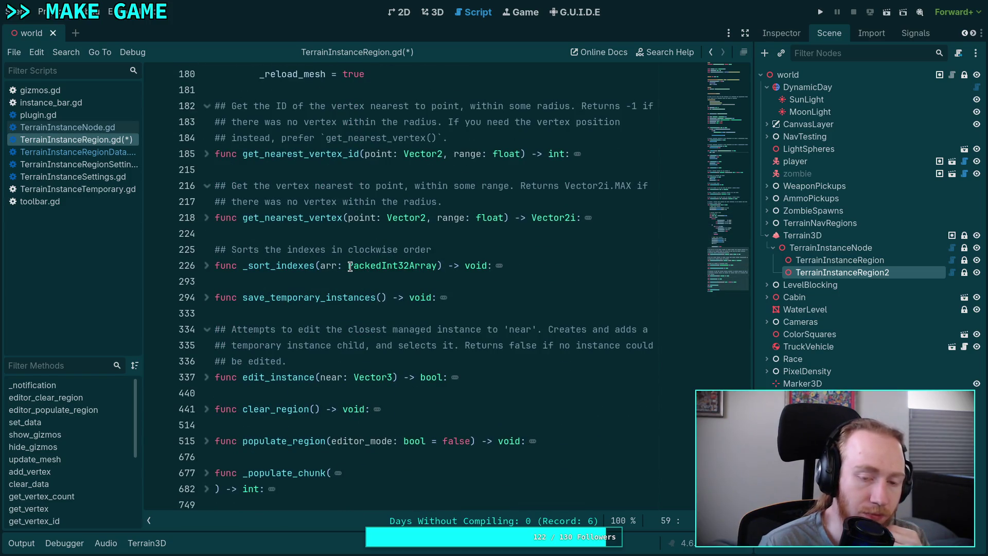
scroll(350, 266, "down", 1)
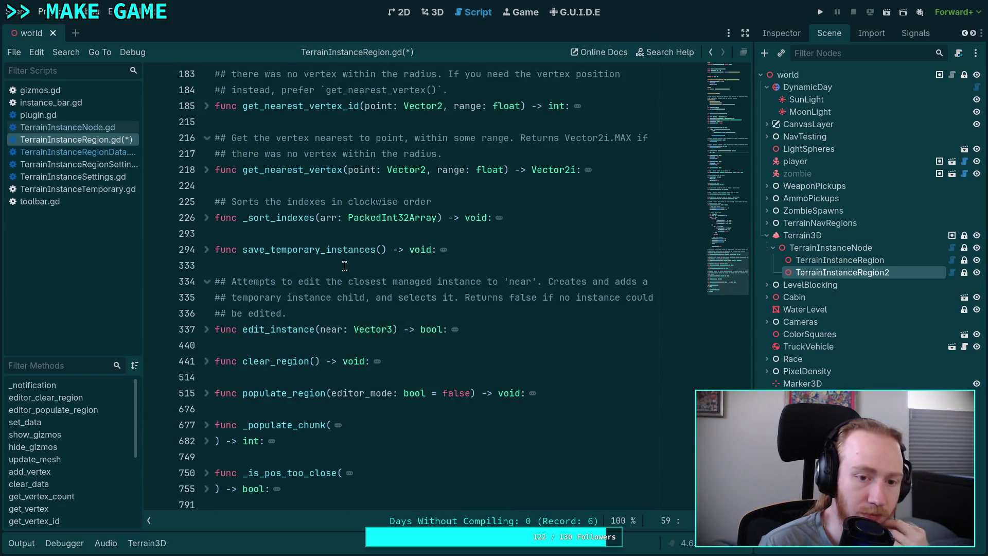
left_click(207, 218)
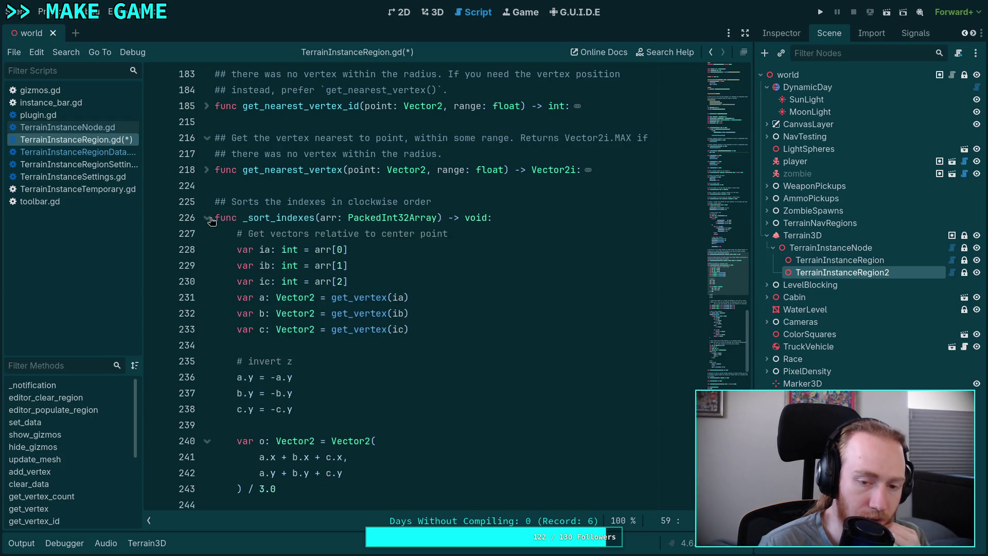
scroll(210, 220, "down", 10)
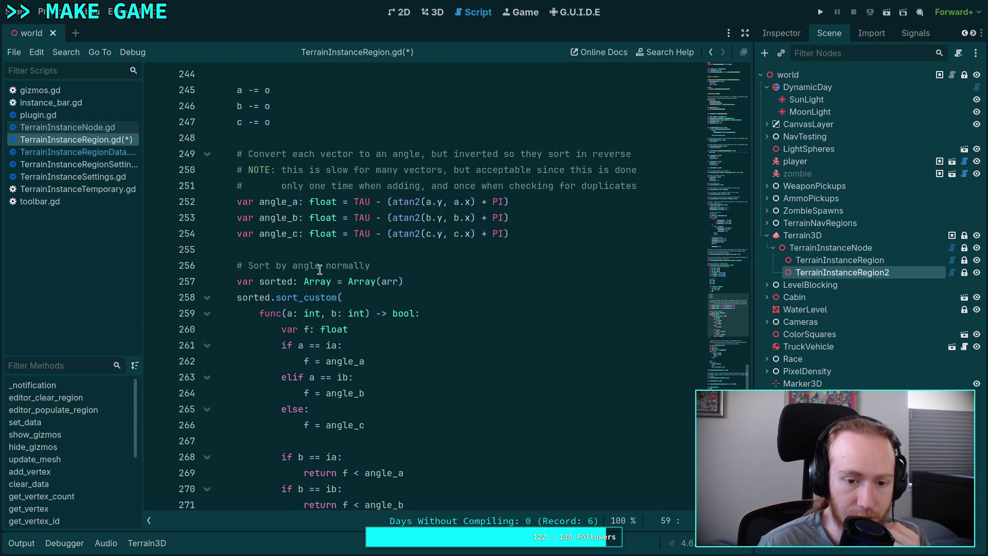
scroll(320, 267, "down", 5)
Step: Select _sort_indexes up to its doc comment at line 225 and delete it
left_click(429, 265)
mouse_move(430, 265)
left_mouse_down()
mouse_move(399, 220)
mouse_move(241, 288)
mouse_move(216, 263)
mouse_move(190, 337)
left_mouse_up()
scroll(399, 221, "up", 7)
scroll(241, 288, "up", 5)
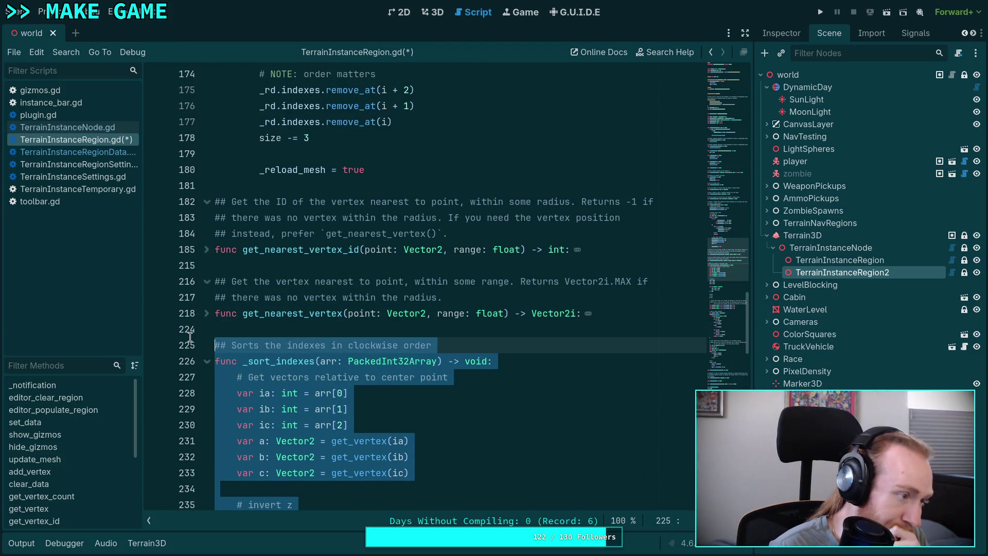
key("BackSpace")
key("BackSpace")
key("BackSpace")
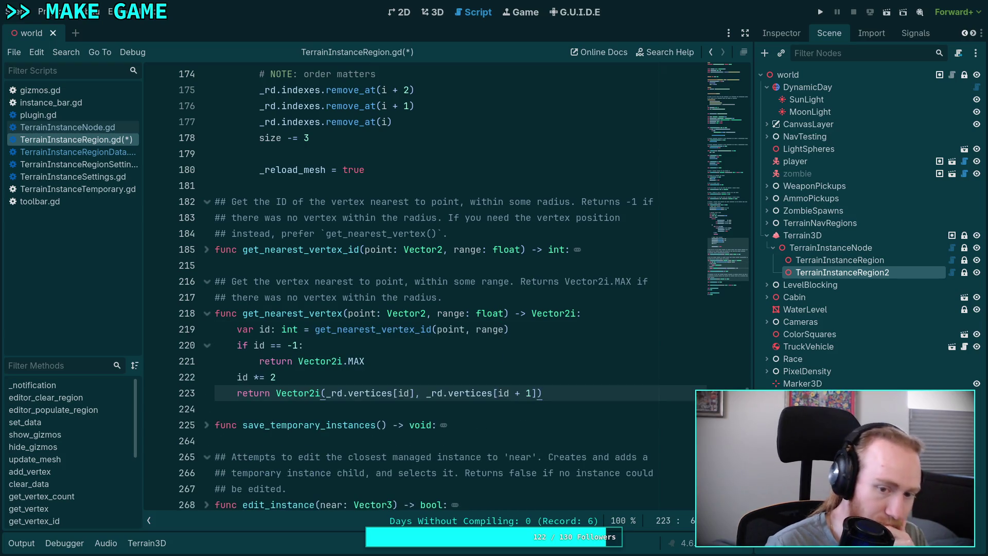
Step: Fold the edit_instance function at line 268, then scroll up to read remove_vertex
scroll(208, 297, "down", 2)
scroll(351, 326, "down", 2)
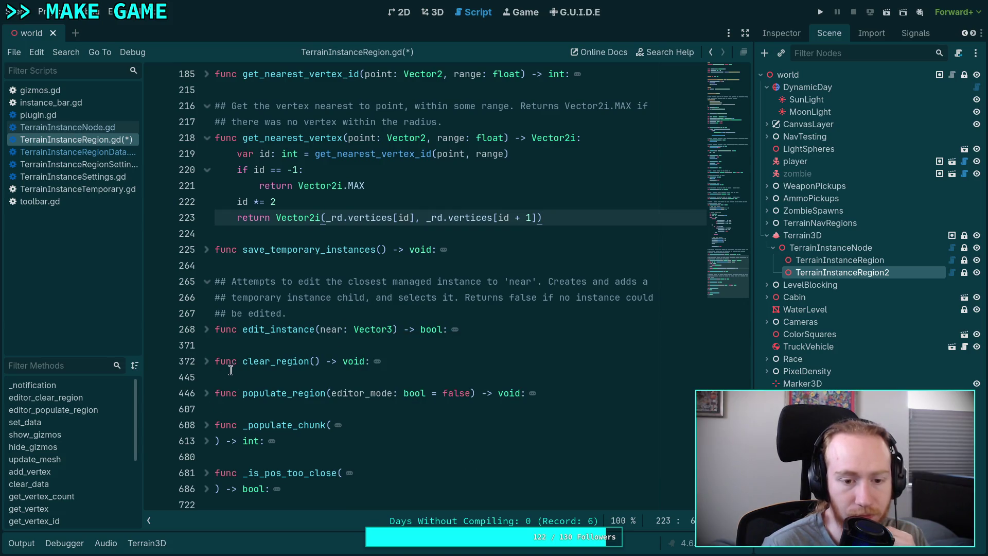
scroll(216, 319, "up", 3)
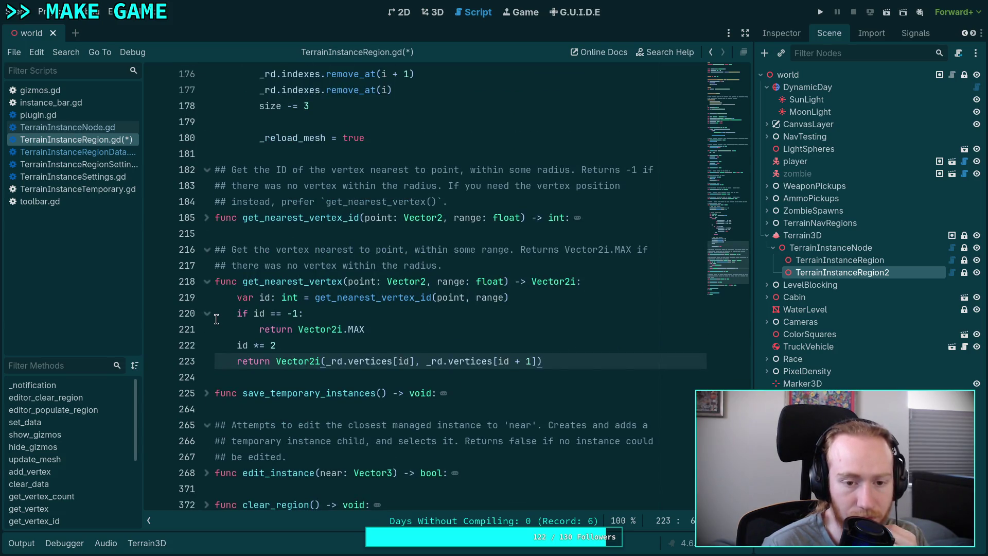
scroll(217, 319, "down", 3)
left_click(206, 330)
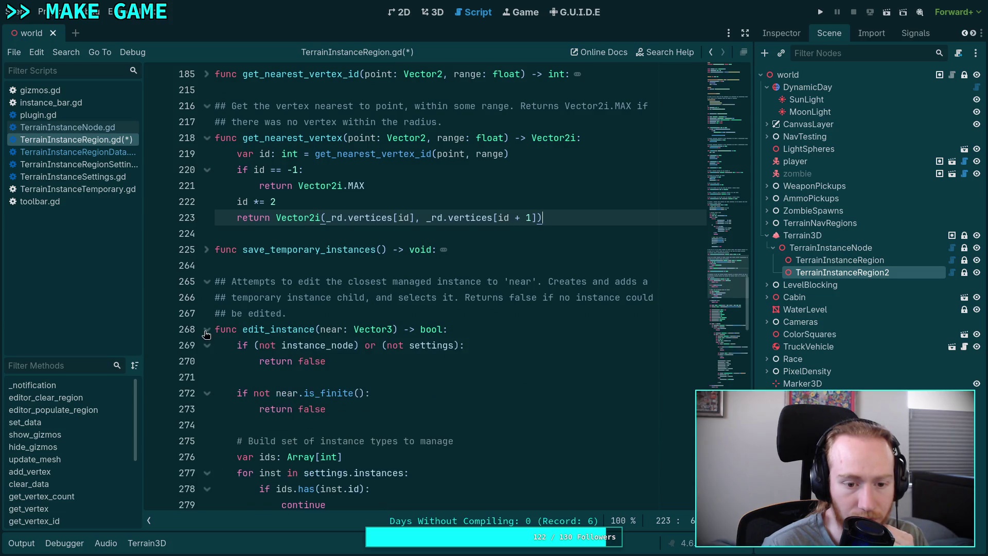
scroll(207, 334, "down", 1)
scroll(206, 334, "down", 2)
scroll(206, 334, "up", 3)
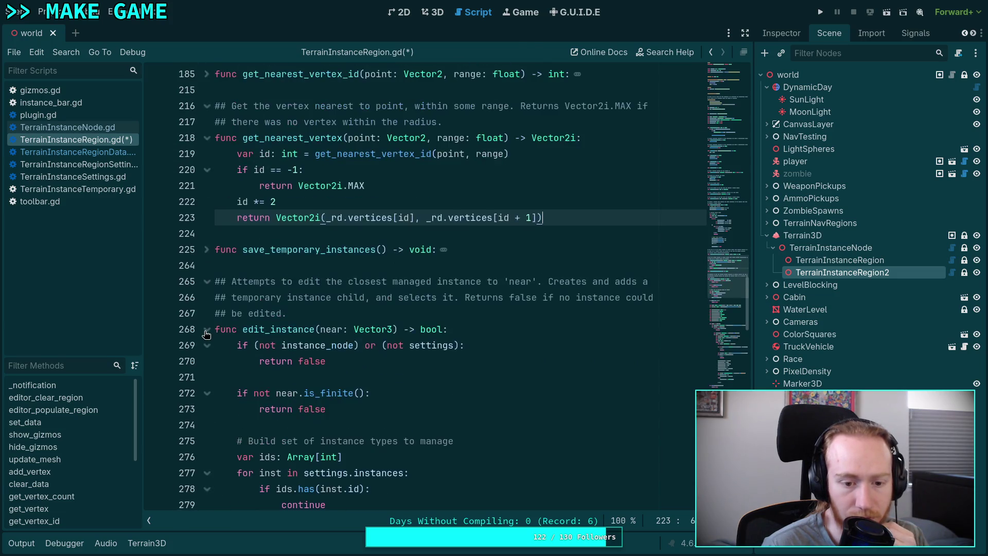
left_click(207, 329)
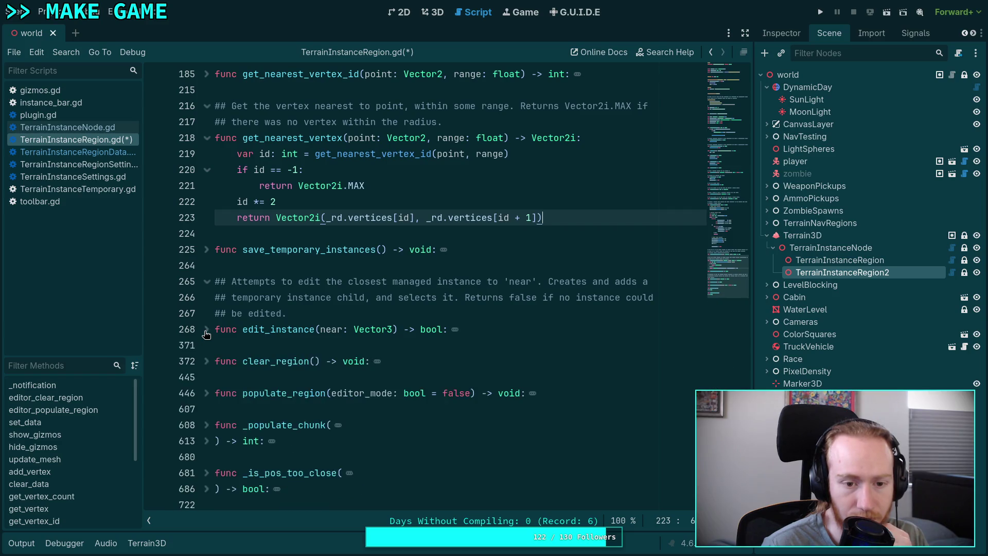
scroll(205, 334, "up", 7)
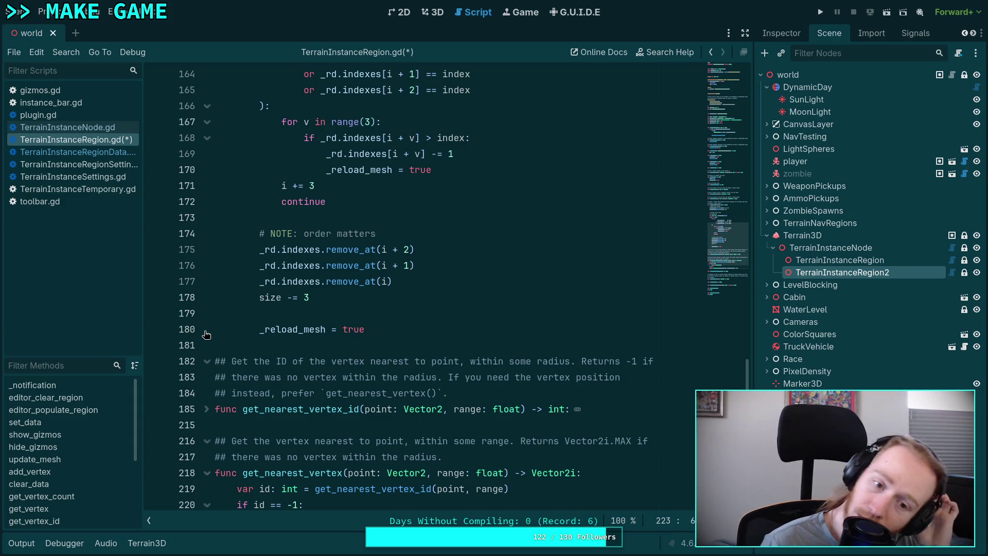
scroll(206, 335, "up", 4)
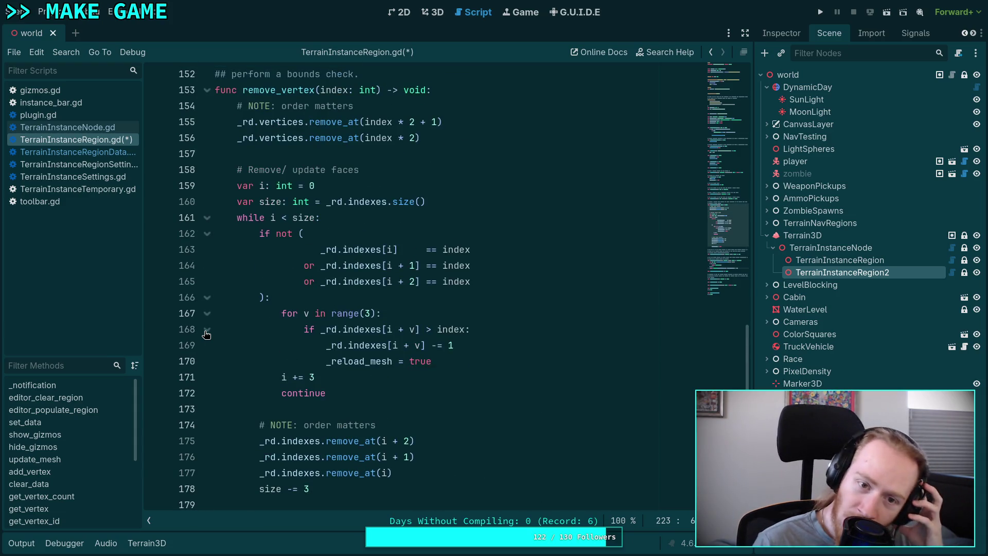
scroll(206, 334, "up", 4)
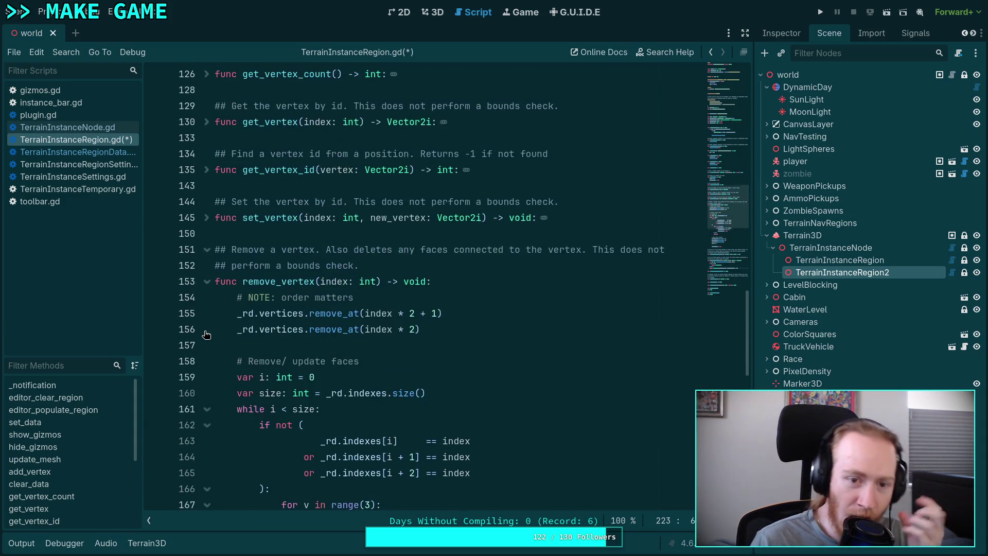
Step: Unfold the set_vertex, get_vertex_id, get_vertex and get_vertex_count functions
left_click(207, 218)
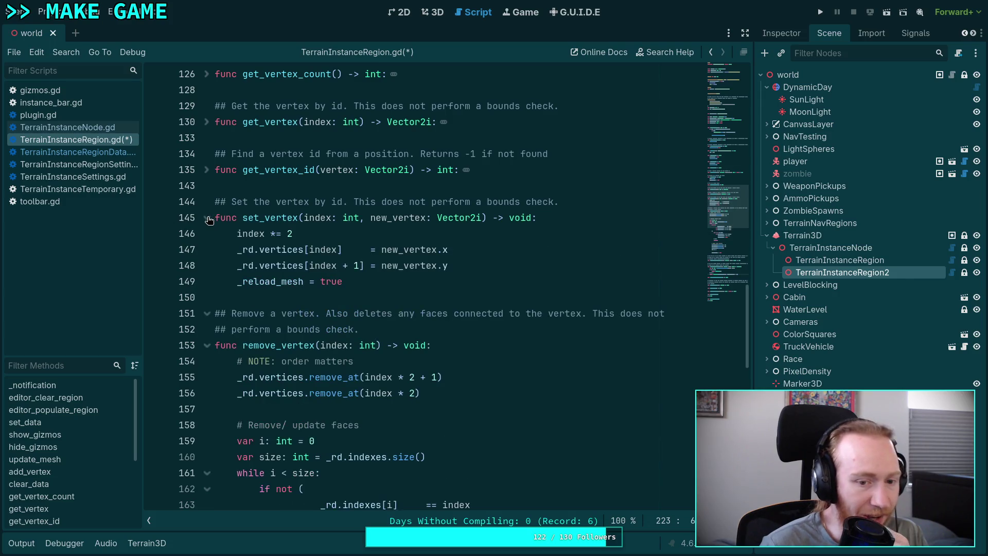
left_click(206, 170)
left_click(206, 121)
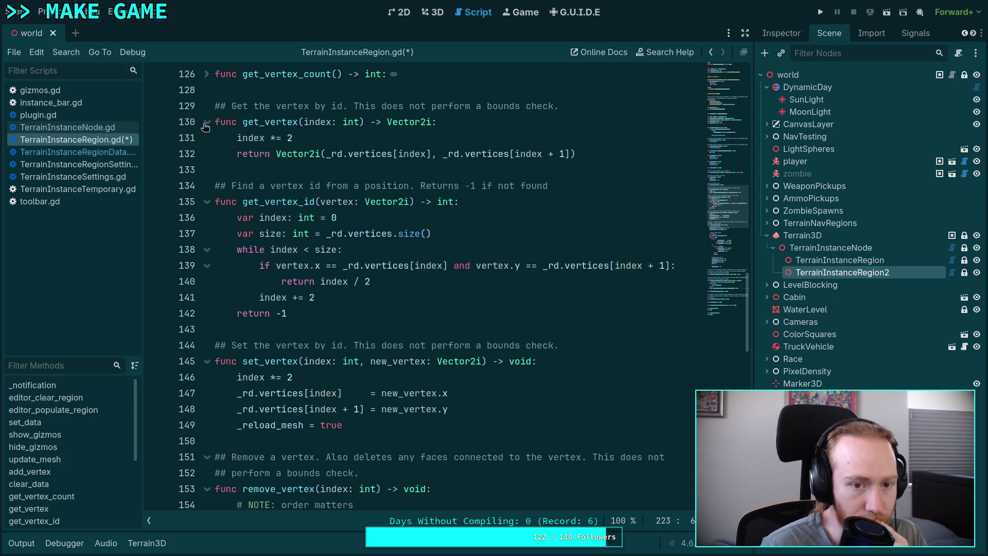
scroll(205, 133, "up", 2)
left_click(207, 170)
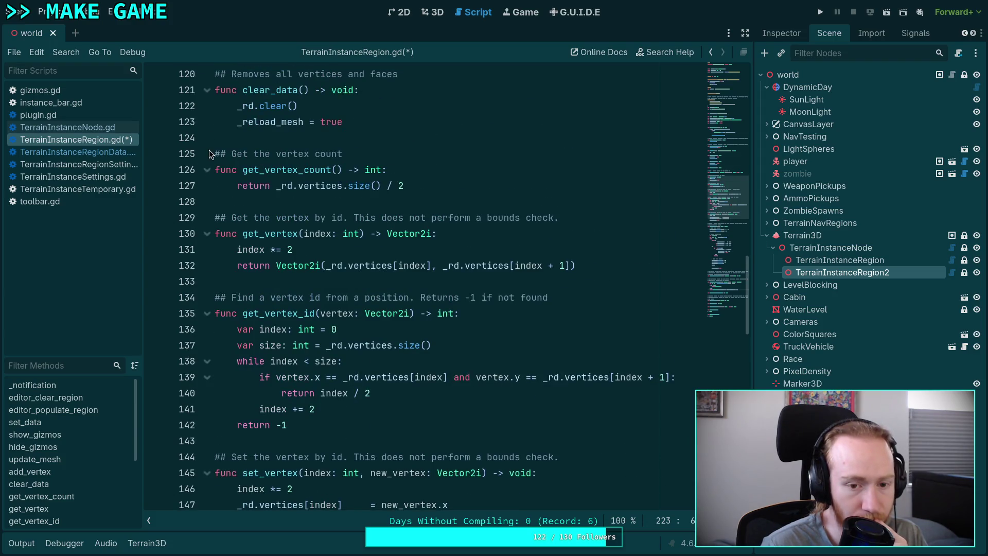
scroll(224, 267, "up", 5)
Step: Unfold add_vertex and update_mesh, and read through update_mesh's surface-building code
left_click(207, 281)
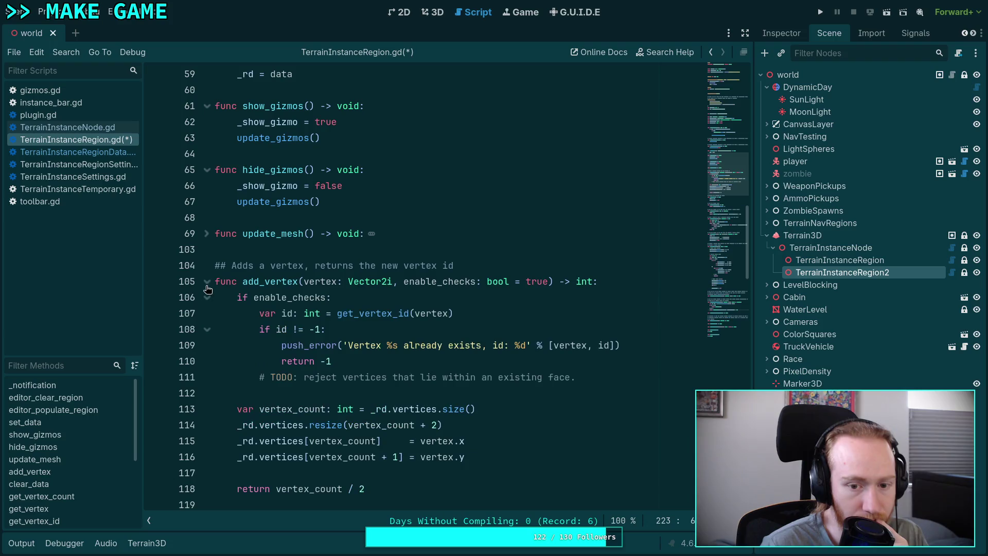
scroll(377, 294, "down", 3)
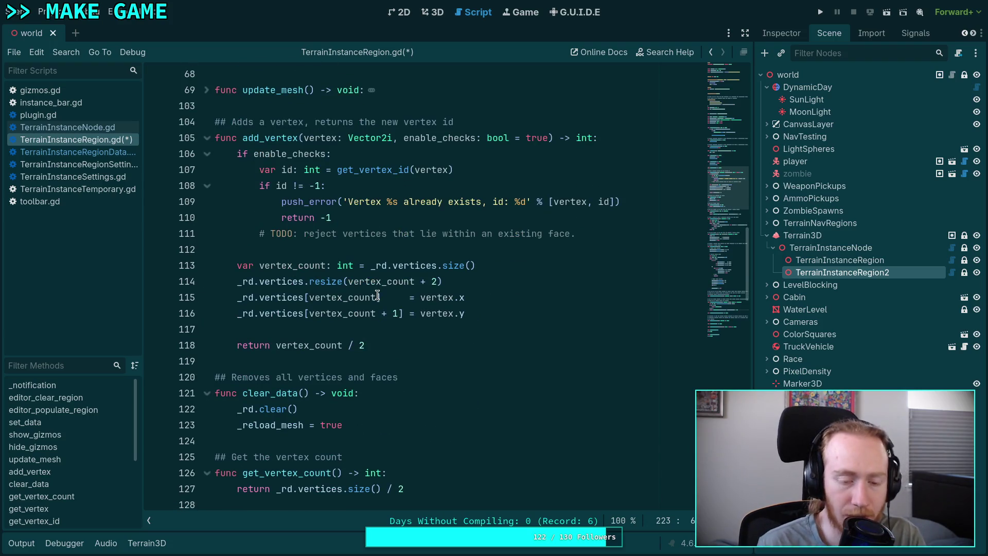
scroll(377, 295, "up", 2)
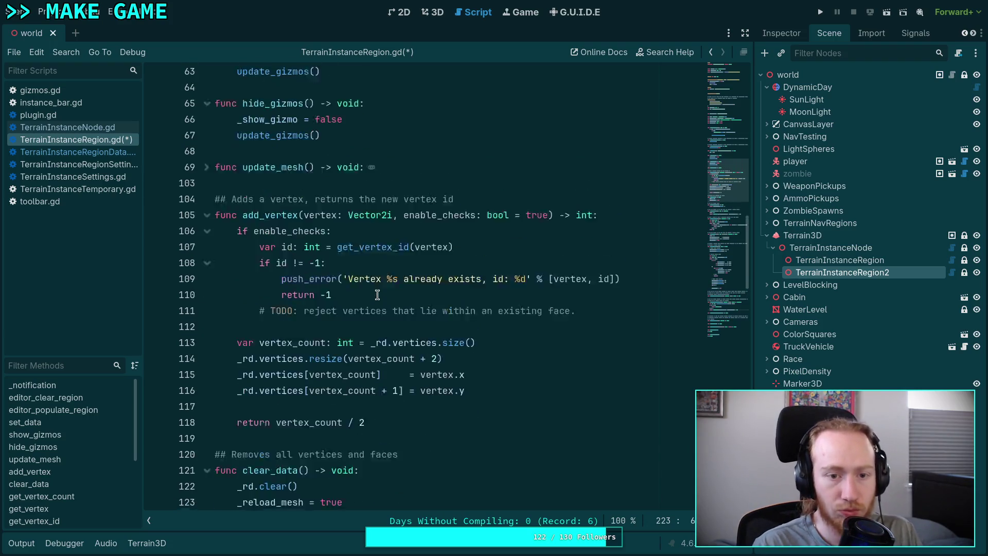
left_click(207, 185)
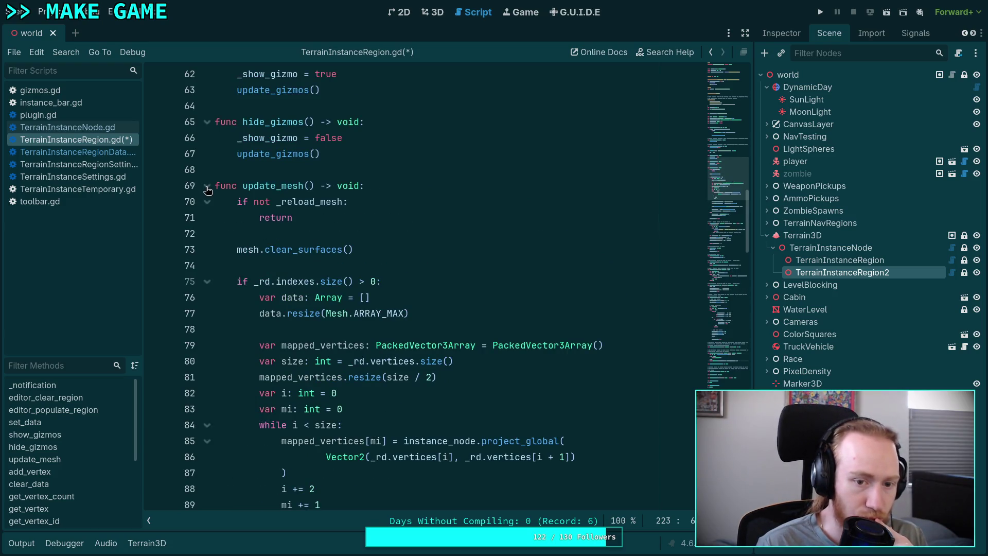
scroll(383, 222, "down", 2)
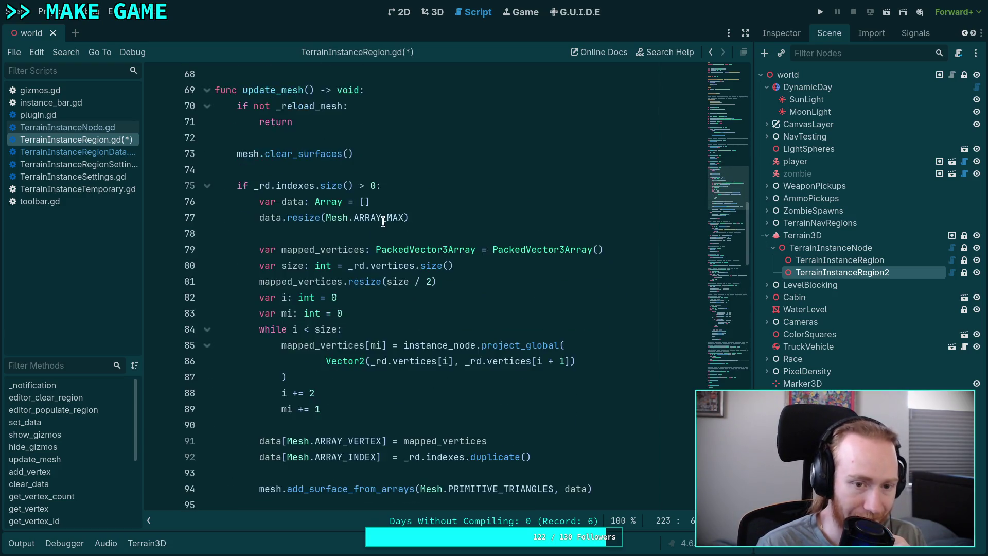
scroll(380, 220, "down", 4)
scroll(379, 219, "up", 4)
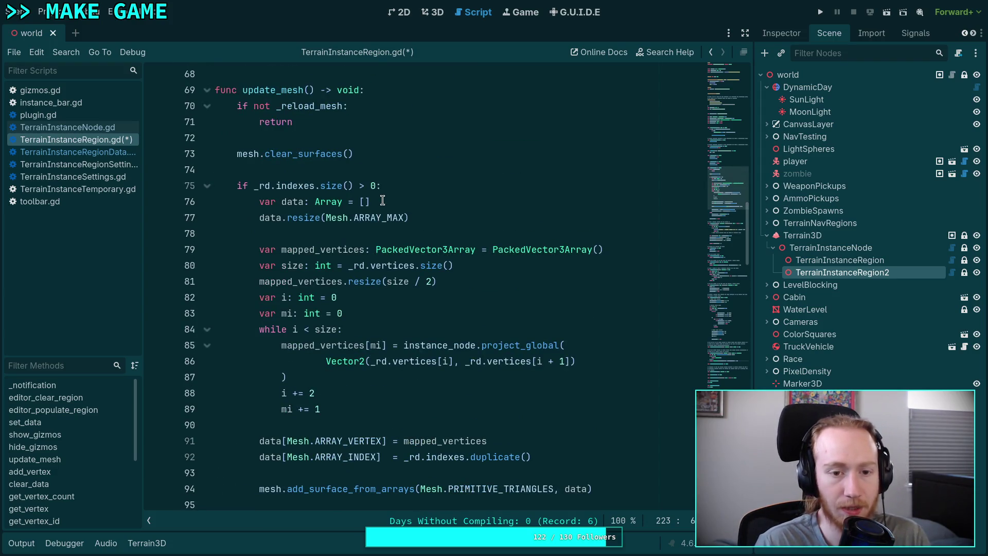
scroll(383, 200, "up", 7)
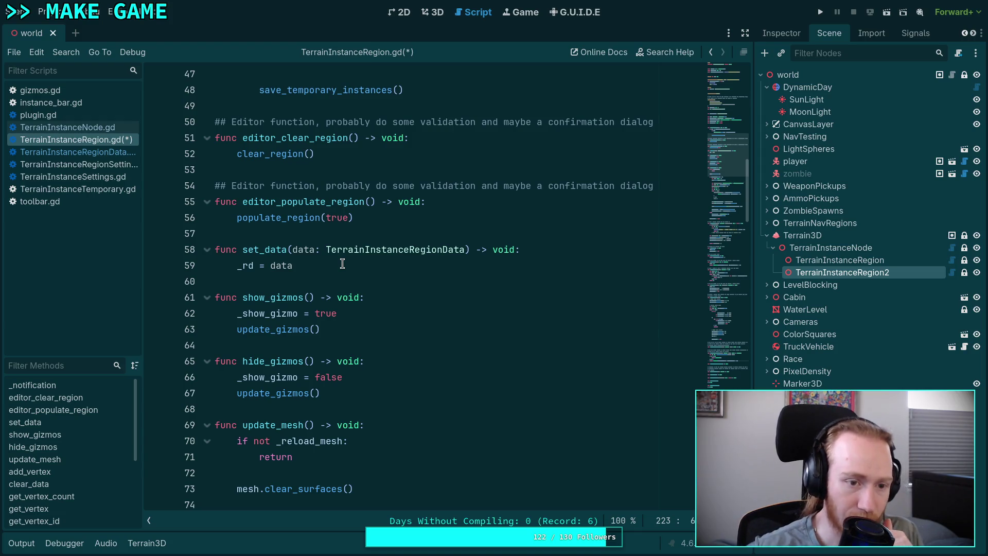
Step: Switch to gizmos.gd and scroll down to its _redraw function
left_click(72, 103)
left_click(75, 92)
scroll(371, 253, "up", 11)
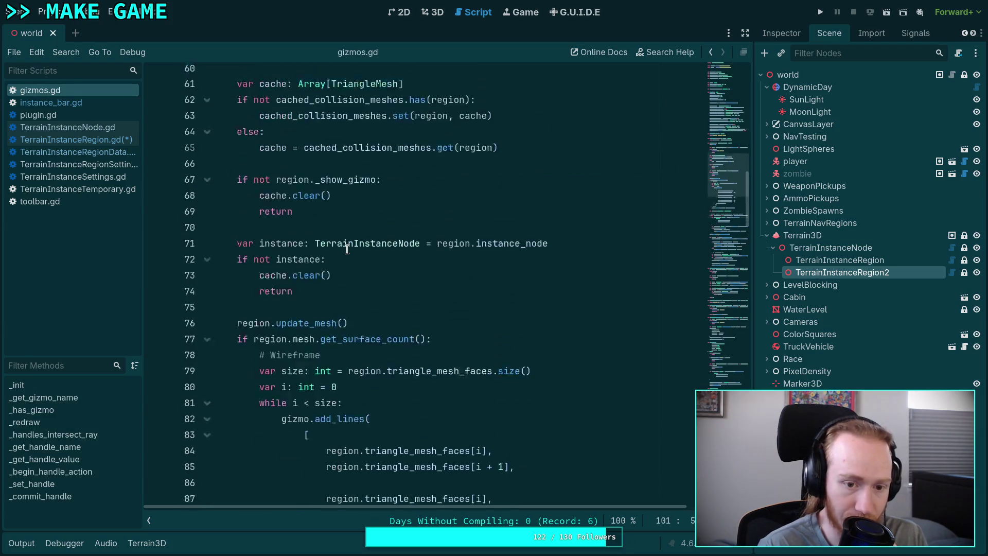
scroll(396, 267, "up", 4)
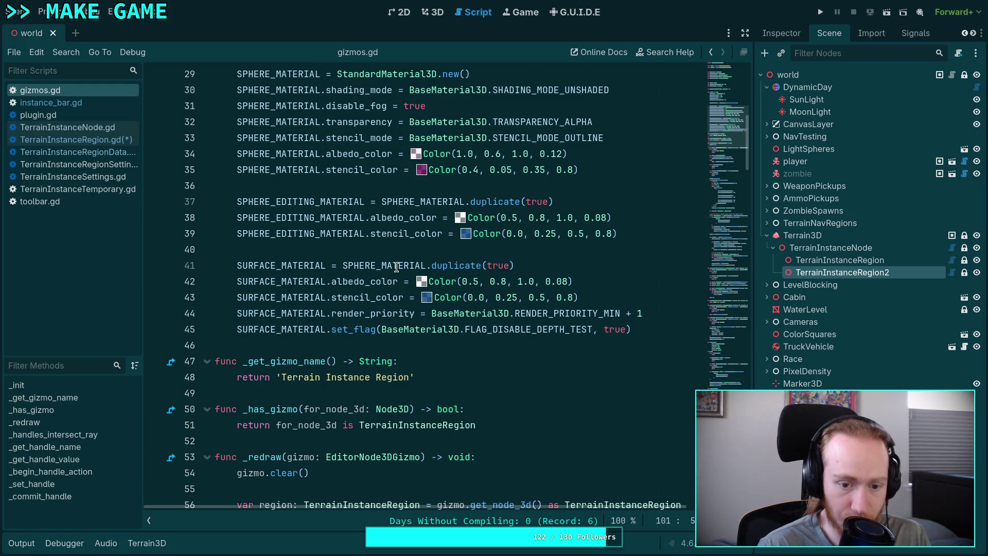
scroll(396, 267, "up", 4)
scroll(398, 258, "down", 10)
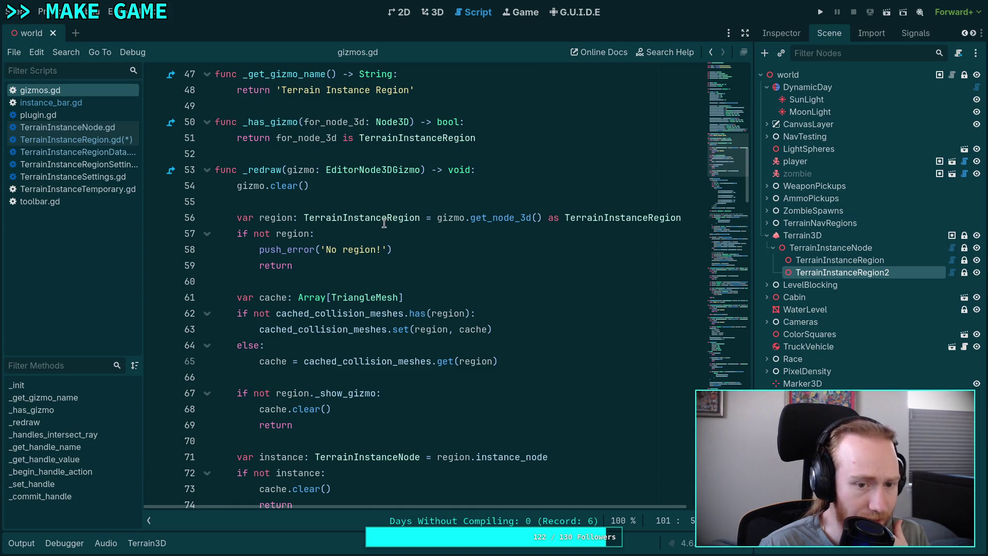
scroll(293, 238, "down", 2)
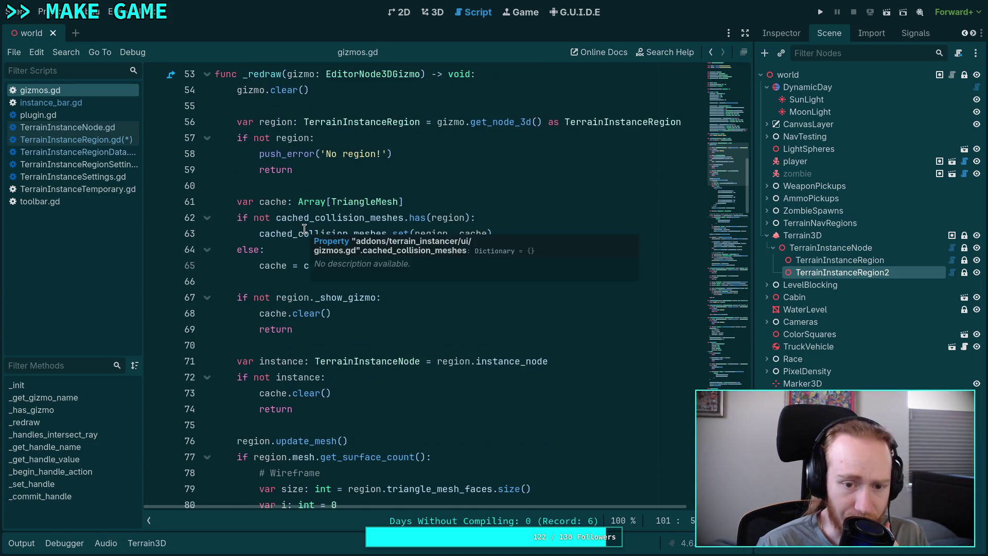
scroll(414, 275, "down", 1)
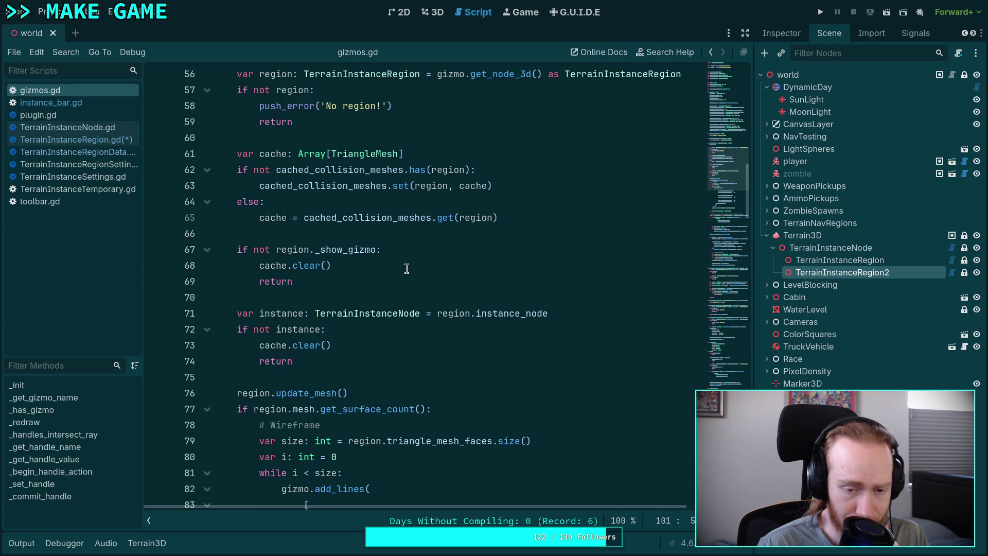
scroll(407, 269, "down", 2)
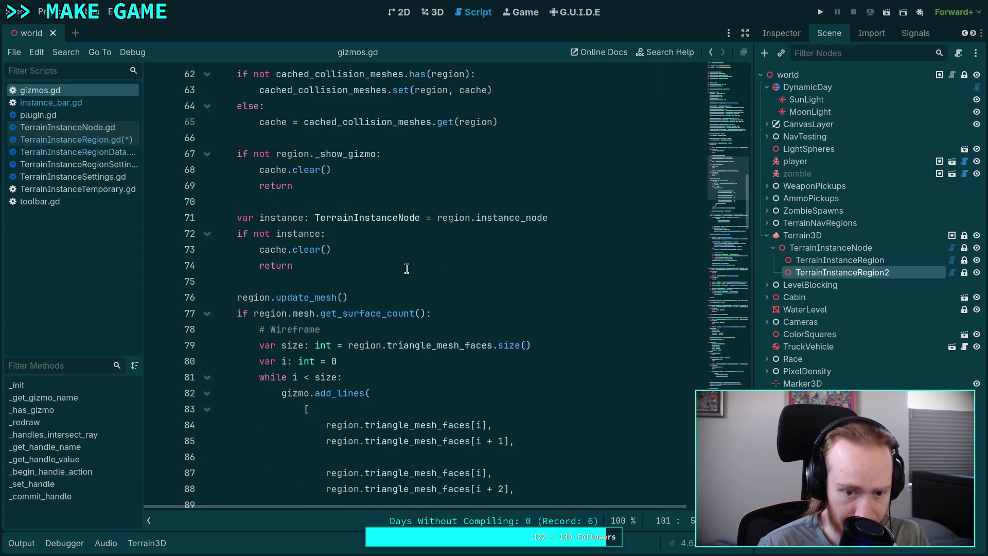
scroll(406, 269, "down", 1)
Step: Highlight the region.update_mesh() call on line 76 and trace its mesh and triangle_mesh_faces uses
double_click(296, 249)
scroll(422, 238, "down", 2)
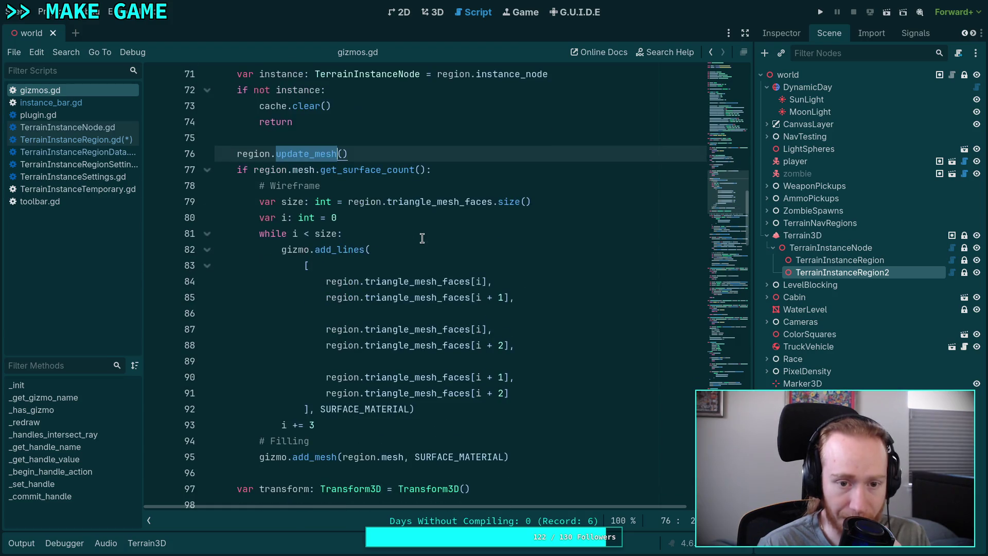
left_click(297, 169)
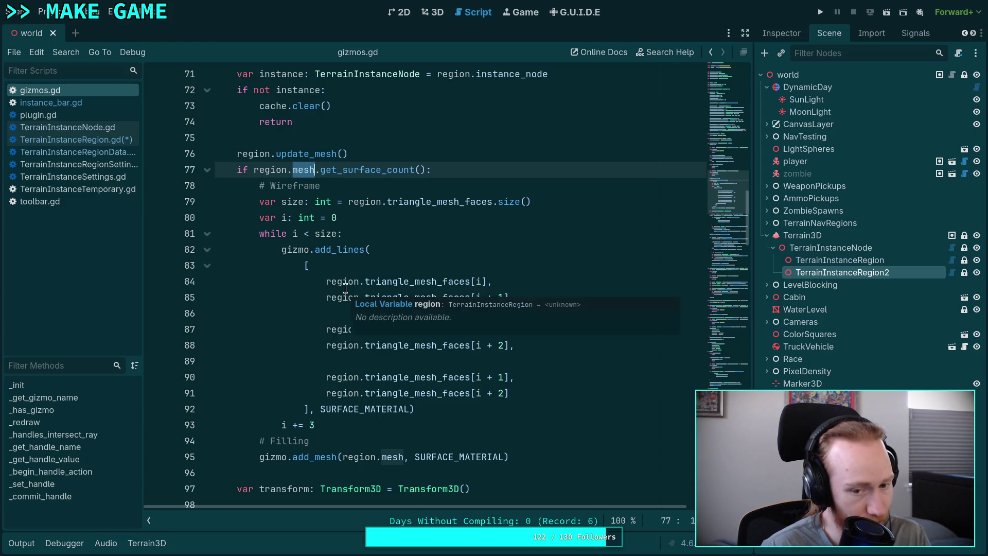
scroll(345, 288, "down", 2)
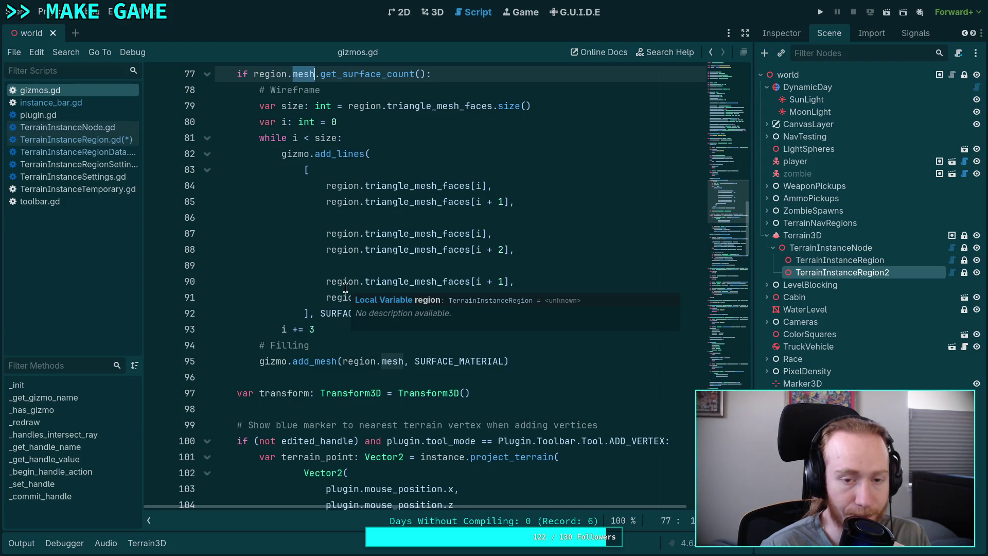
double_click(446, 105)
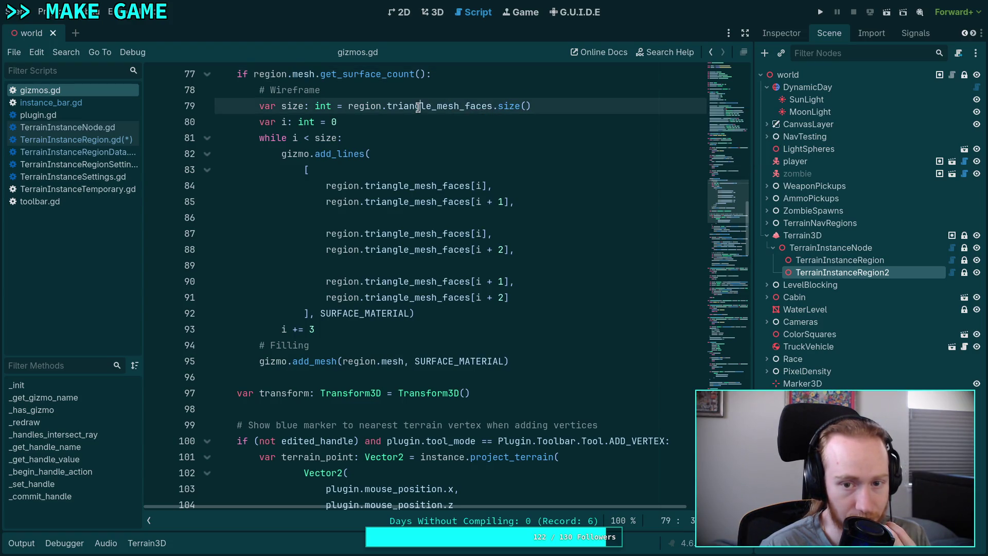
left_click(389, 142)
left_click(121, 146)
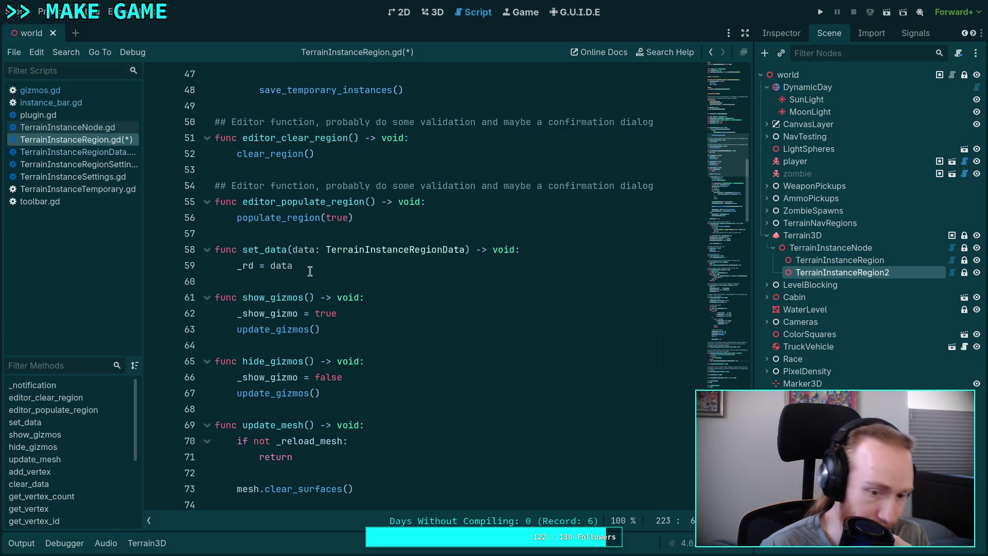
left_click(118, 129)
left_click(103, 115)
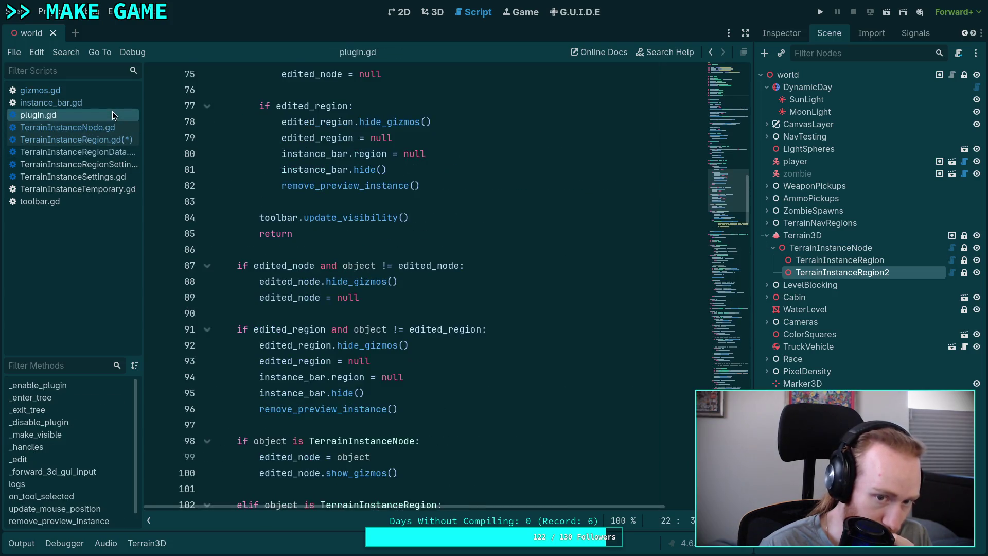
left_click(113, 141)
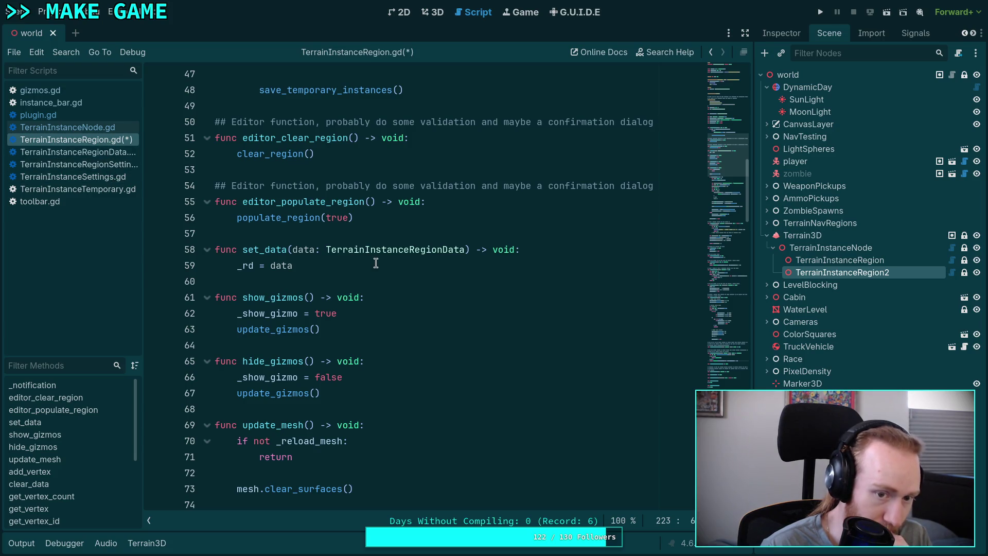
scroll(375, 263, "up", 12)
scroll(375, 263, "down", 18)
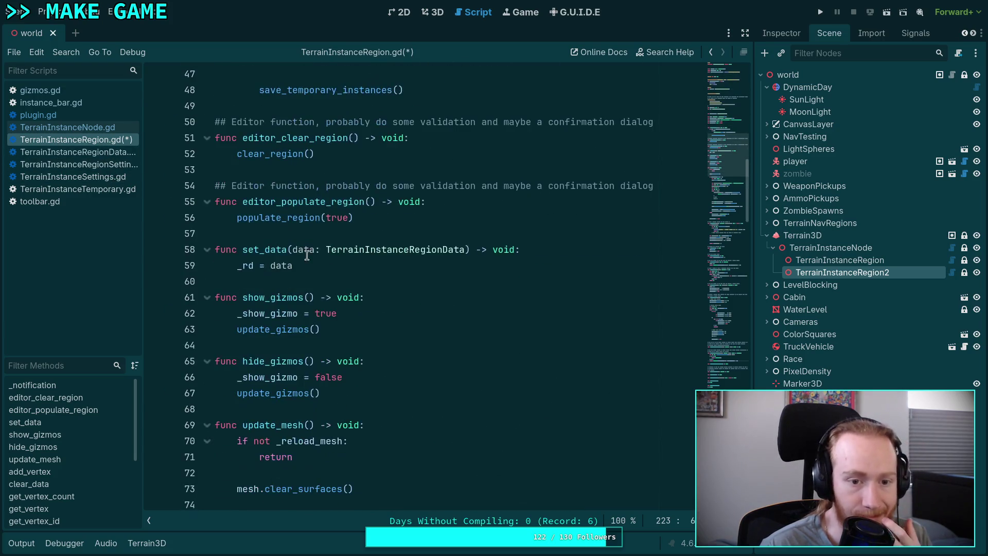
scroll(273, 256, "down", 4)
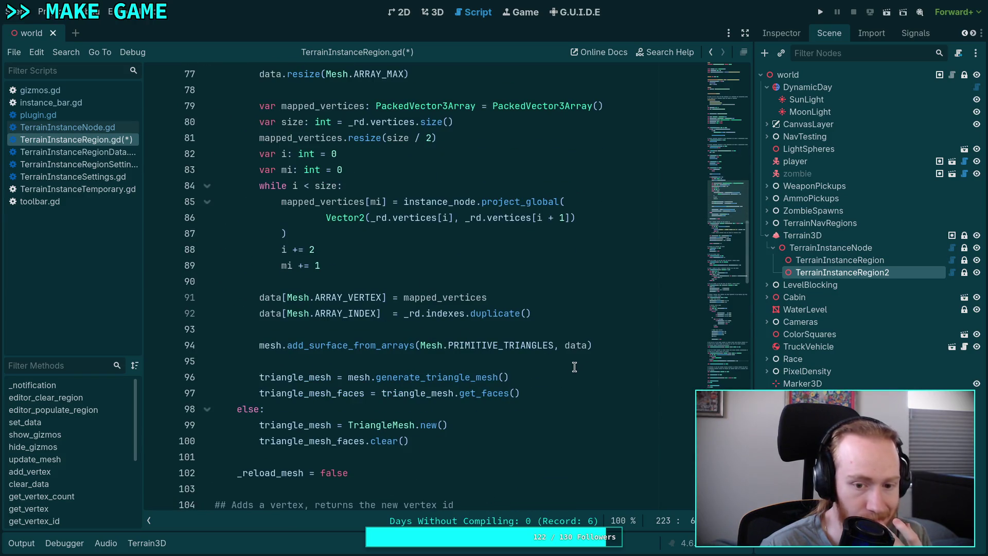
scroll(574, 366, "up", 1)
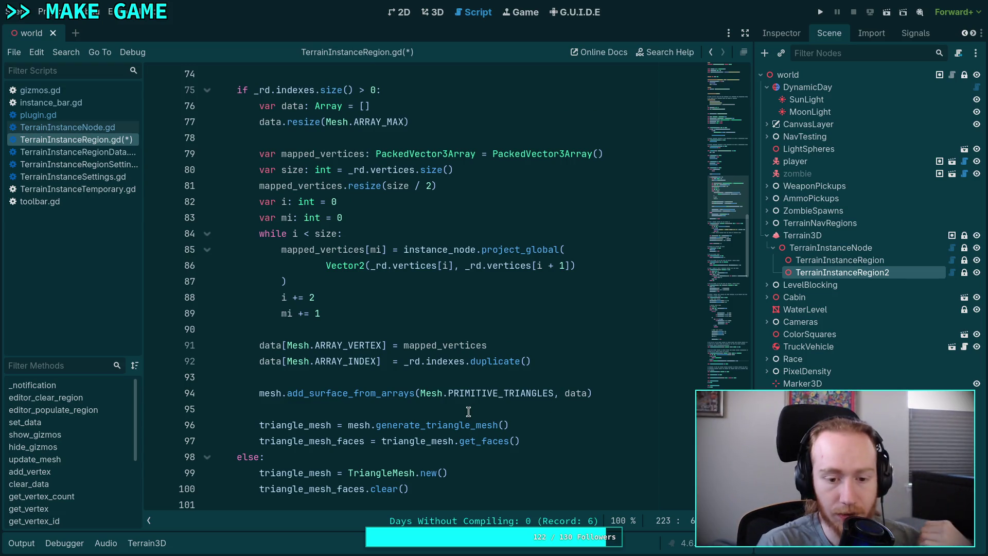
mouse_move(489, 439)
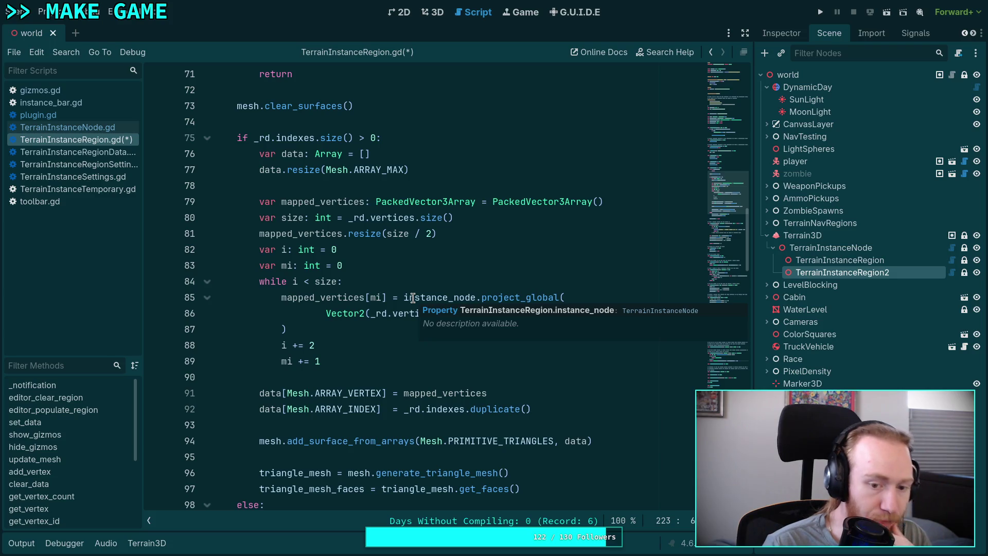
key("alt+Left")
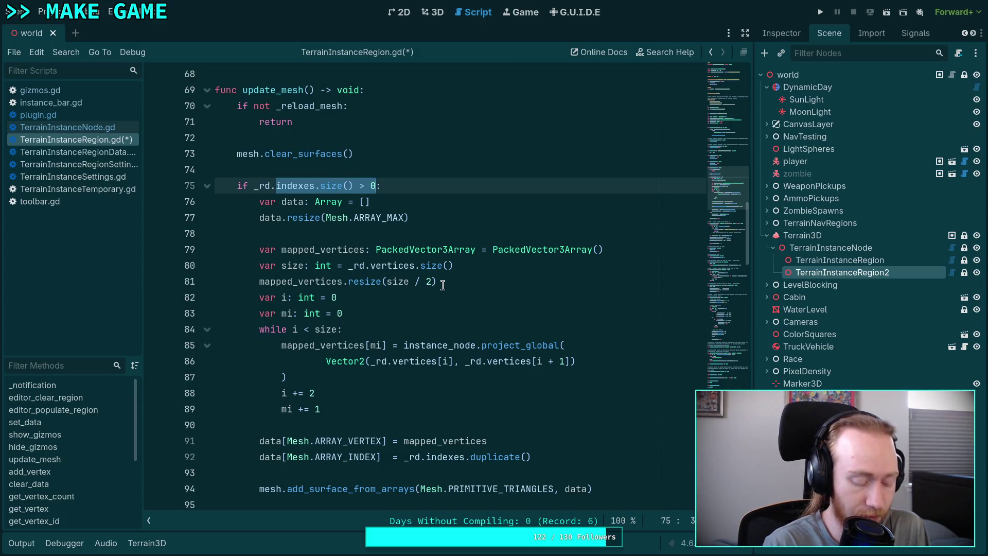
Step: Change the if condition to _rd.vertices.size() > 2 and inspect the else branch
type("vert:")
key("Return")
type(".siz")
key("Return")
type("> 2")
scroll(407, 261, "down", 1)
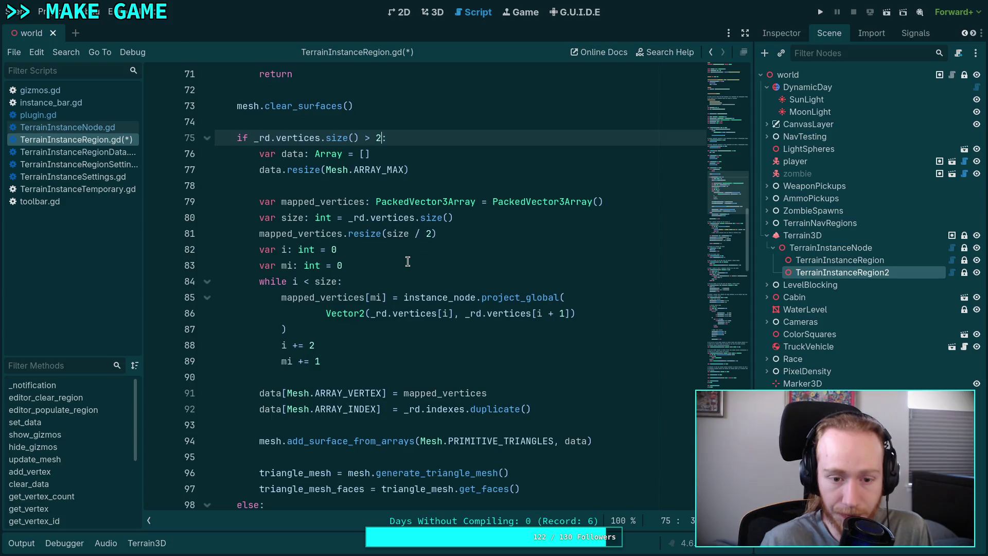
scroll(407, 261, "down", 2)
left_click_drag(434, 440, 238, 426)
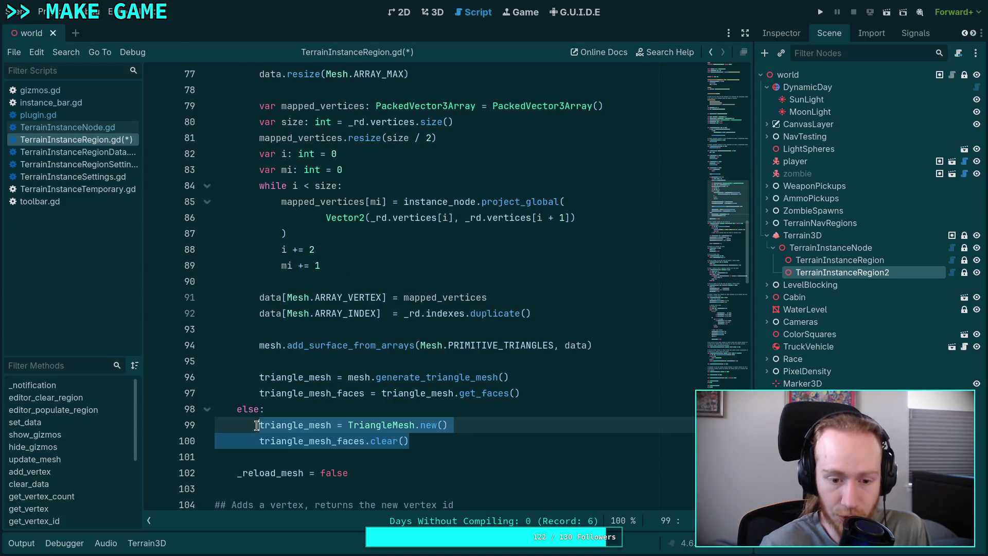
left_click(311, 408)
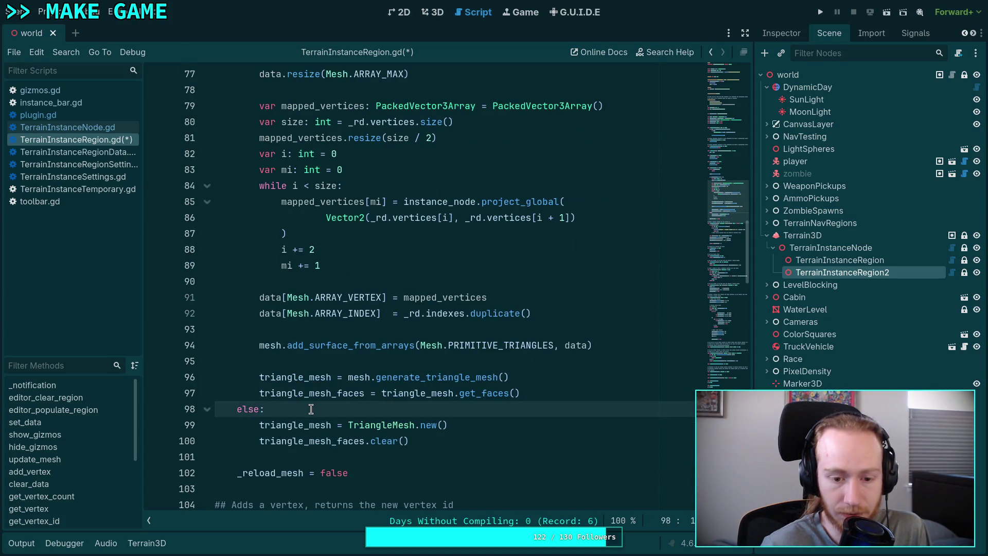
Step: Try moving mesh.clear_surfaces() down into the else block, indented
scroll(311, 409, "up", 1)
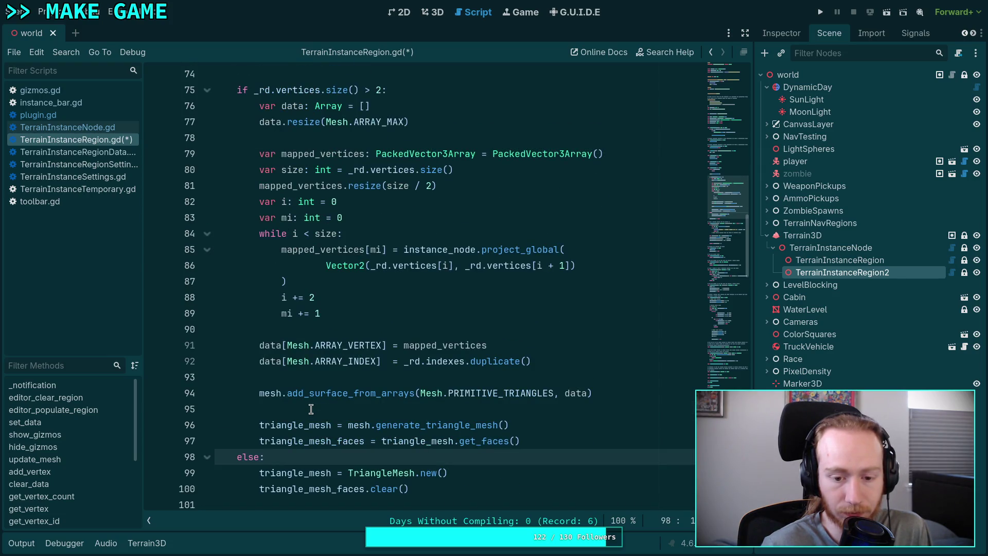
scroll(310, 409, "up", 1)
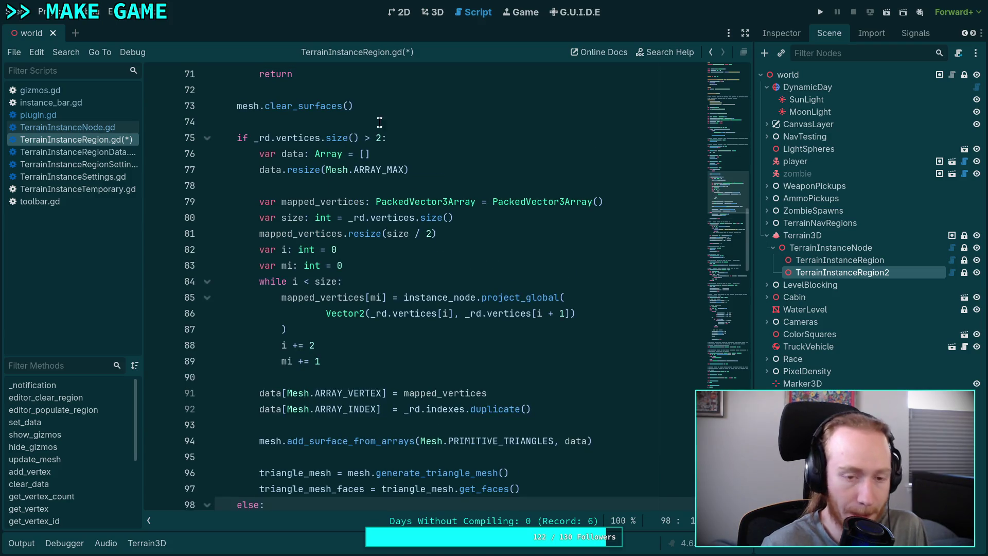
scroll(433, 178, "down", 2)
scroll(433, 179, "up", 2)
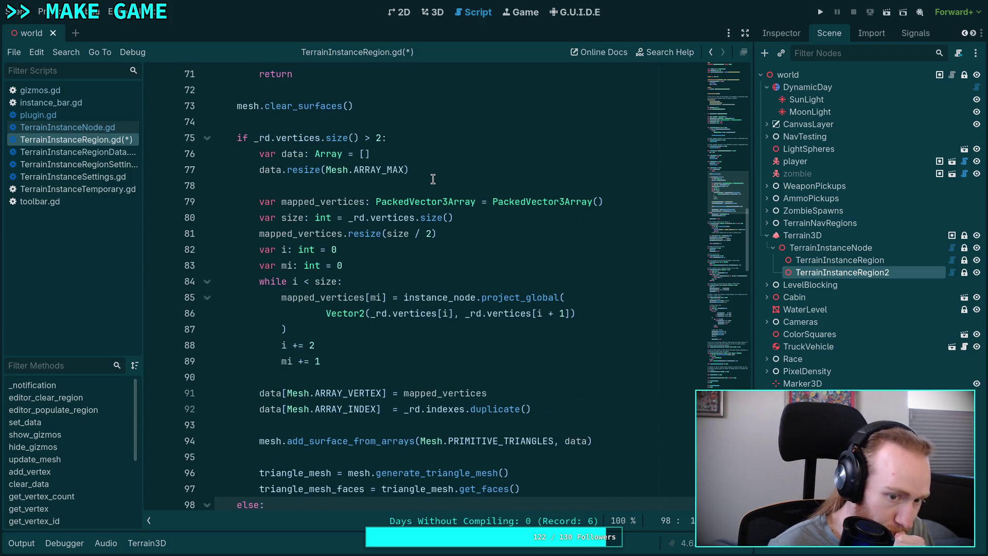
left_click(354, 106)
key("alt+Down")
key("alt+Down")
key("alt+Down")
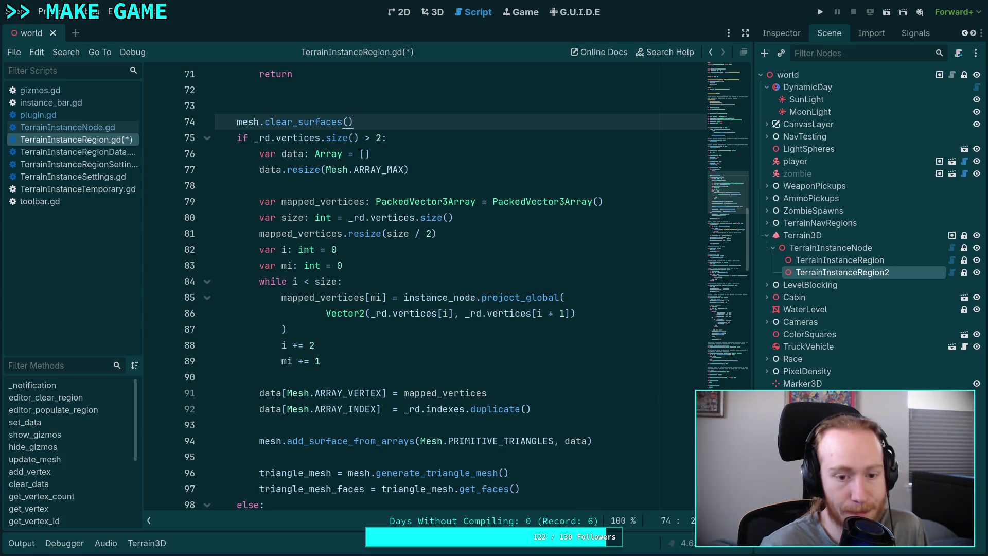
scroll(238, 329, "down", 3)
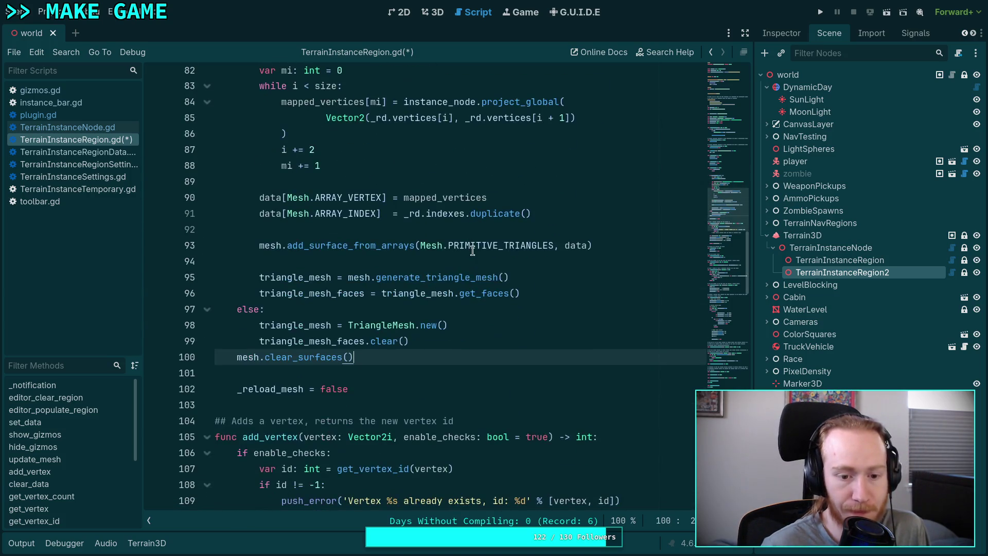
key("alt+Up")
key("alt+Up")
key("Tab")
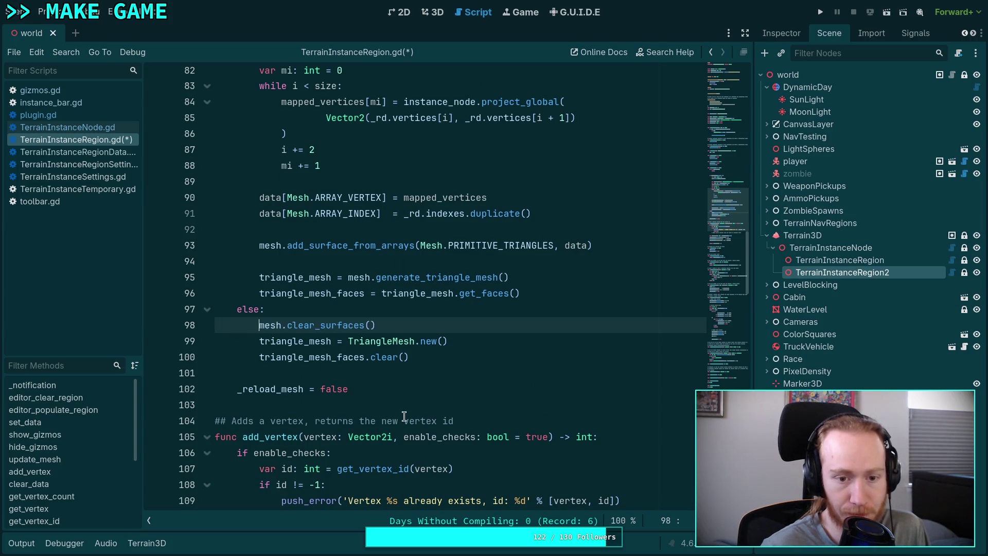
Step: Return mesh.clear_surfaces() to line 73 at function-level indentation
scroll(406, 414, "up", 3)
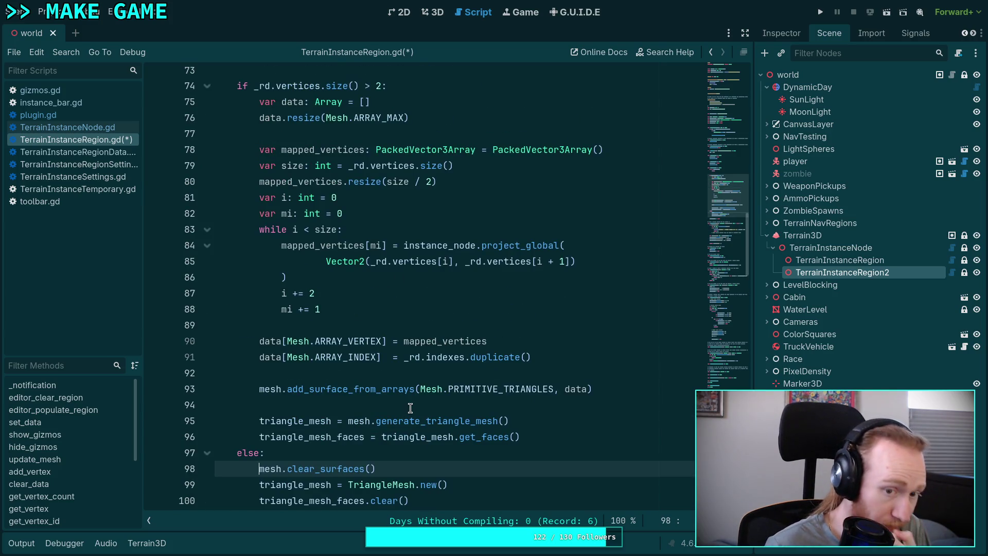
key("alt+Up")
key("alt+Up")
key("alt+Up")
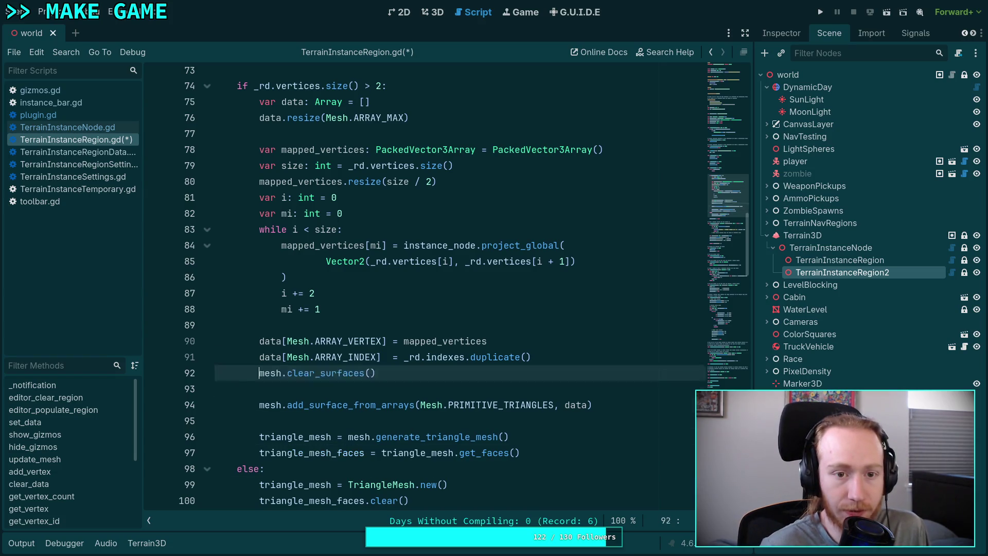
key("alt+Up")
key("shift+Tab")
Step: Start a new line inside the if block after the vertex-count condition
scroll(417, 382, "up", 3)
scroll(417, 383, "down", 5)
scroll(417, 382, "up", 2)
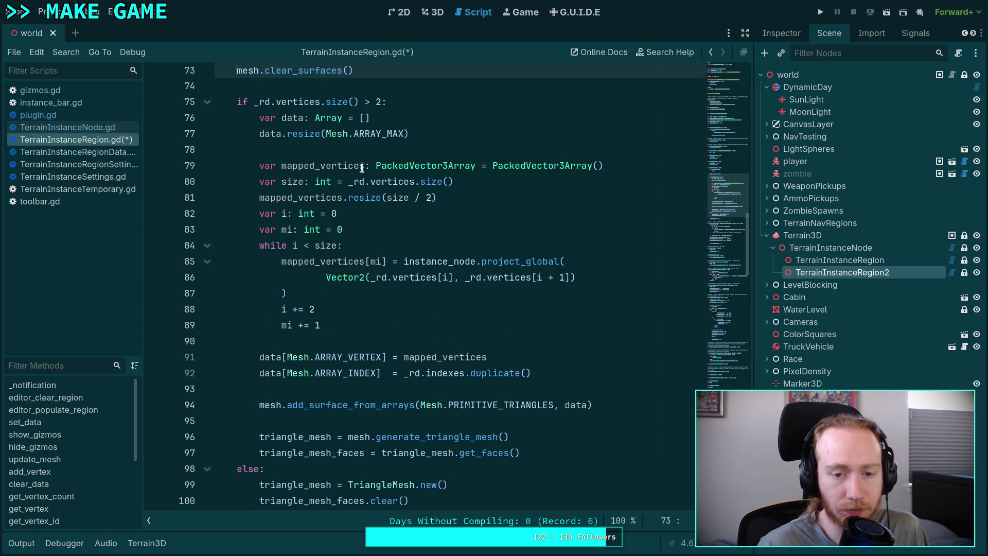
left_click(428, 103)
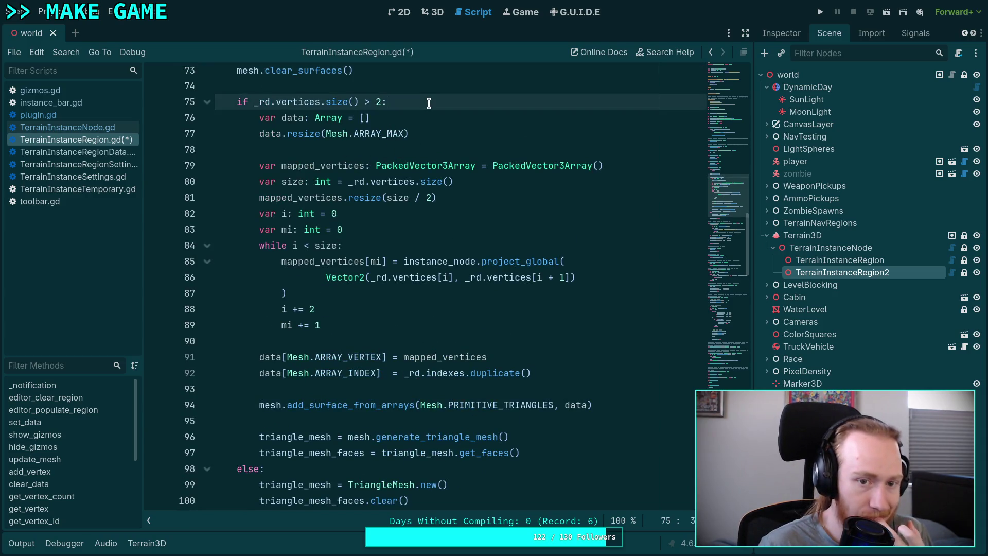
key("Return")
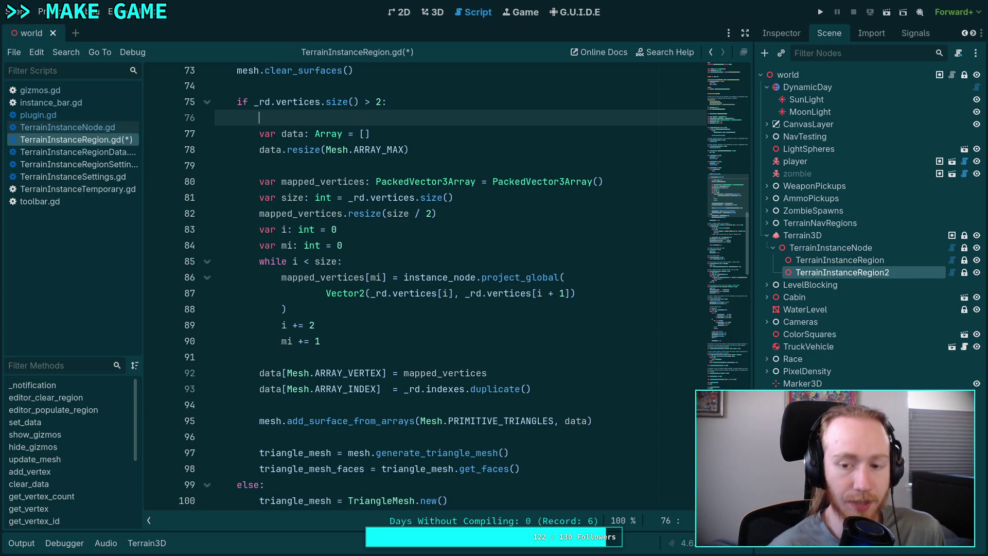
Step: Add a Geometry2D.triangulate_polygon() call inside the if block using autocomplete
type("G")
key("Escape")
type("eom")
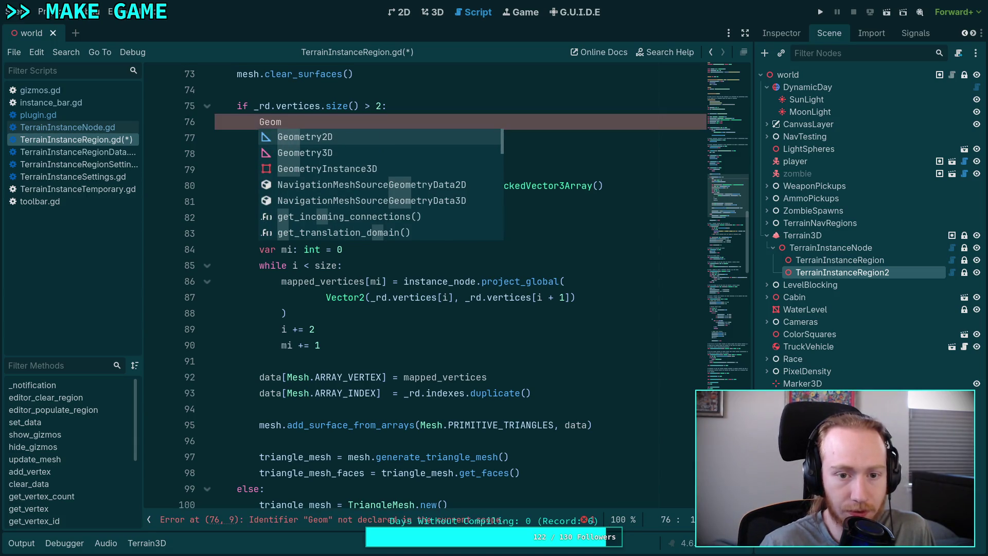
key("Return")
type(".tr")
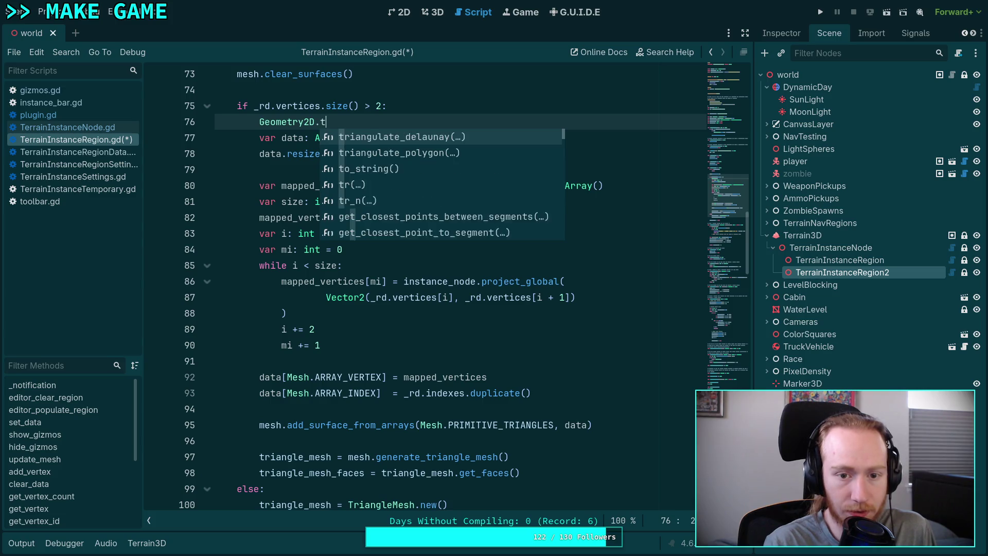
key("Down")
key("Return")
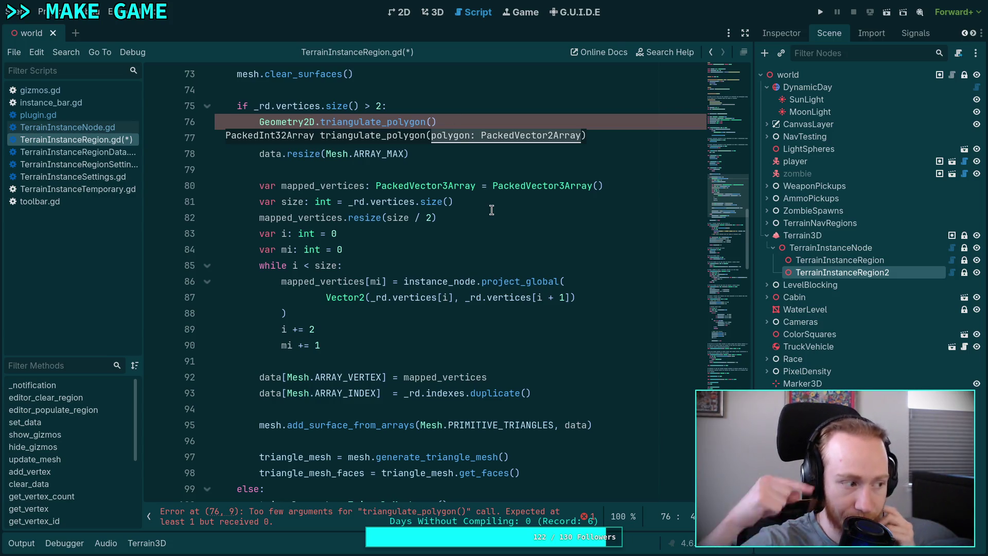
Step: Insert a line above the call and begin declaring the PackedVector2Array polygon variable
left_click(418, 164)
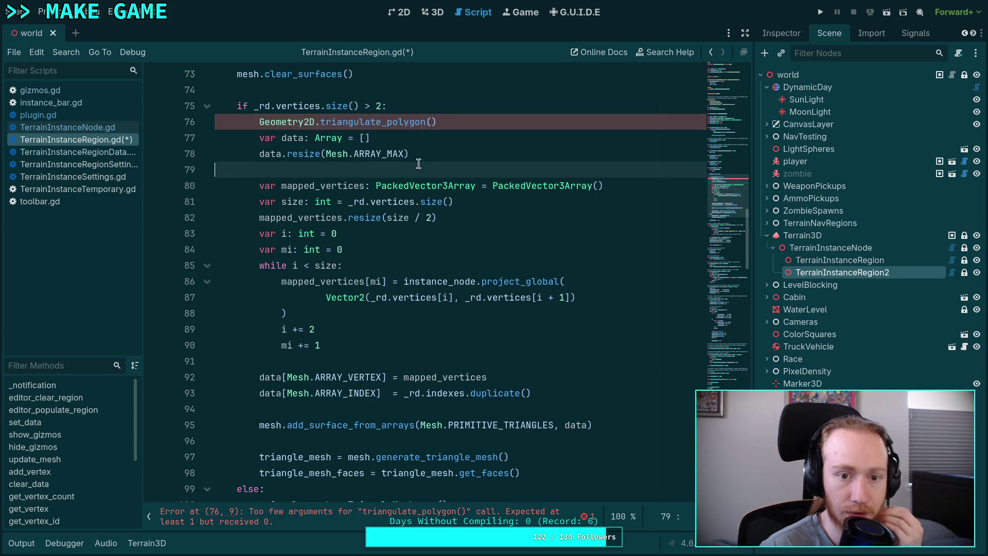
left_click(488, 119)
mouse_move(414, 119)
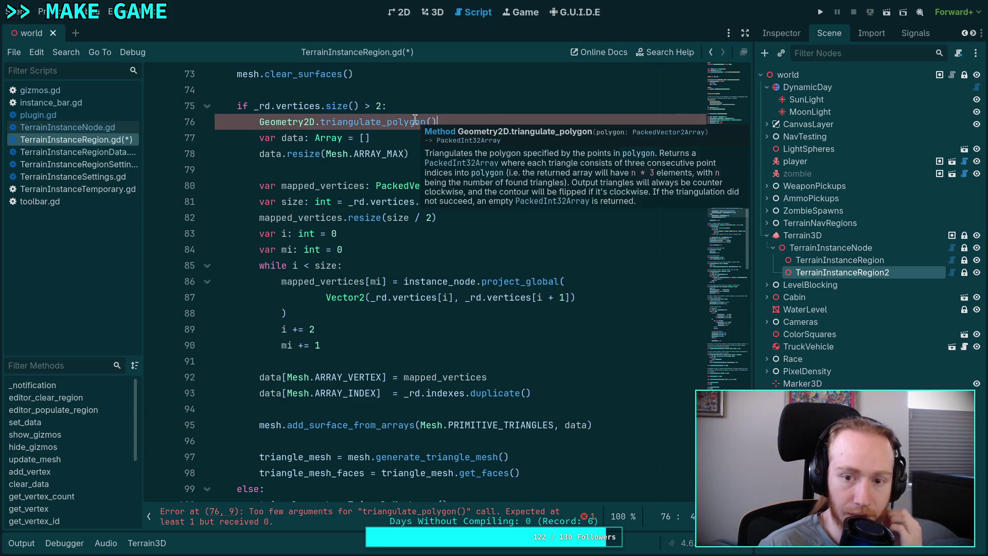
left_click(445, 108)
key("Return")
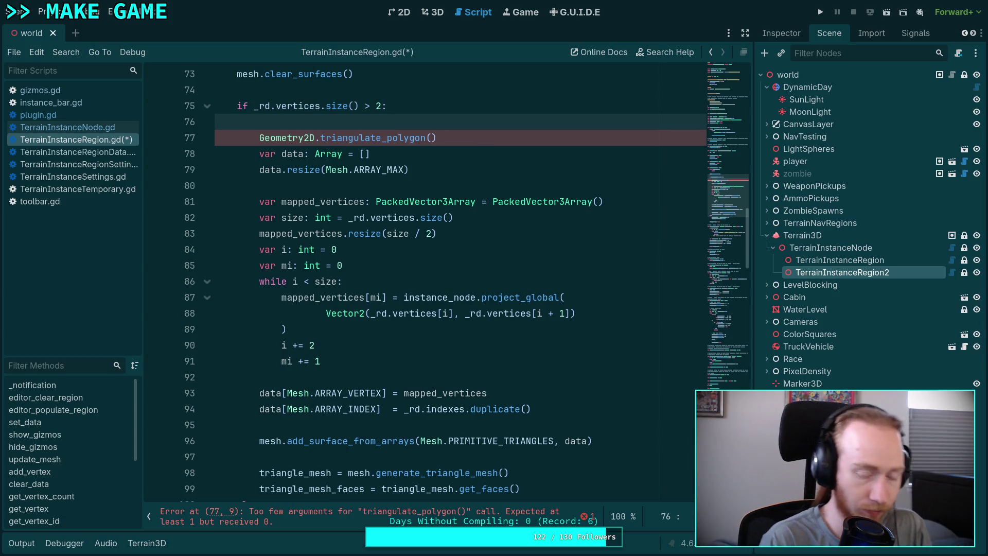
type("var ")
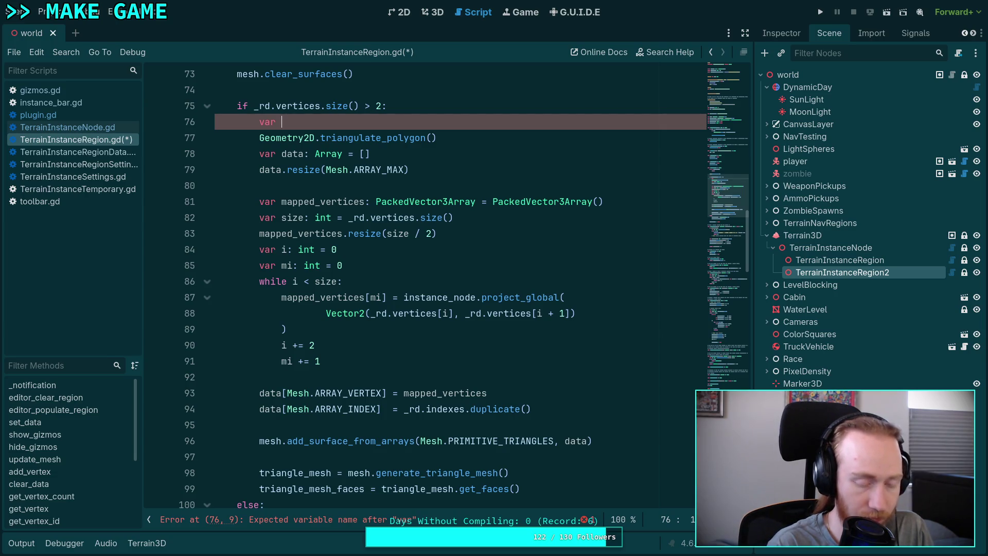
type("polygen")
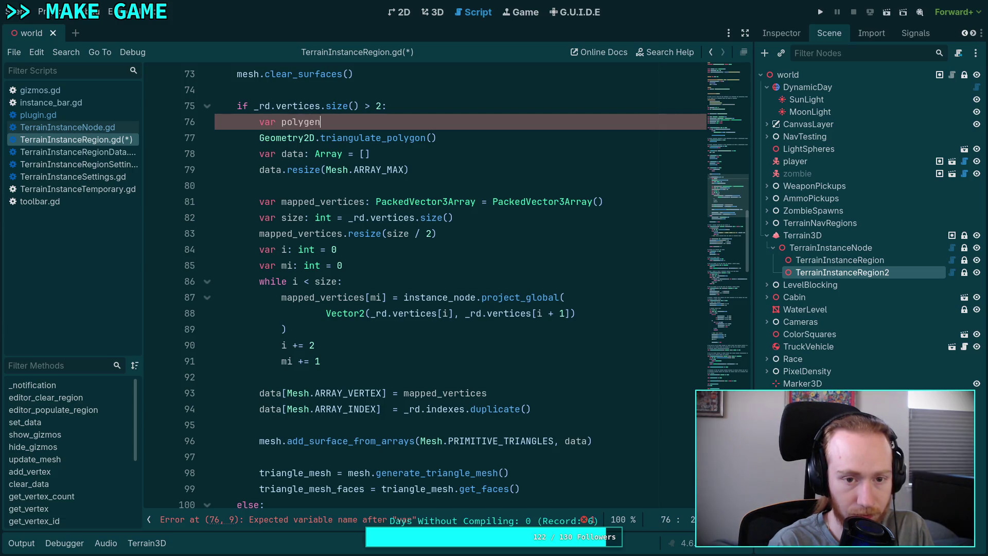
type(":")
type("Packed")
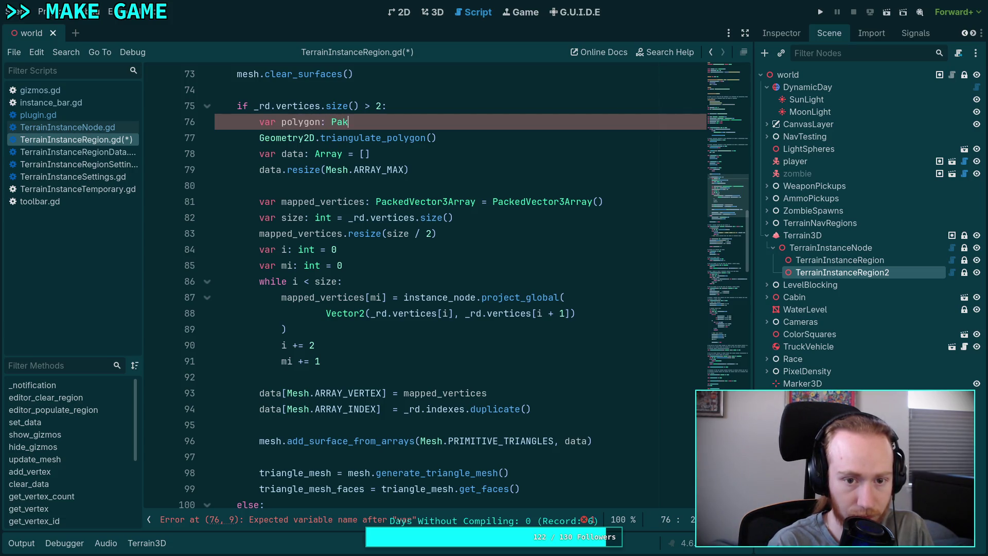
type("Vec")
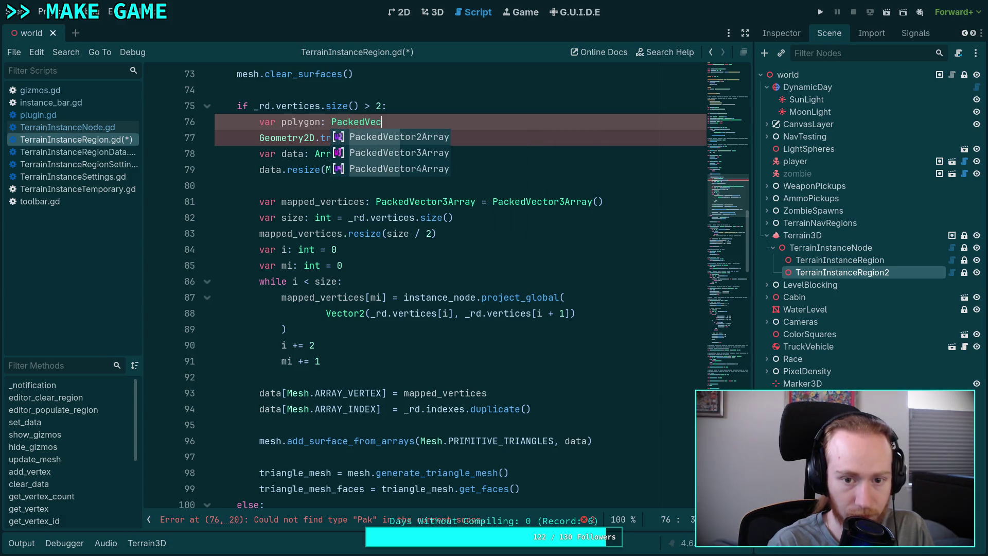
Step: Finish the PackedVector2Array declaration and move the size and i declarations above the loop line
key("Return")
key("Return")
type("for")
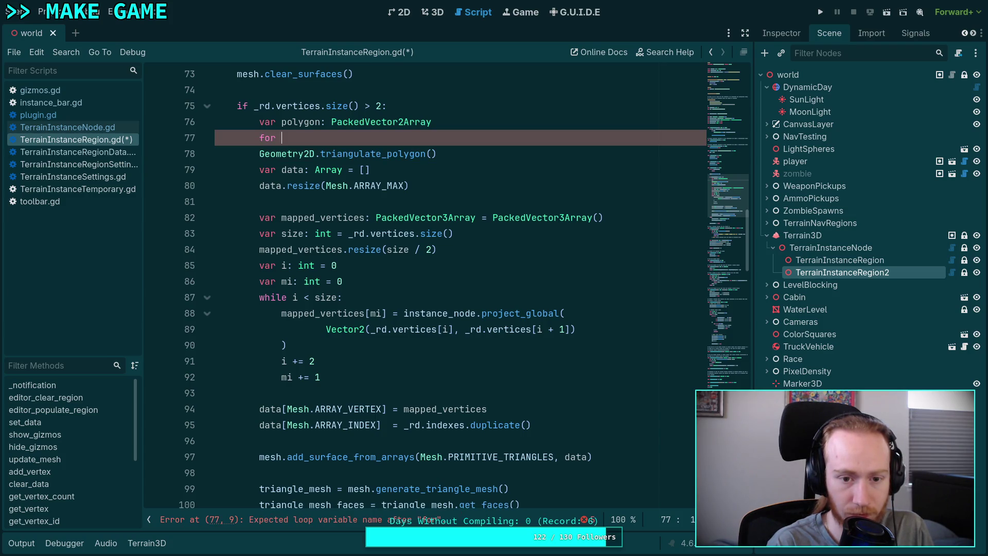
key("Down")
key("Down")
key("Down")
key("alt+Up")
key("alt+Up")
key("alt+Up")
left_click(282, 153)
key("Down")
key("Down")
key("Down")
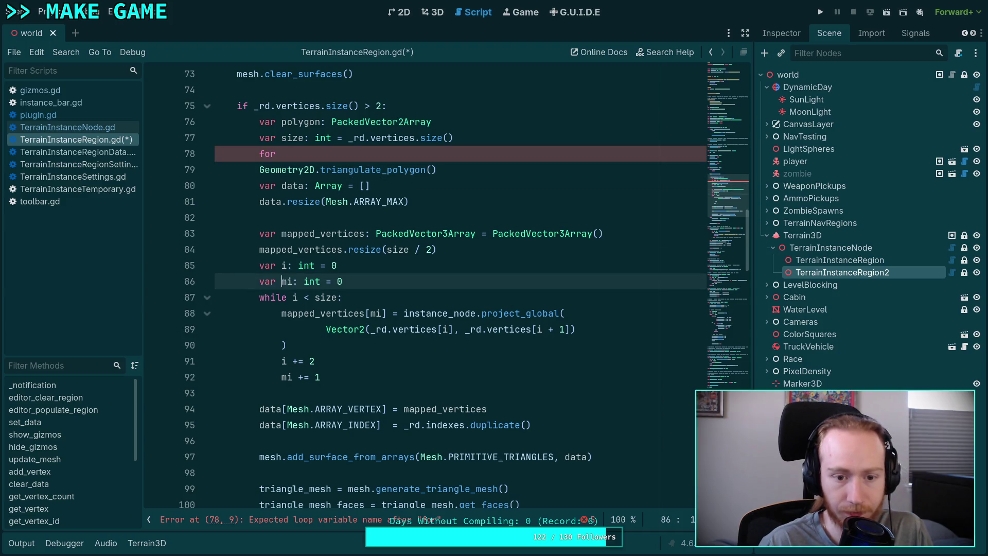
key("Up")
key("Up")
key("Up")
key("Up")
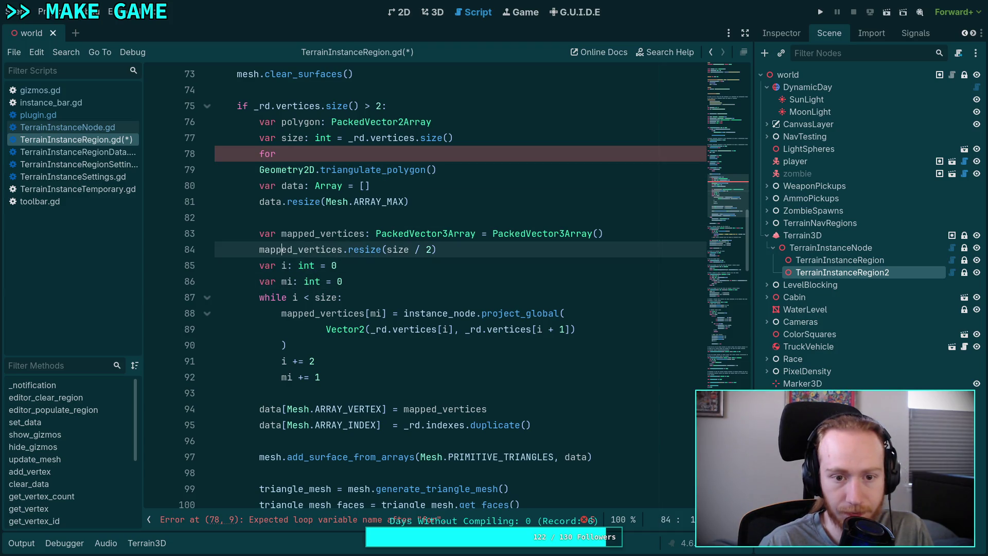
key("Down")
key("Down")
key("Down")
key("Down")
key("alt+Up")
key("alt+Up")
key("alt+Up")
key("Down")
Step: Rewrite the loop as 'while i < size:' and begin a polygon.append(Vector2 call in its body
key("BackSpace")
key("BackSpace")
key("BackSpace")
type("while")
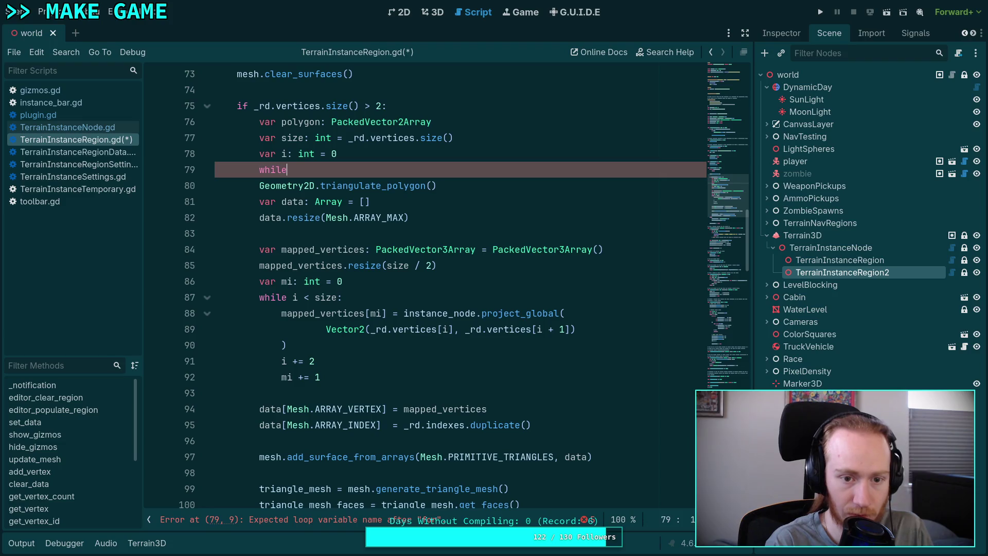
type(" i < size:")
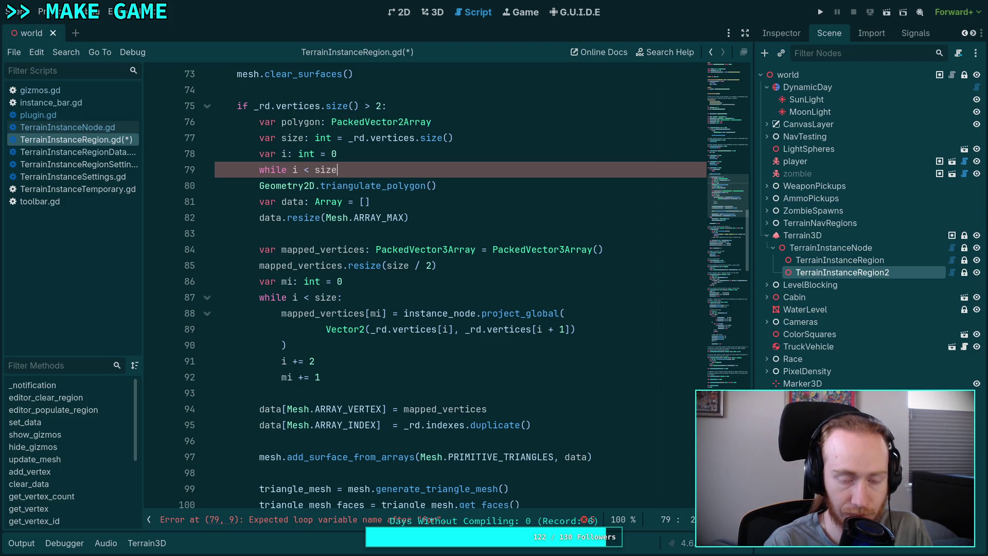
key("Return")
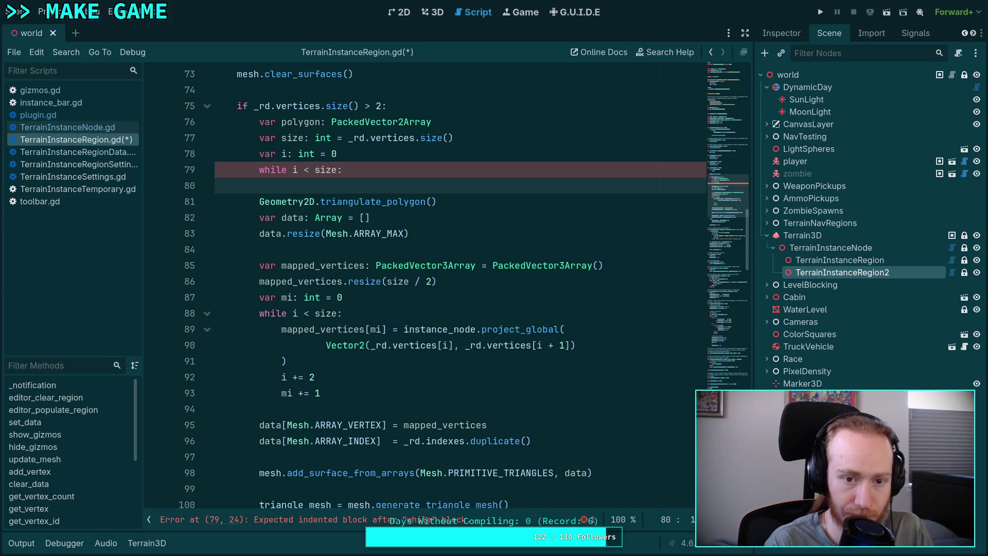
type("pol")
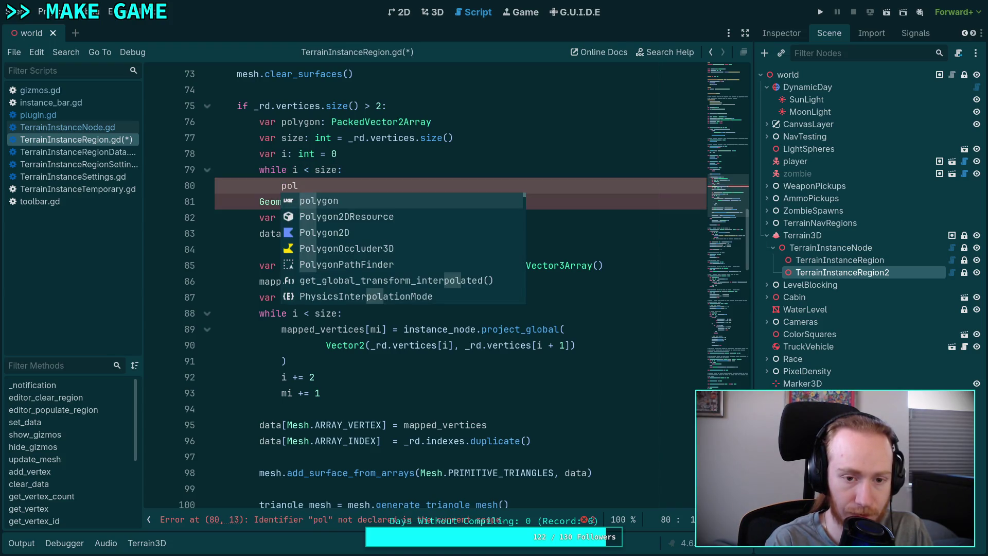
type("y")
key("Return")
type(".ap")
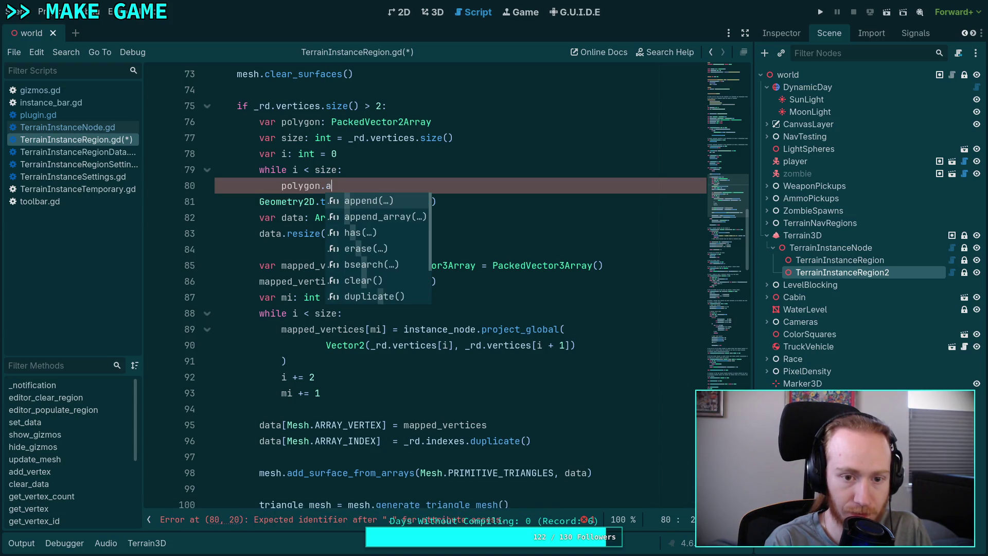
key("Return")
type("Vector2*")
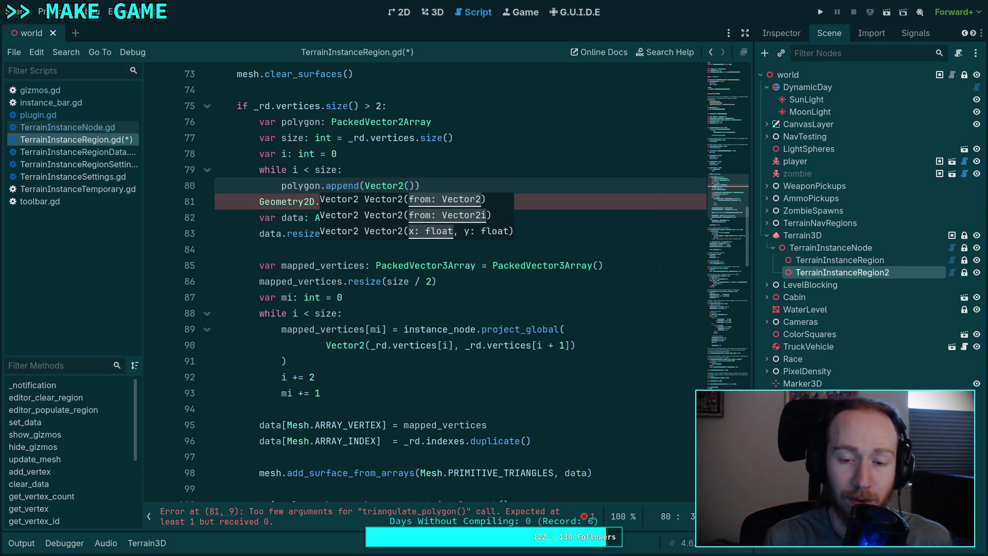
Step: Complete the append as Vector2(_rd.vertices[i], _rd.vertices[i + 1]) and start a new loop line
type("d.ve")
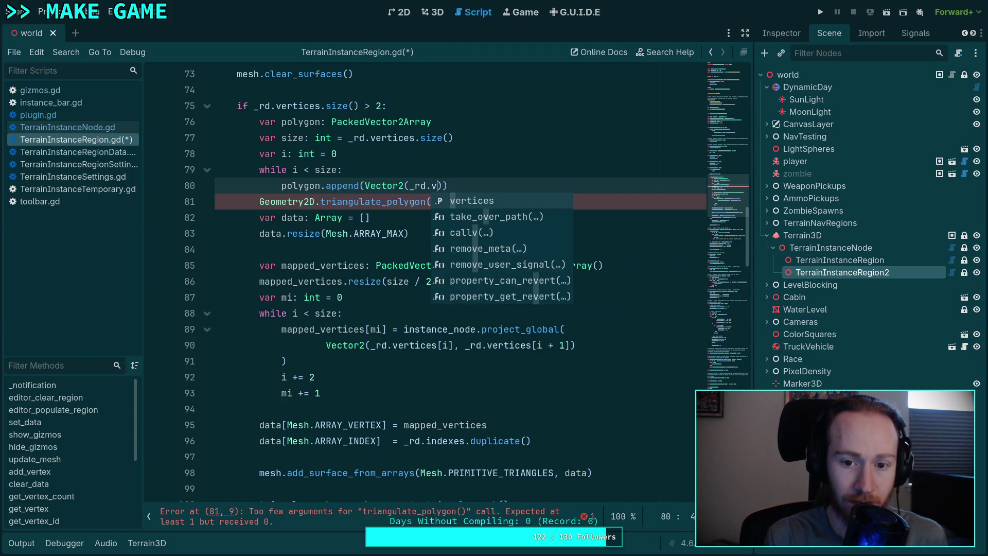
key("Return")
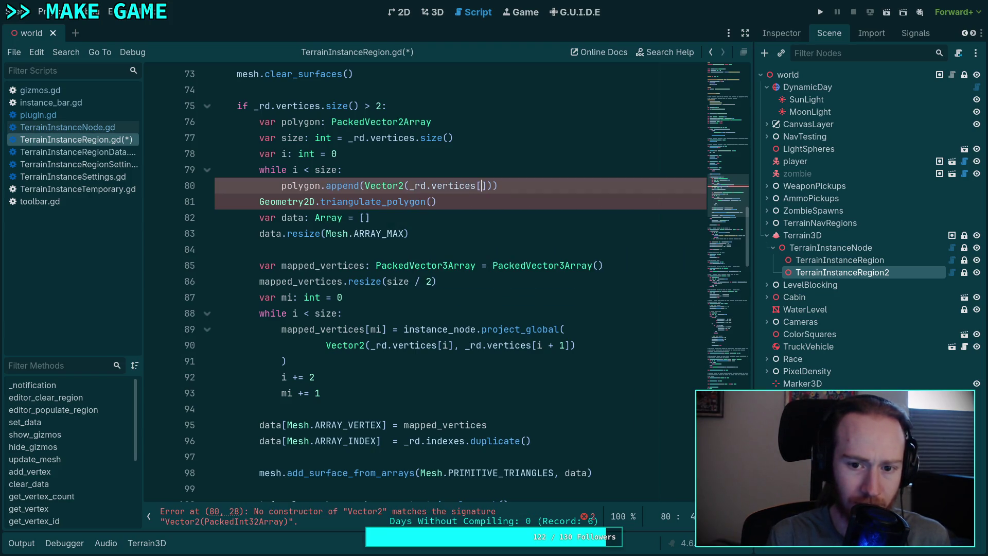
type(")")
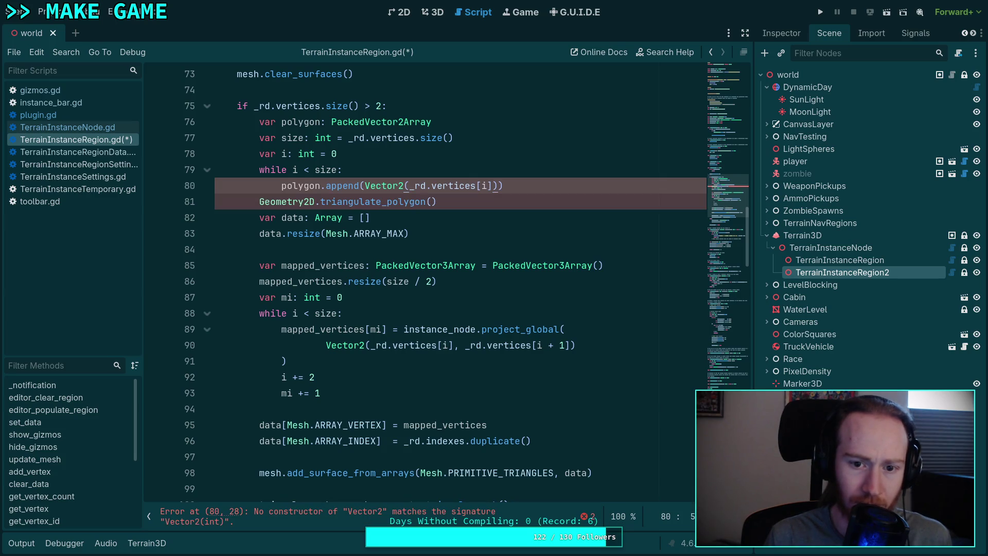
type(", _r")
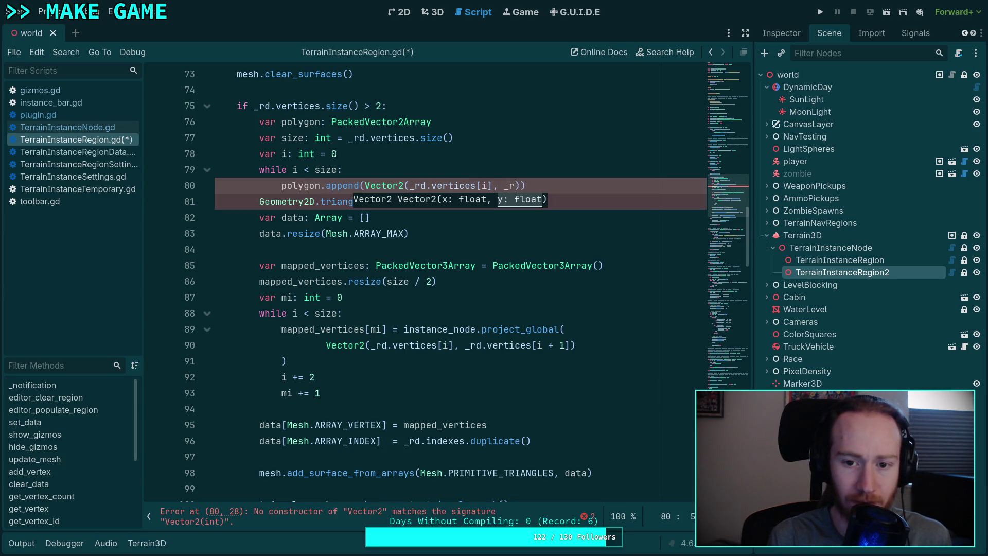
type("d.ve")
key("Return")
type("i + 1])")
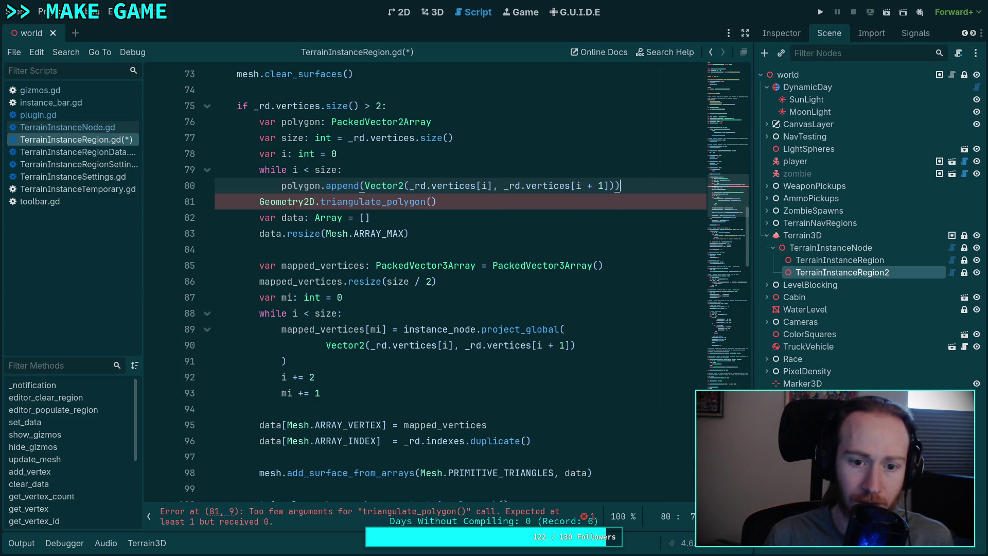
key("Return")
type("i += 2")
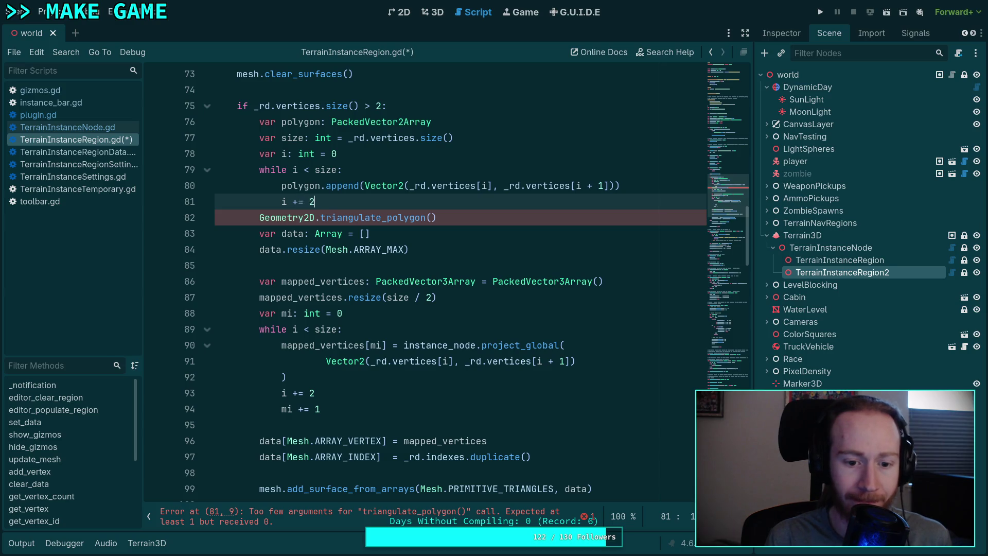
left_click(456, 221)
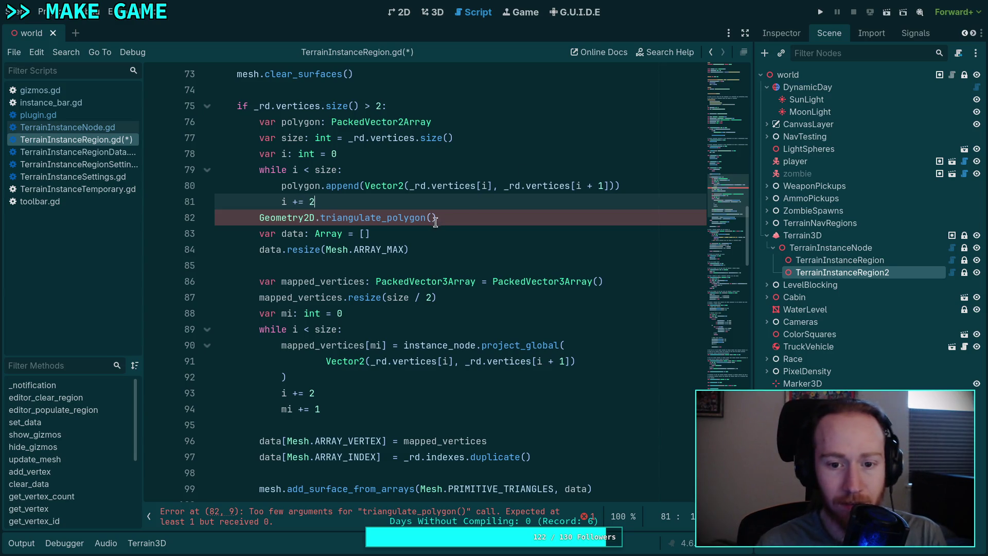
mouse_move(384, 223)
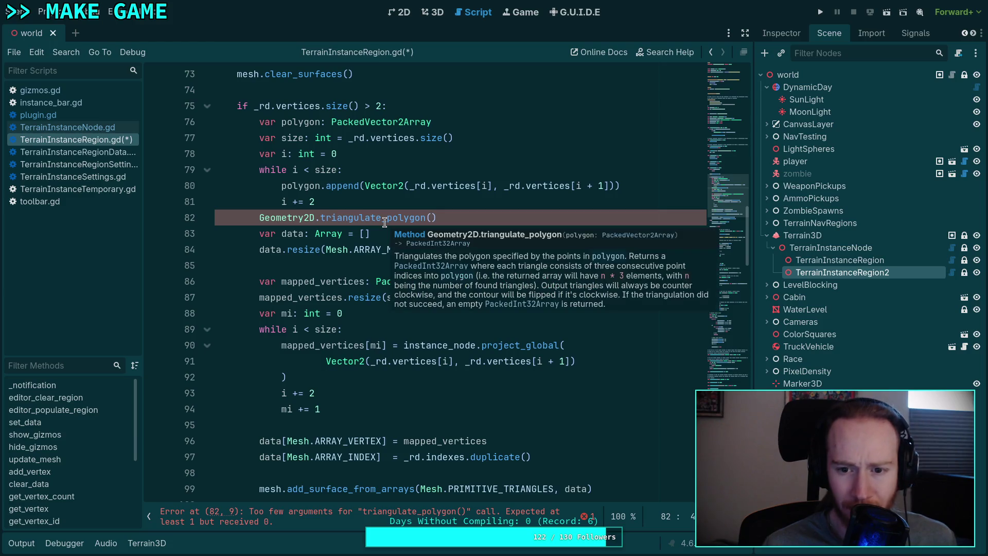
left_click(258, 217)
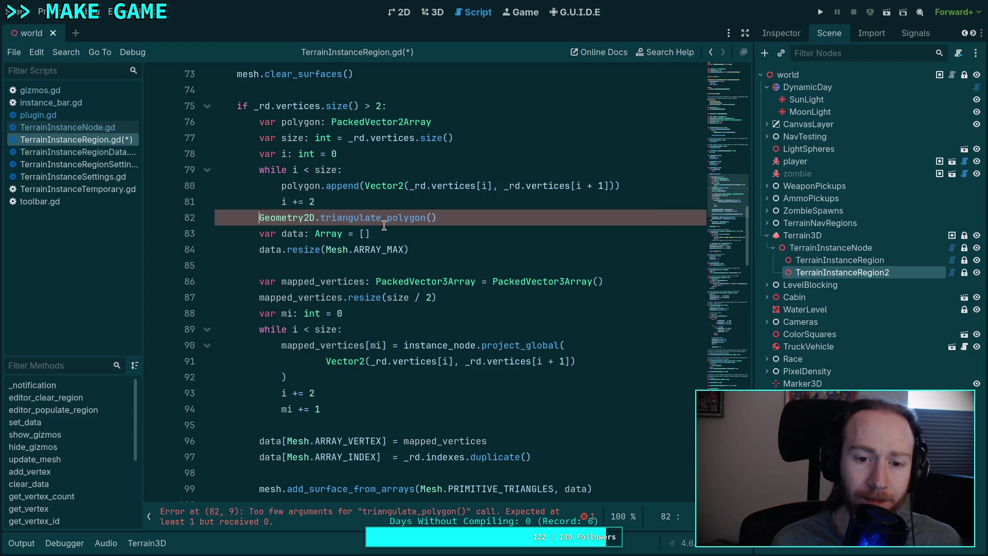
type("var ")
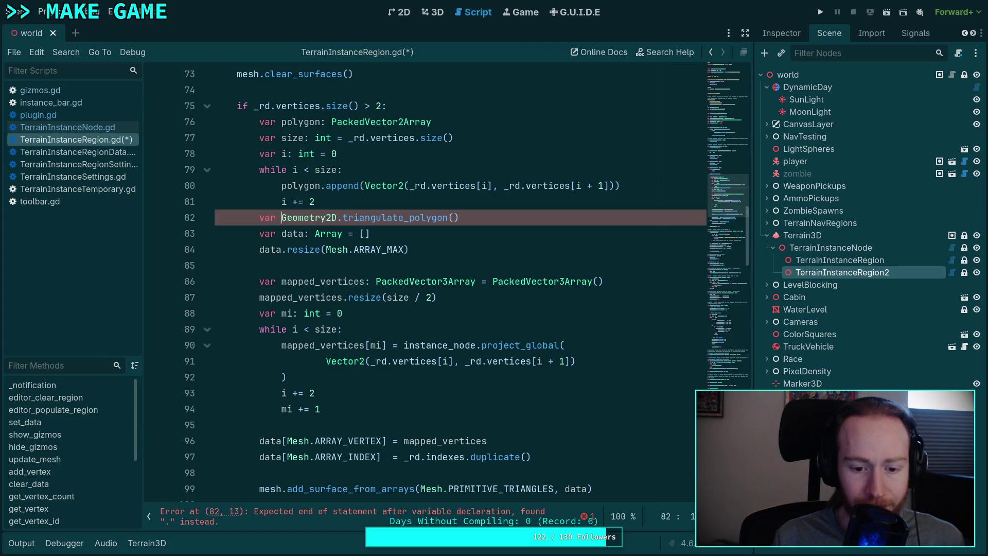
type("triang")
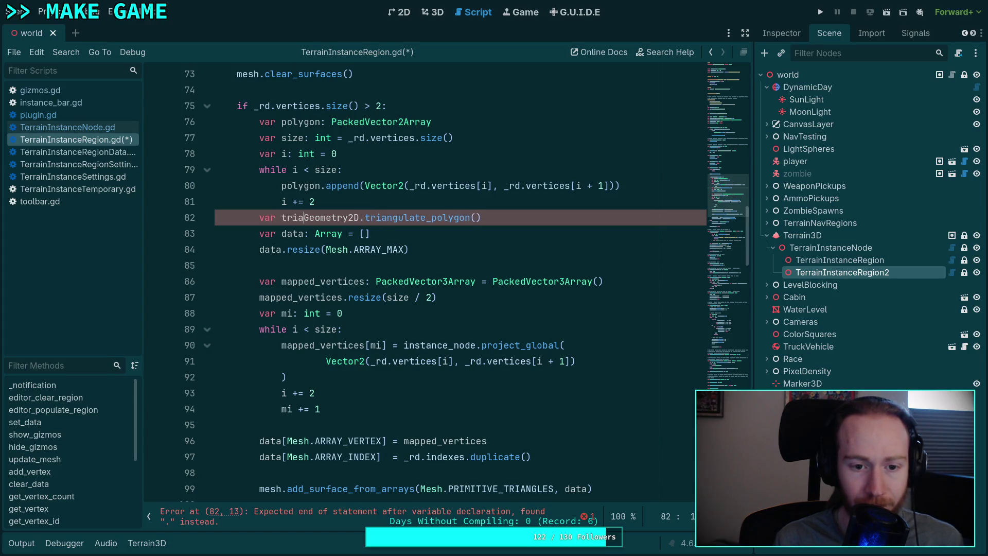
type("les")
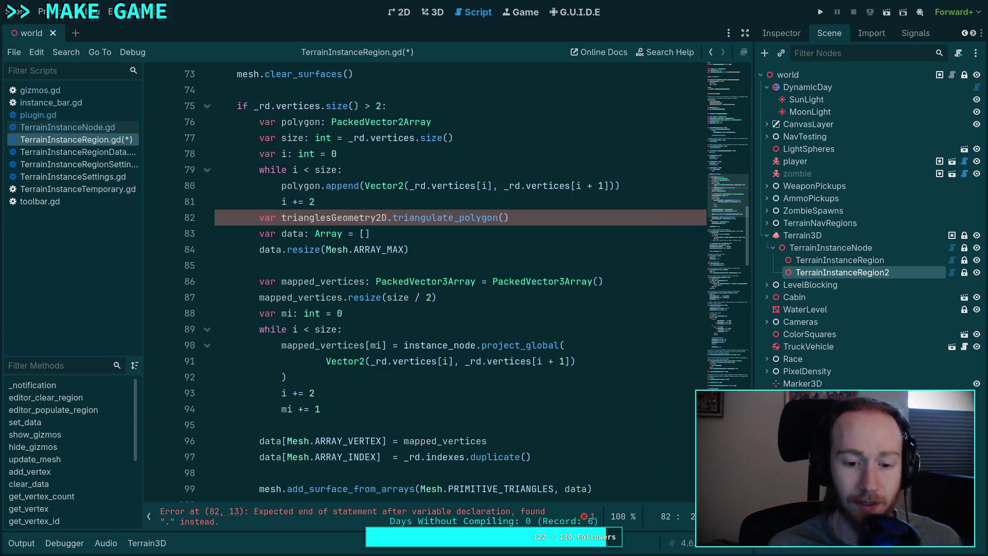
scroll(385, 224, "down", 2)
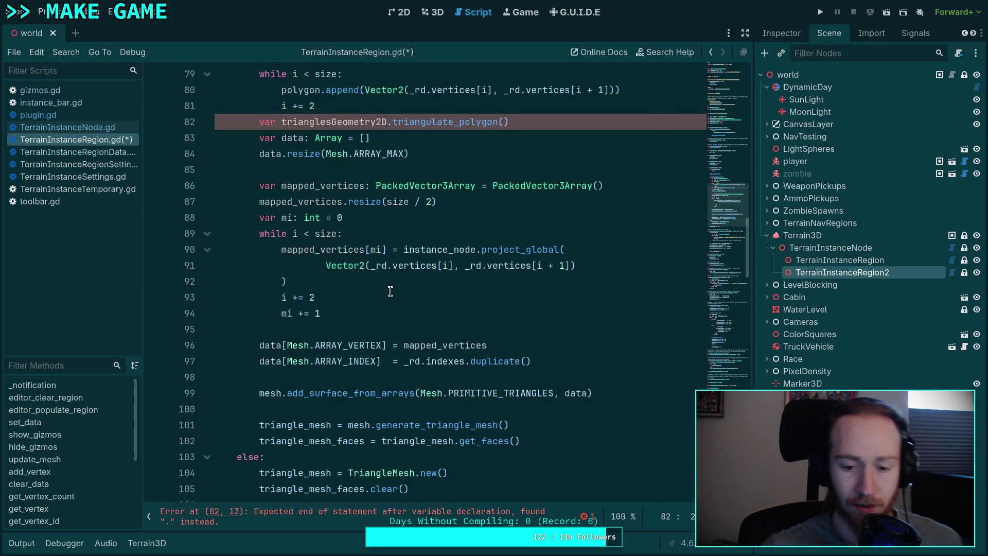
scroll(396, 284, "up", 1)
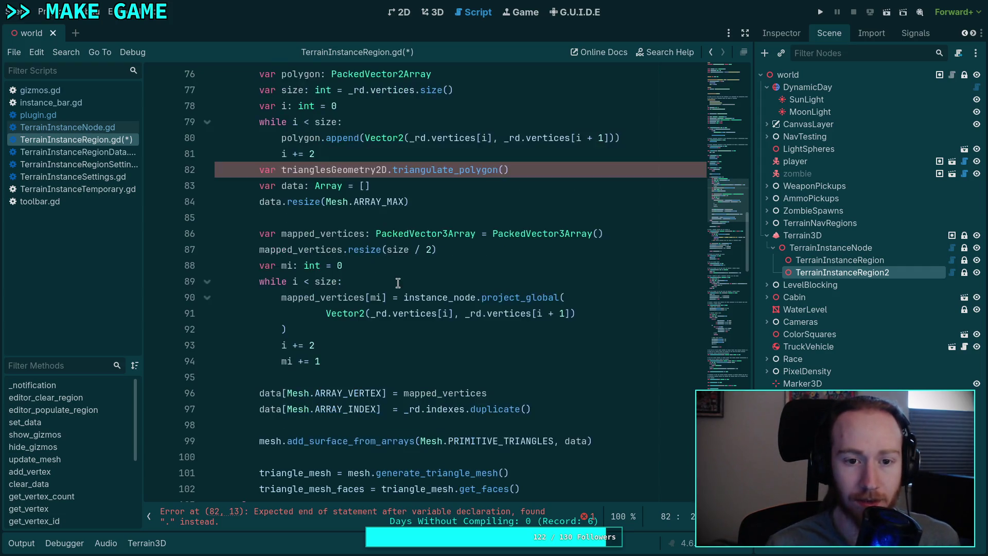
type(":")
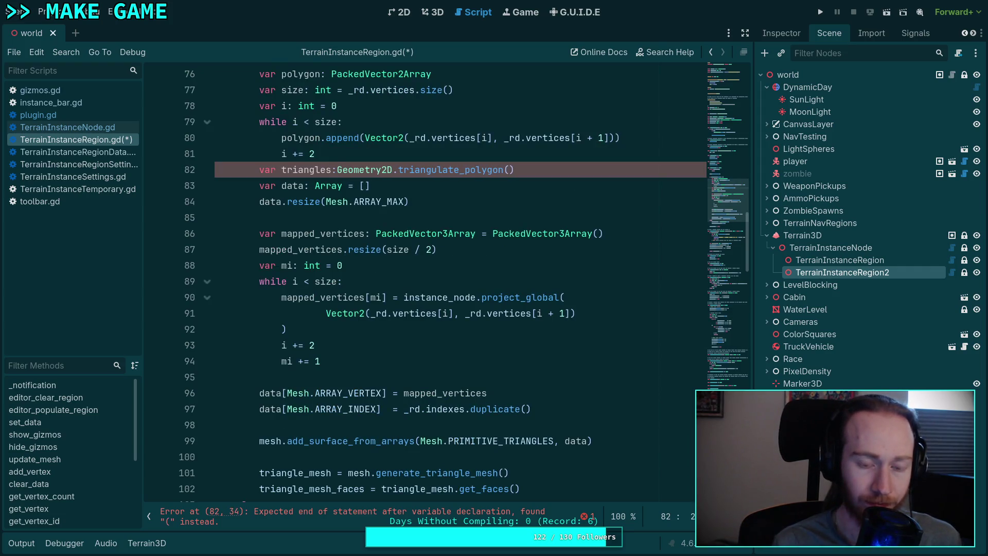
type(" Pac")
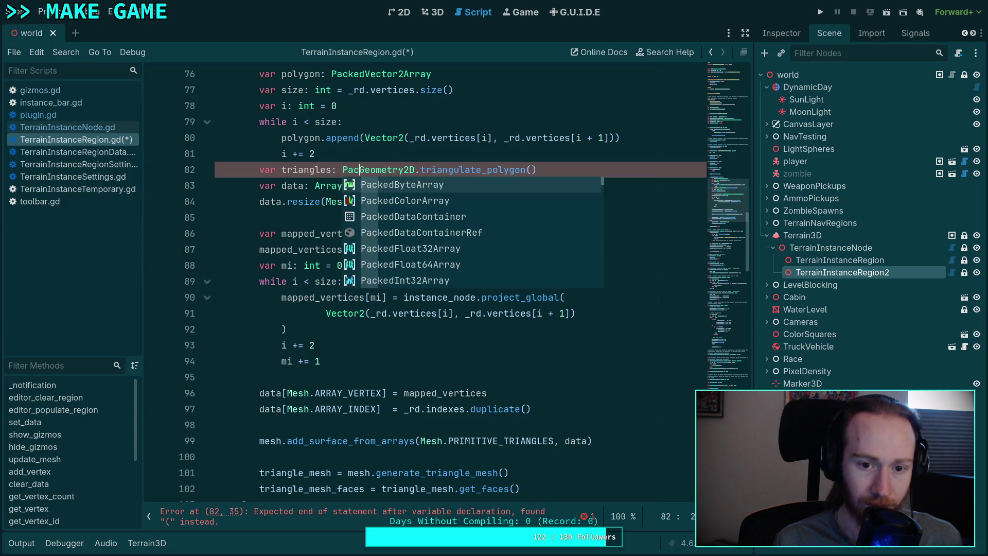
left_click(465, 166)
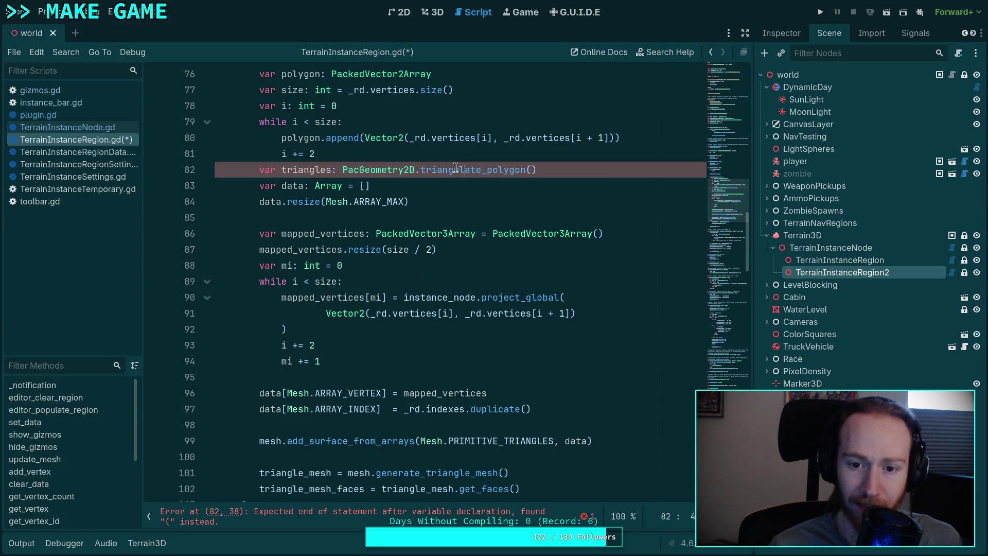
left_click(438, 184)
left_click(362, 172)
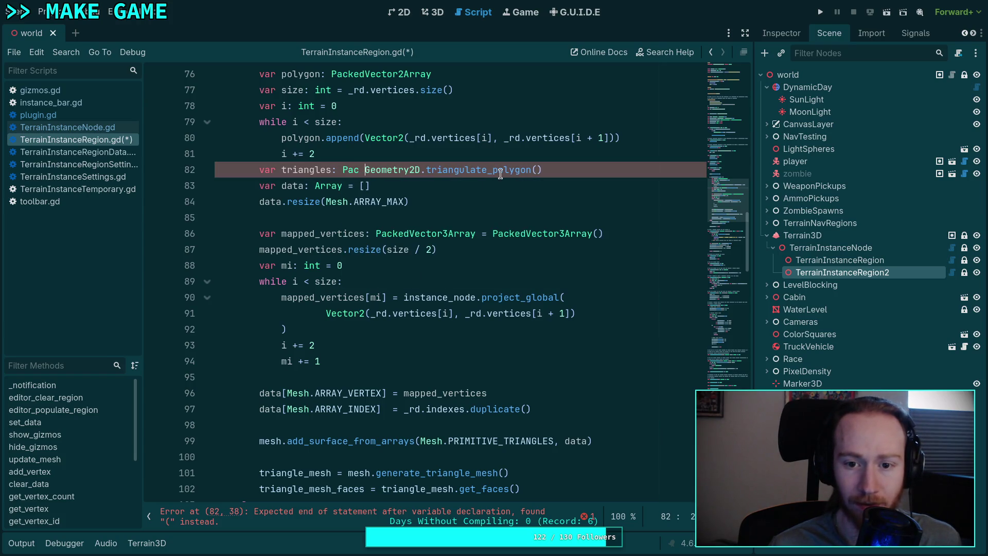
key("BackSpace")
key("BackSpace")
key("BackSpace")
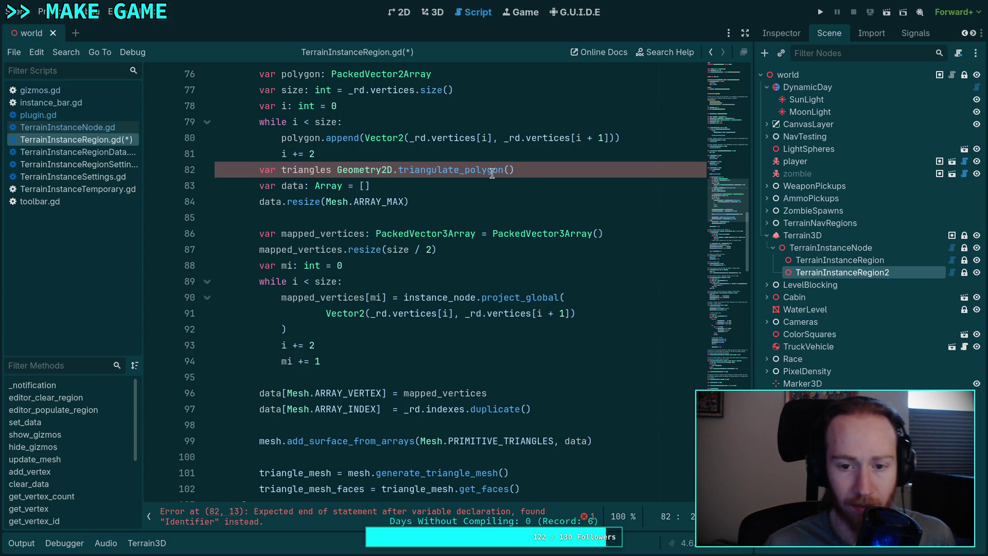
key("Left")
key("shift+Home")
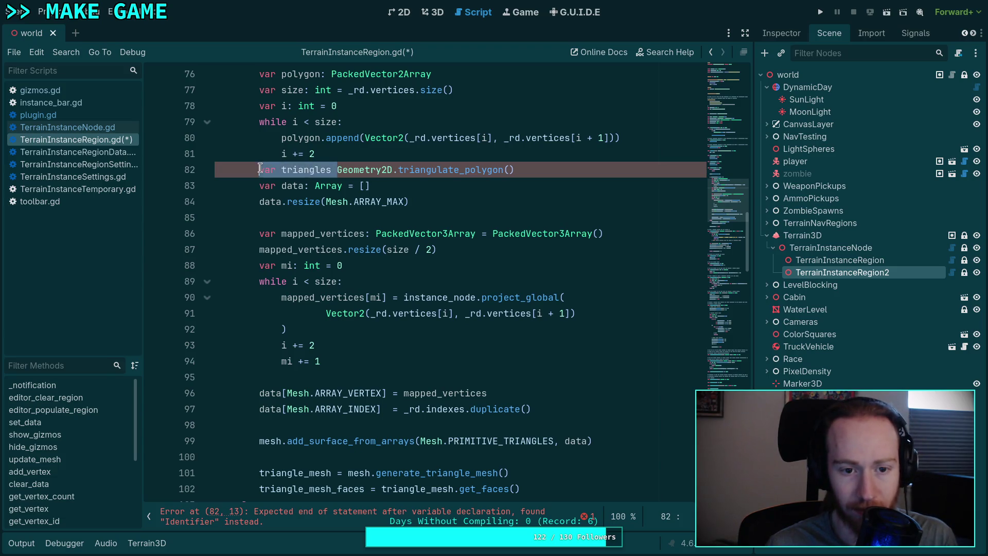
key("BackSpace")
key("Delete")
key("Down")
key("Down")
key("Down")
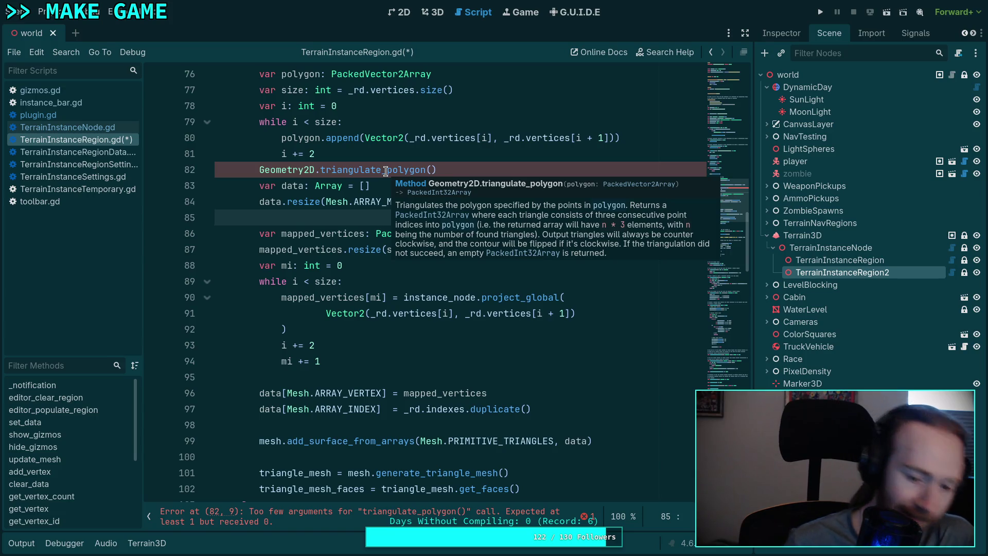
scroll(315, 361, "up", 2)
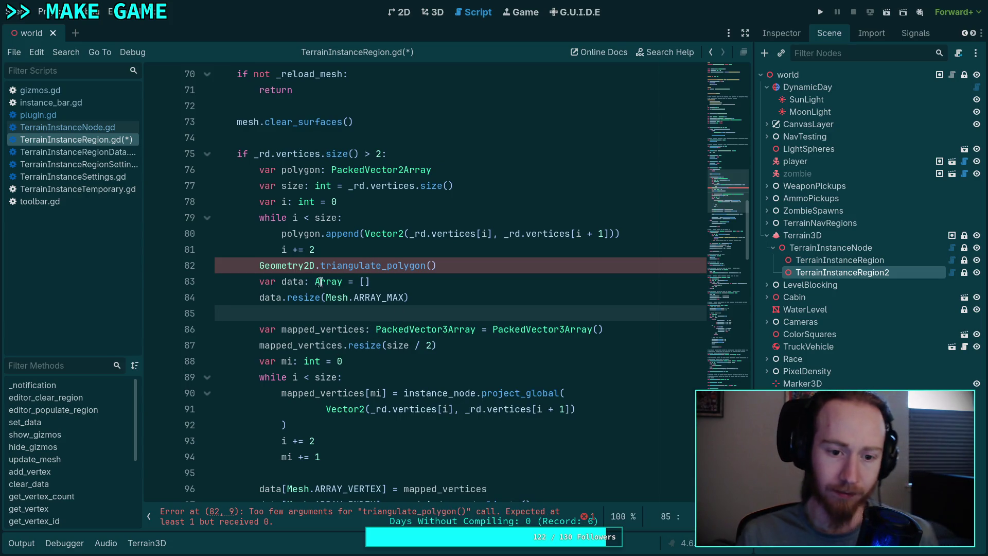
Step: Prefix the triangulate_polygon line with 'var indices: PackedInt32Array ='
key("Up")
key("Up")
key("Up")
key("Home")
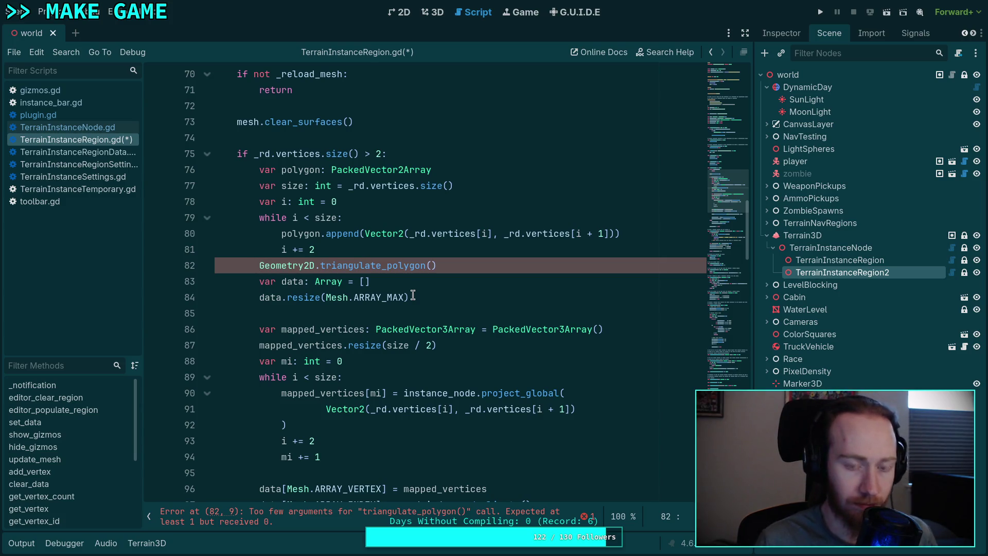
type("var inde")
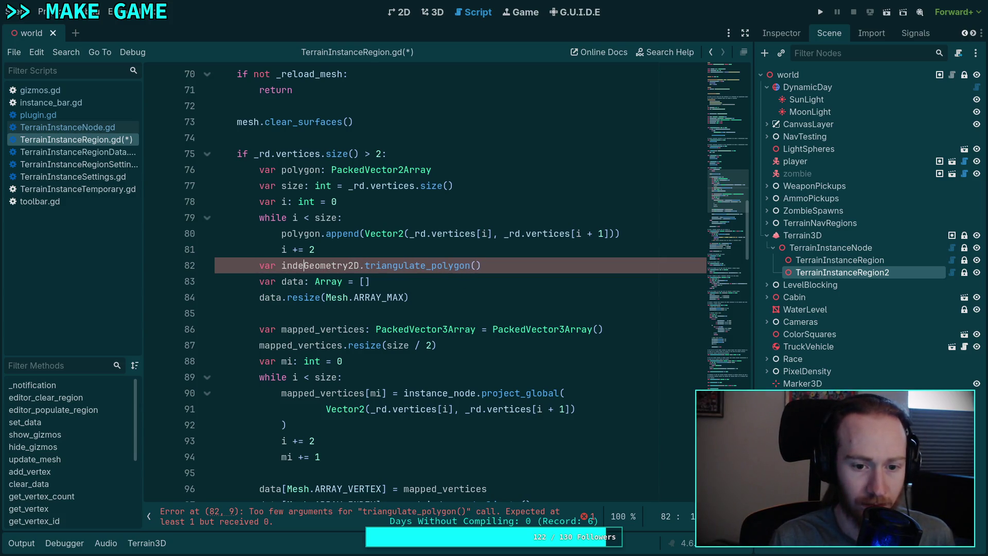
type("ices: Pagc")
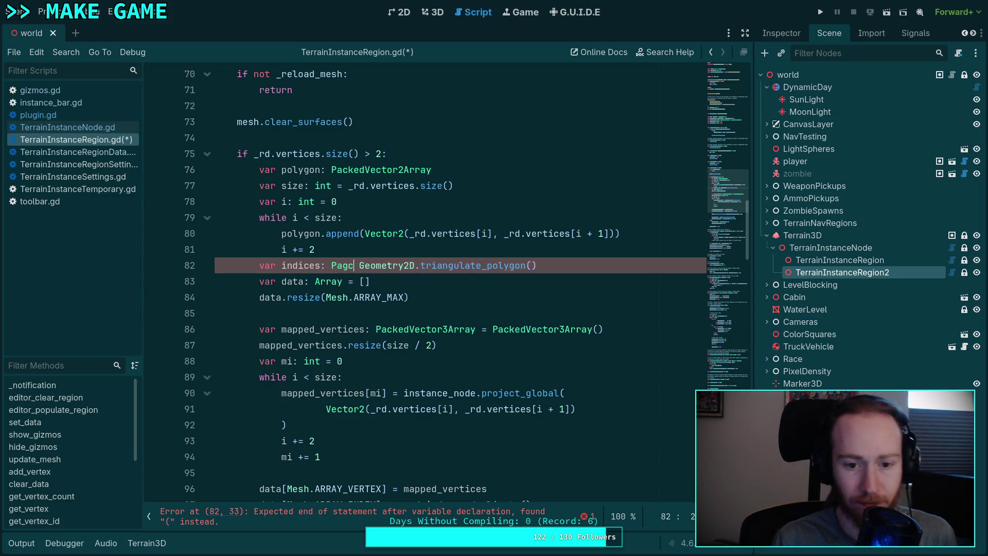
key("BackSpace")
key("BackSpace")
type("ckedInt")
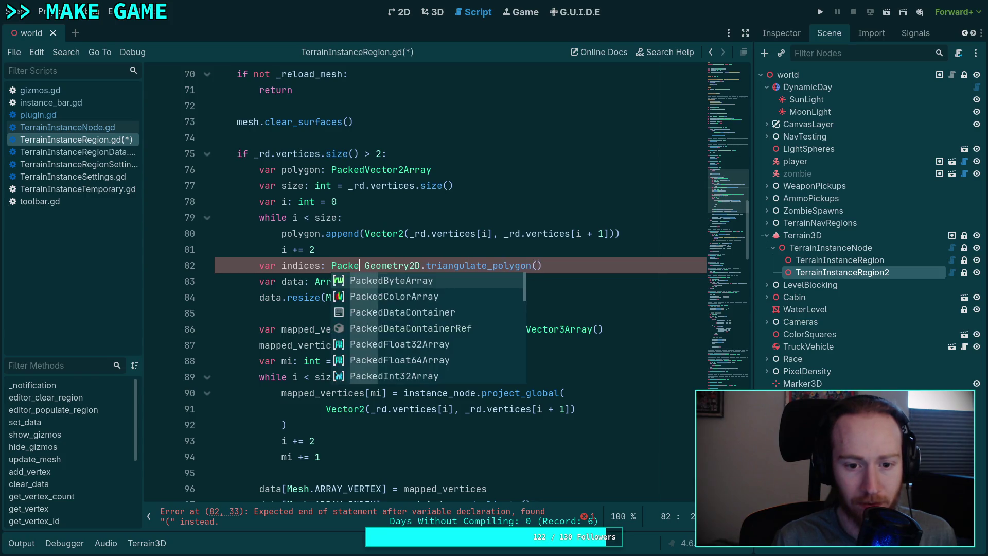
type("32")
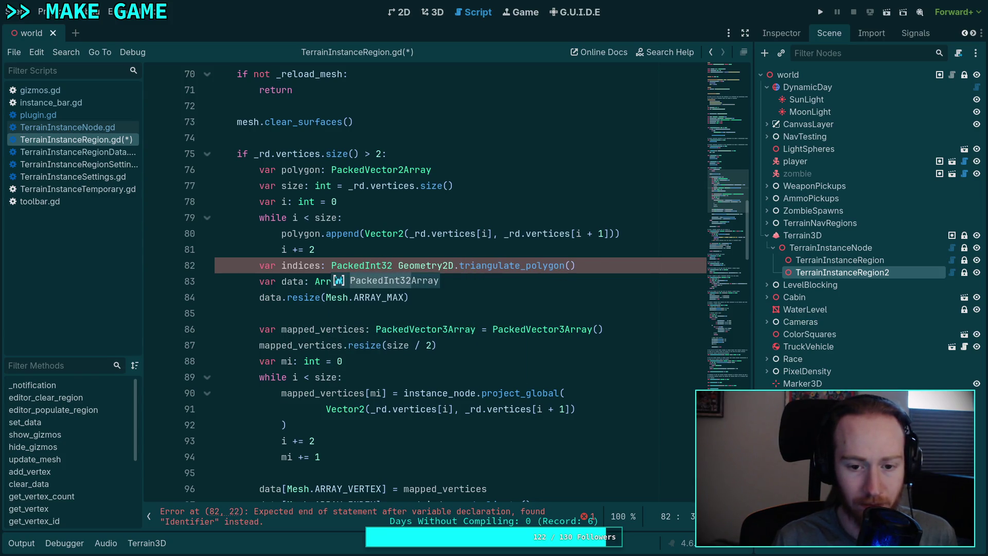
key("Return")
type("=")
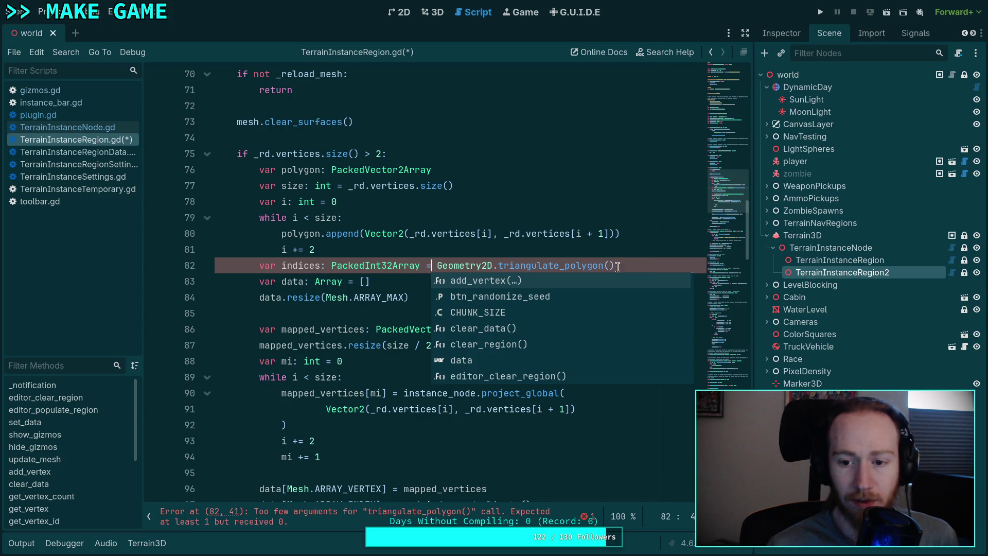
Step: Pass polygon into triangulate_polygon() and add a blank line after the indices line
left_click(611, 265)
type("polygon")
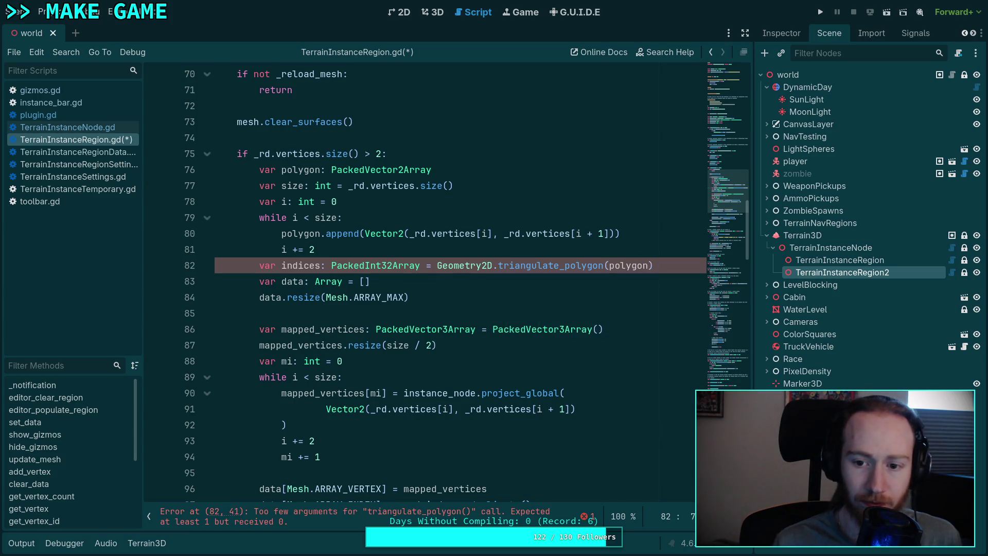
mouse_move(551, 266)
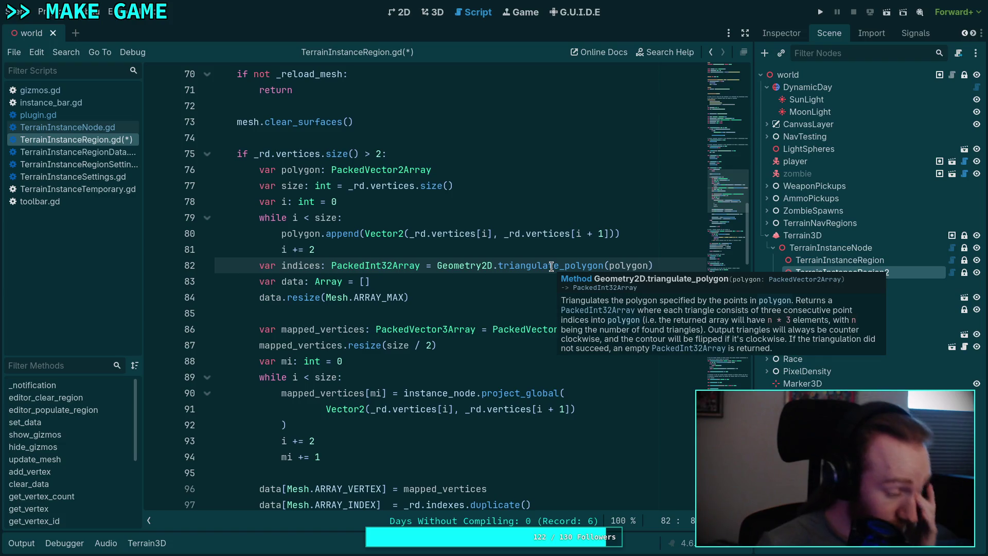
left_click(463, 308)
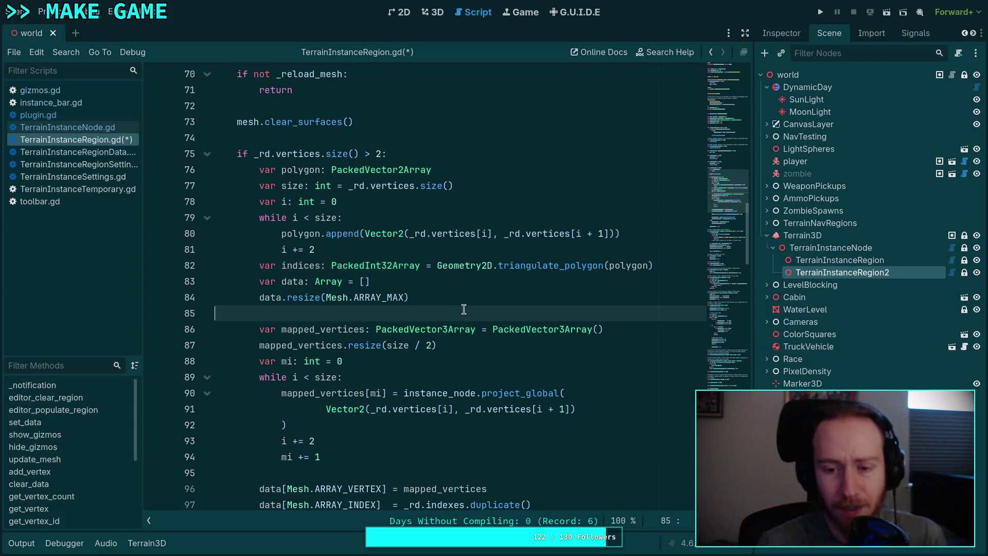
left_click(458, 302)
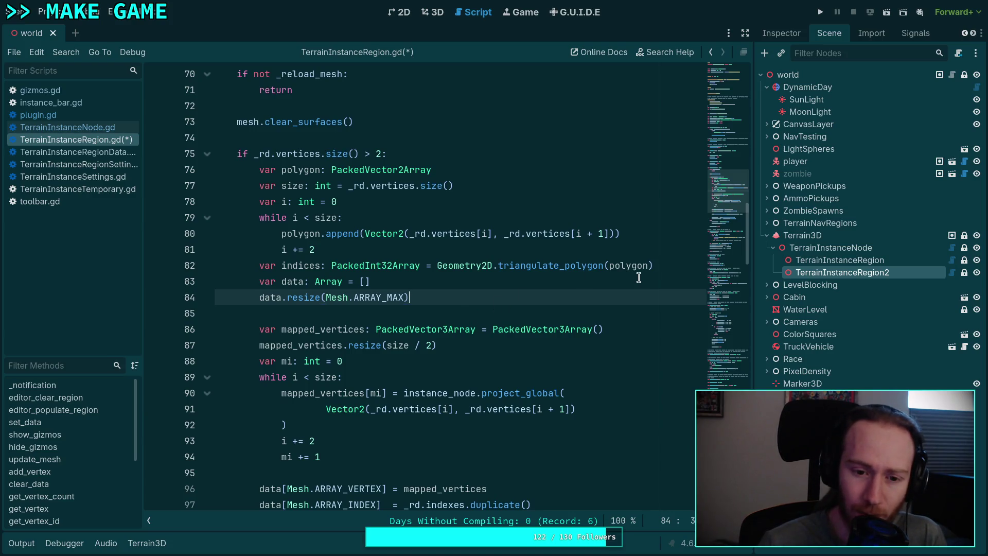
left_click(683, 265)
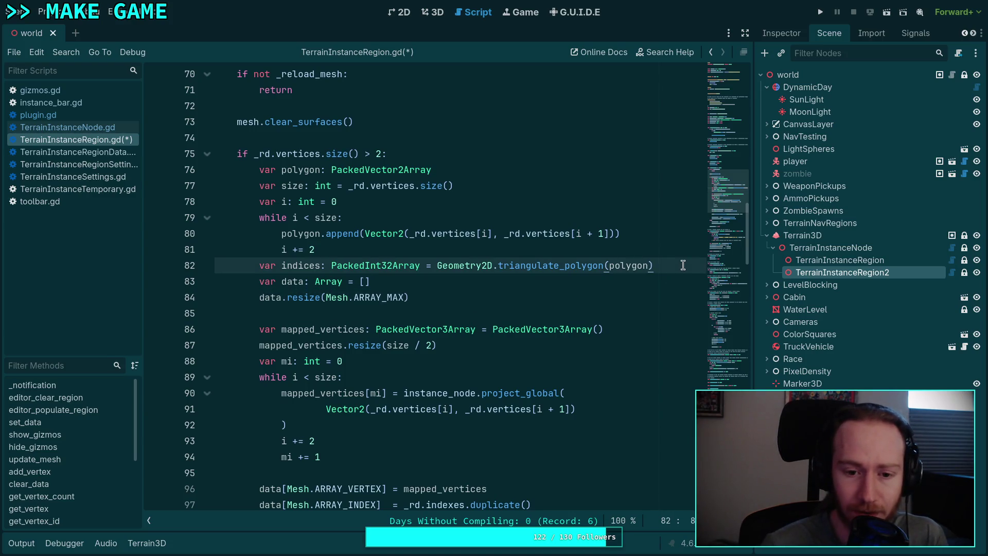
key("Return")
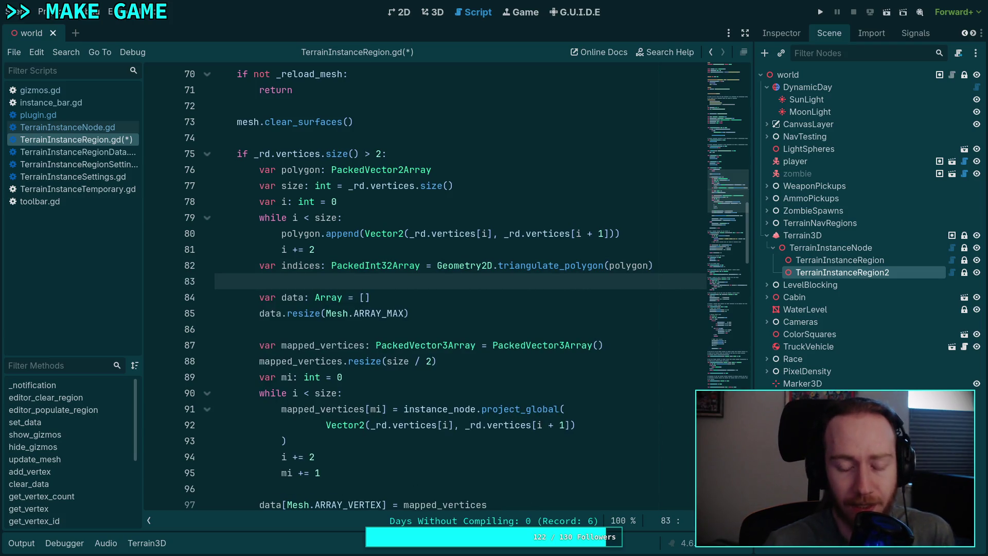
Step: Move the mapped_vertices block above 'var data' and add a blank line after the indices line
scroll(519, 310, "down", 3)
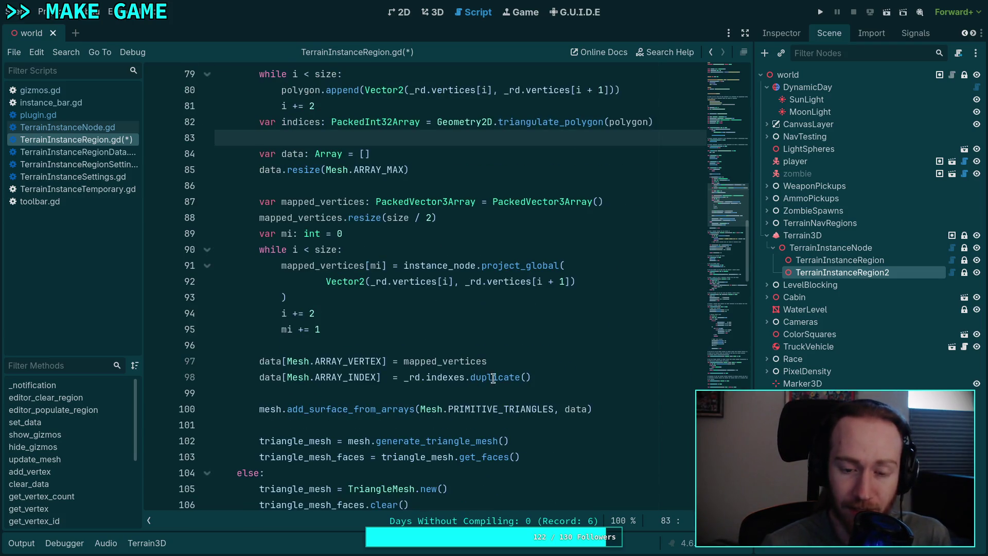
scroll(473, 355, "up", 2)
left_click(331, 297)
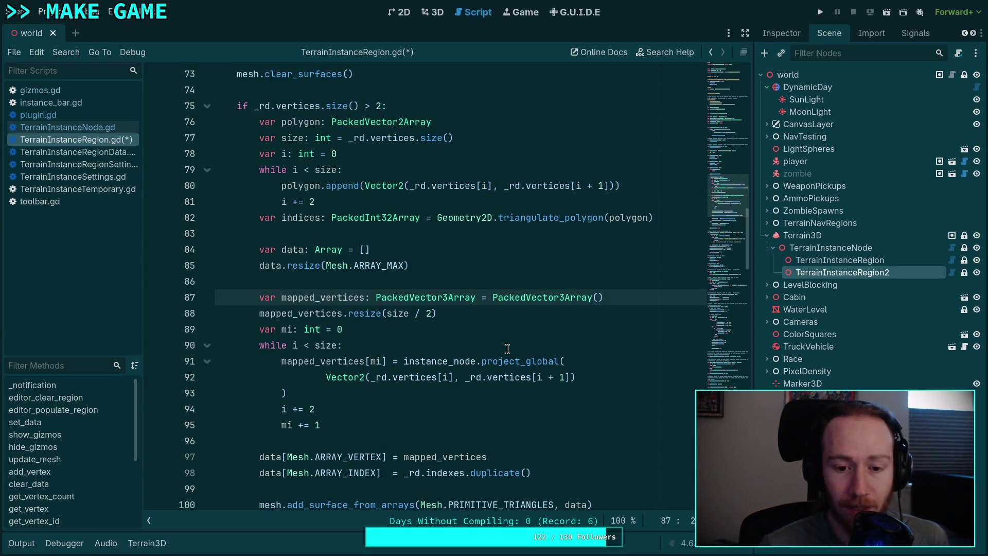
key("shift+Down")
key("shift+Down")
key("shift+Down")
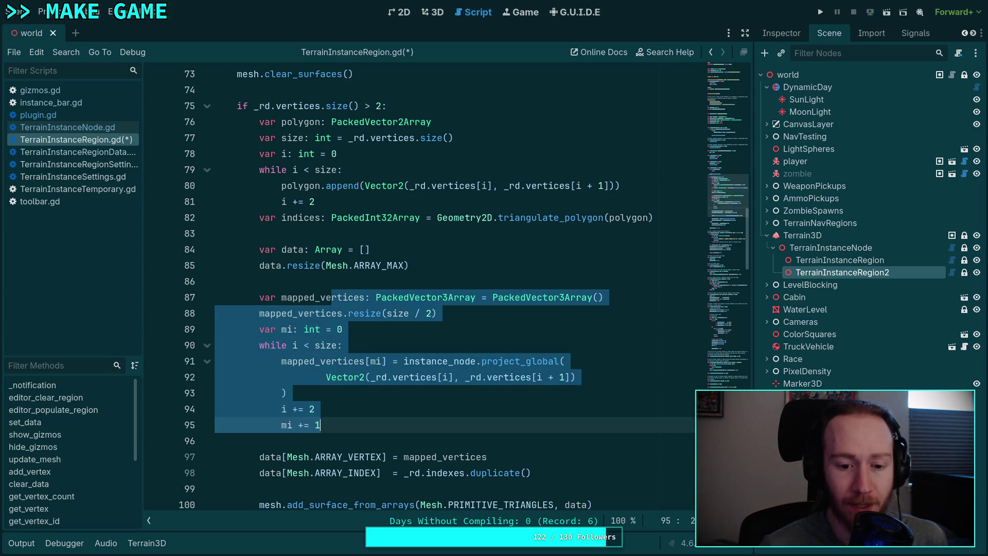
key("alt+Up")
key("alt+Up")
key("alt+Up")
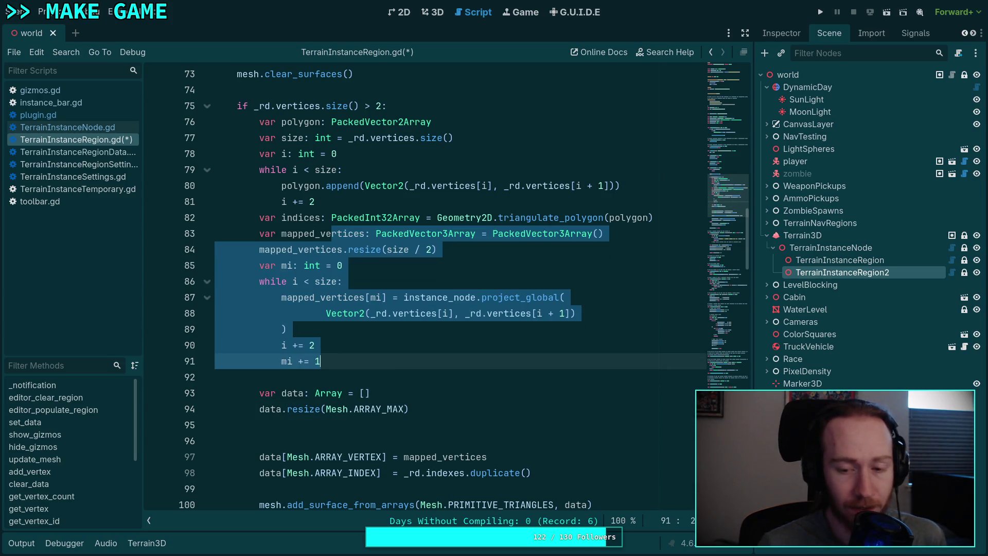
left_click(669, 218)
key("Return")
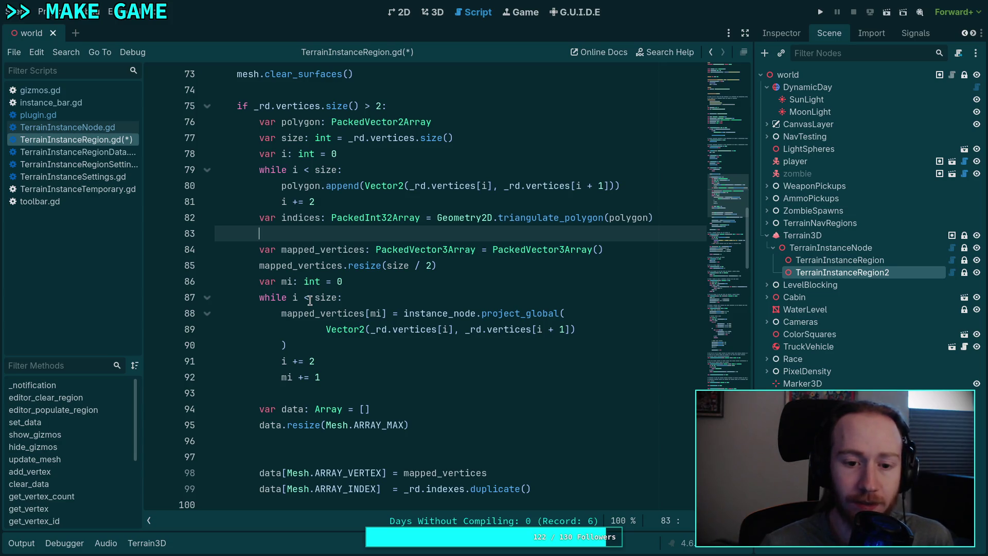
Step: Review the polygon and PackedInt32Array declarations, then add a blank line above mapped_vertices
left_click(491, 264)
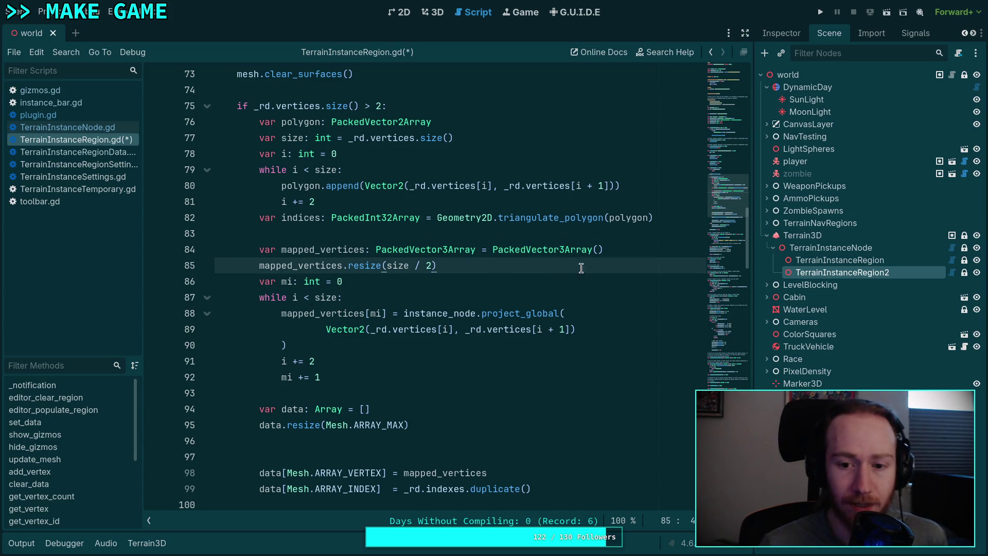
left_click(308, 124)
double_click(308, 124)
double_click(344, 217)
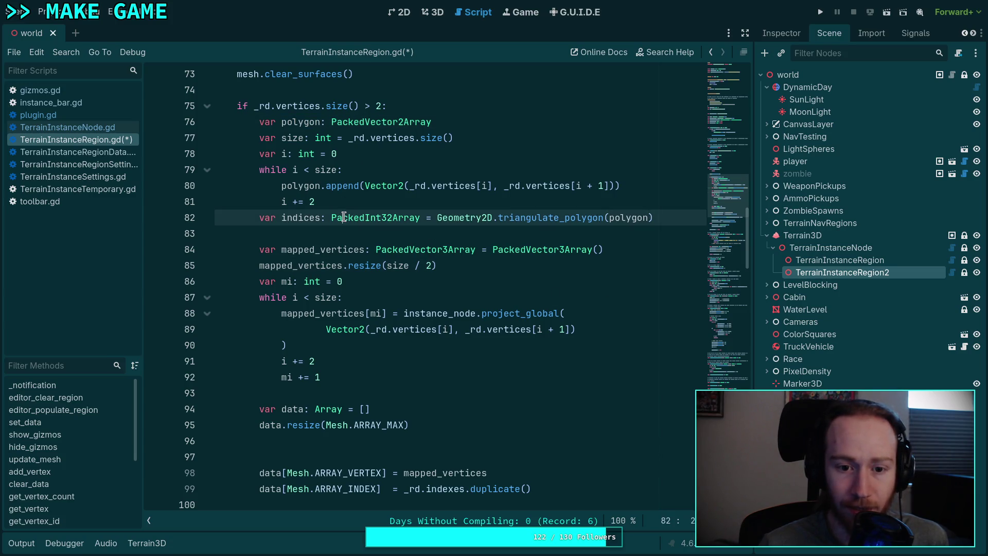
left_click(316, 239)
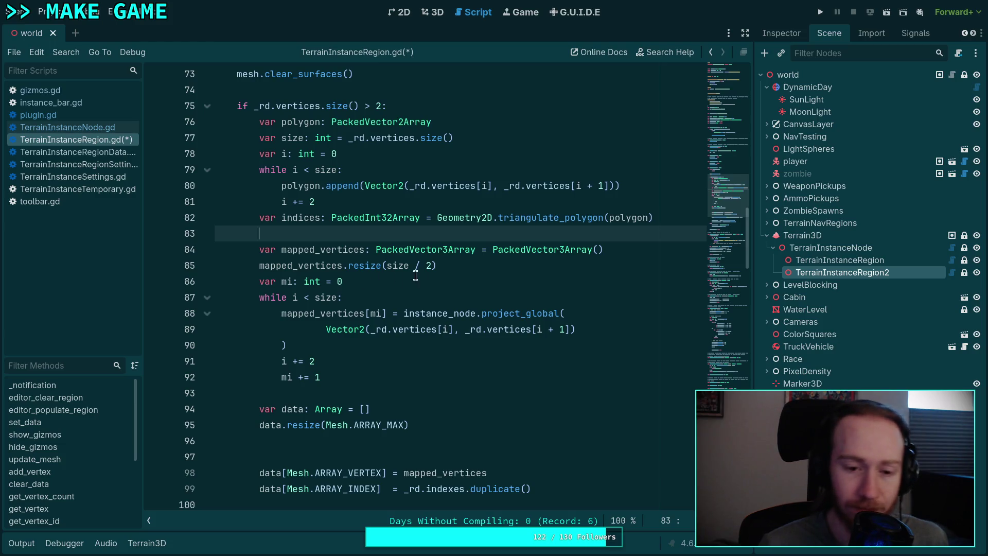
left_click(624, 261)
left_click(632, 249)
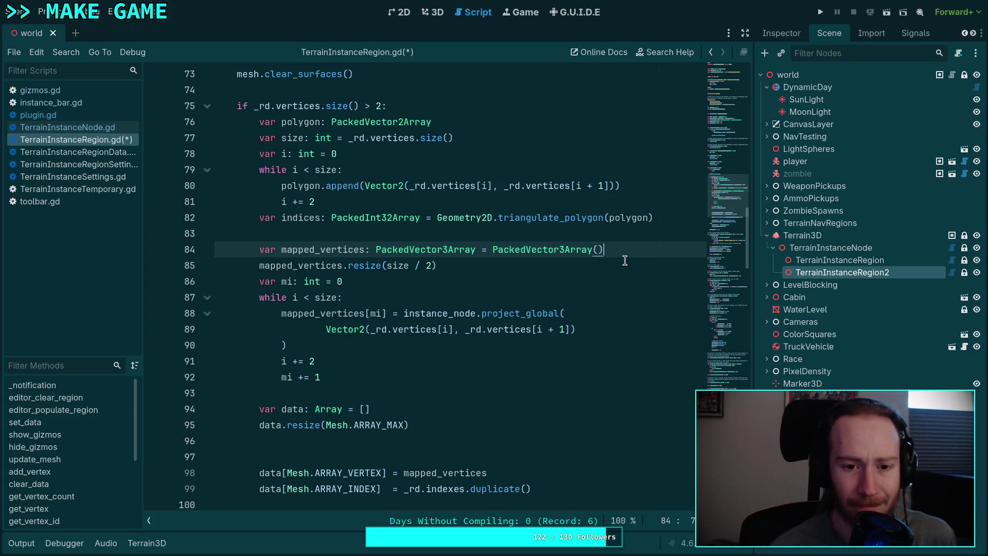
key("Up")
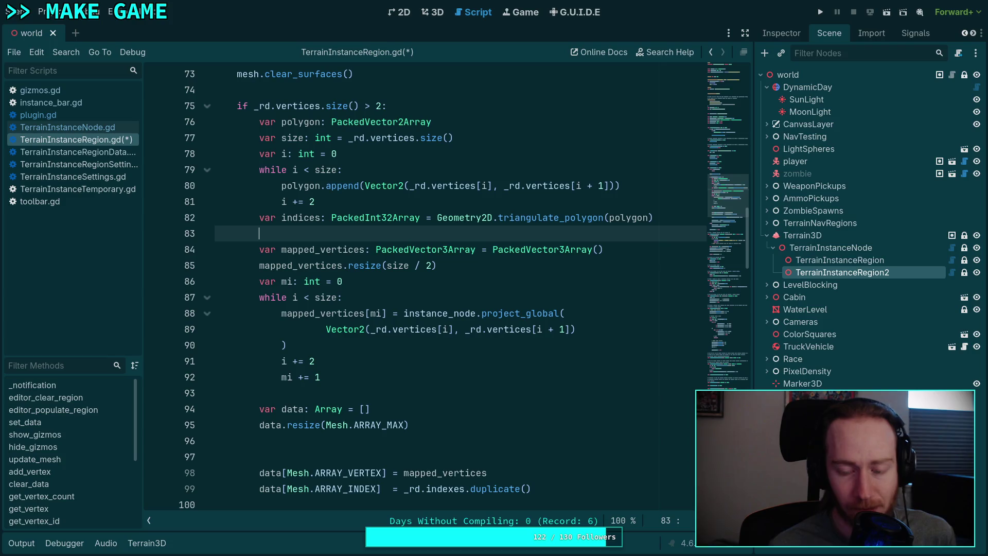
key("Return")
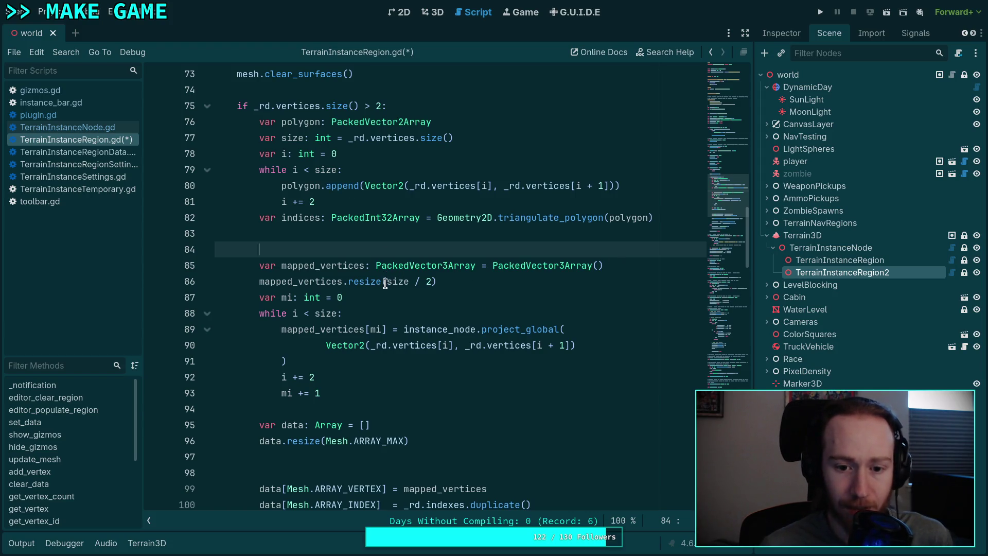
Step: Delete ' / 2' so the call becomes mapped_vertices.resize(size)
left_click_drag(410, 282, 431, 282)
key("BackSpace")
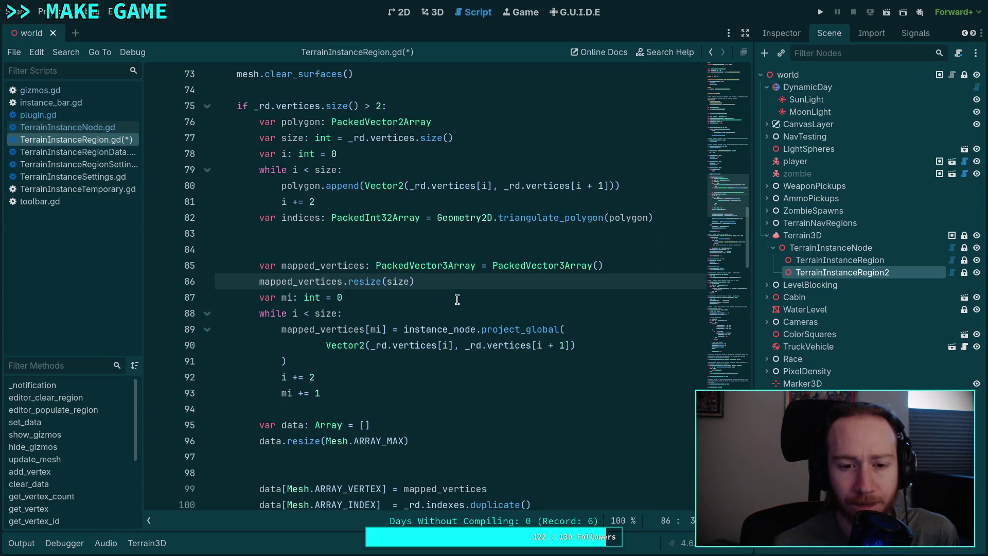
mouse_move(552, 216)
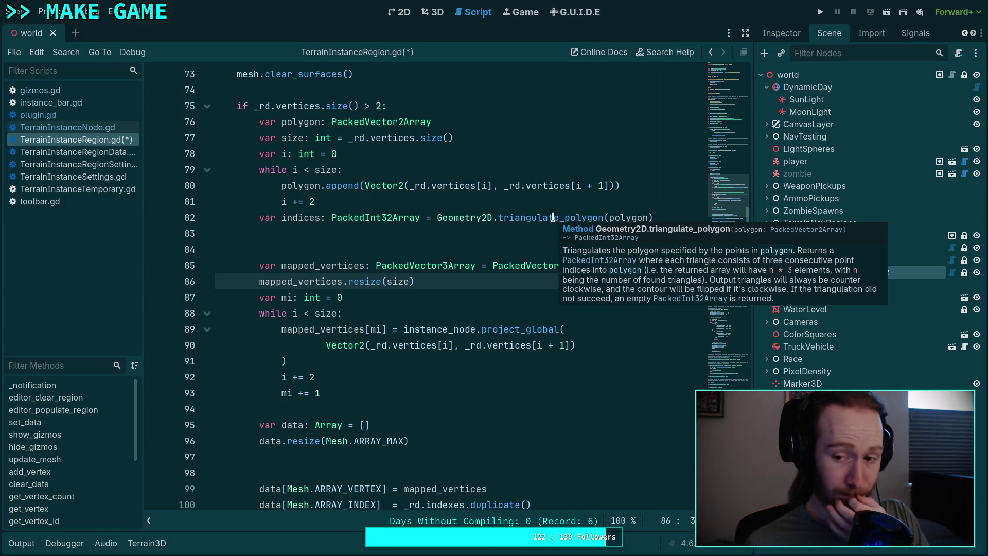
left_click(416, 296)
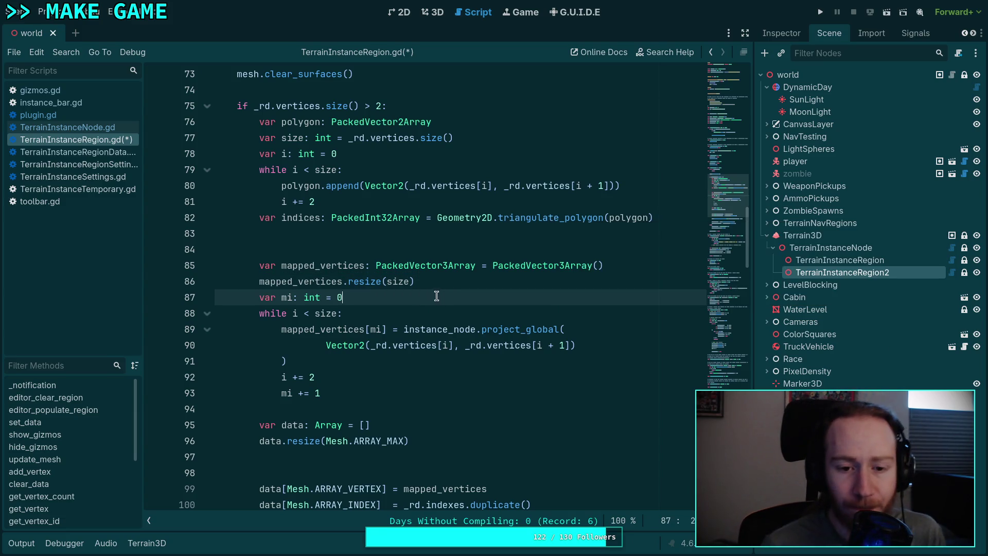
Step: Move the mapped_vertices declaration directly under indices, with blank lines around it
left_click(330, 202)
key("Down")
key("Down")
key("Up")
key("Up")
key("Return")
key("Down")
key("Down")
key("Down")
key("Down")
key("alt+Up")
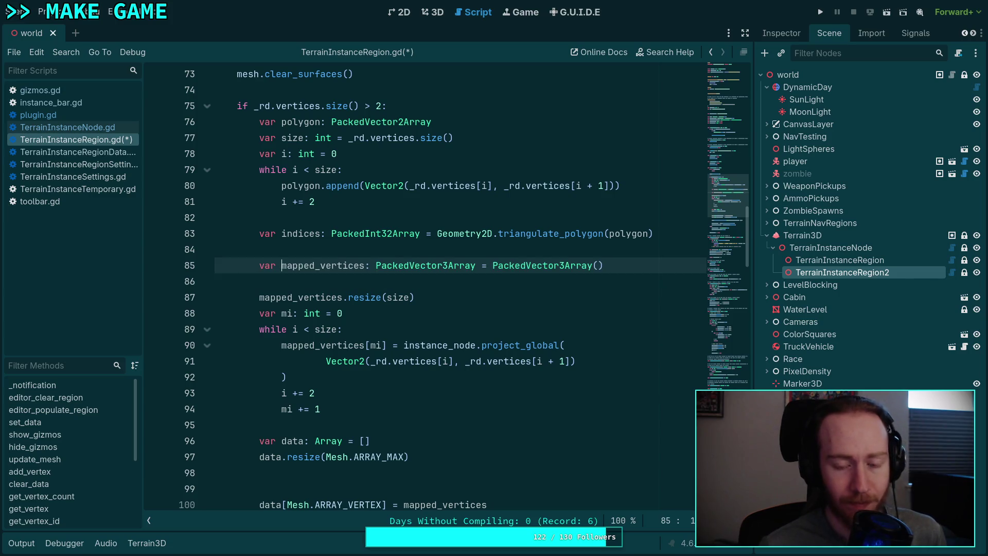
key("alt+Up")
key("Down")
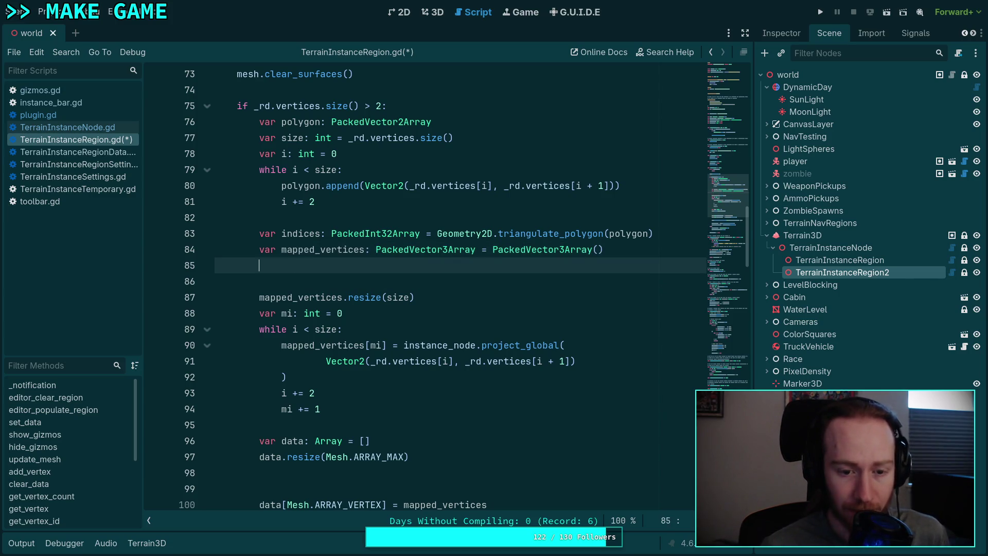
key("Return")
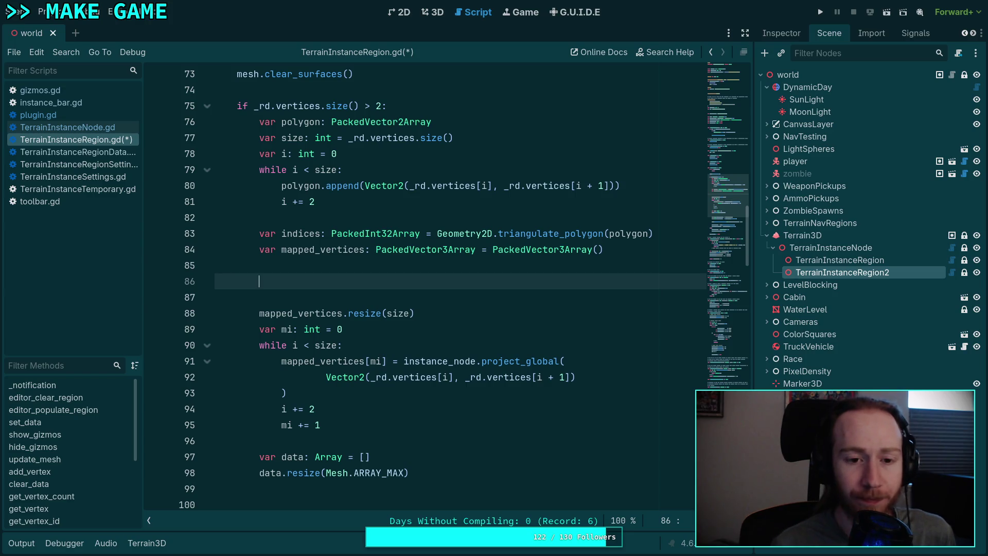
Step: Add 'size = indices.size()' and change the resize to mapped_vertices.resize(size / 3)
type("size =")
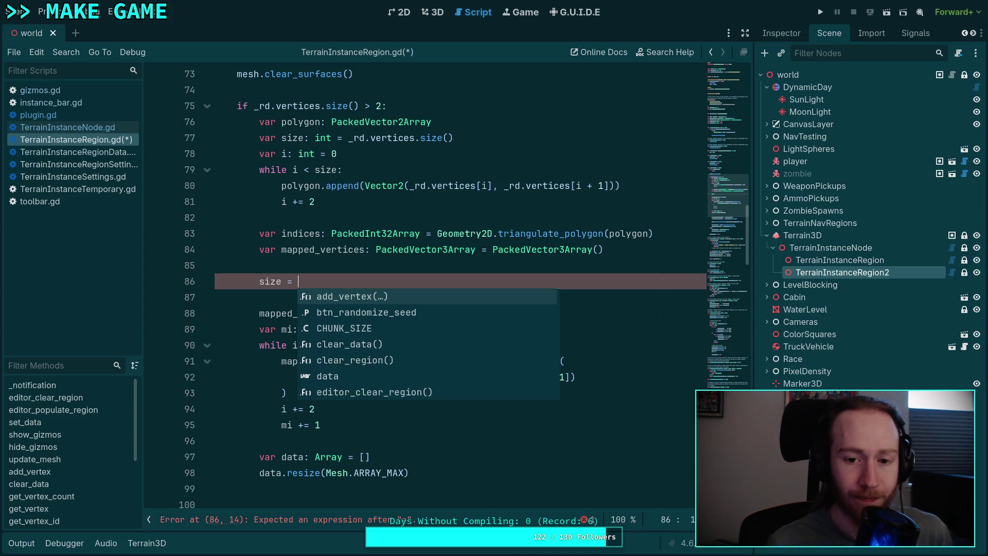
type("id")
key("BackSpace")
key("Return")
type(".size")
key("Return")
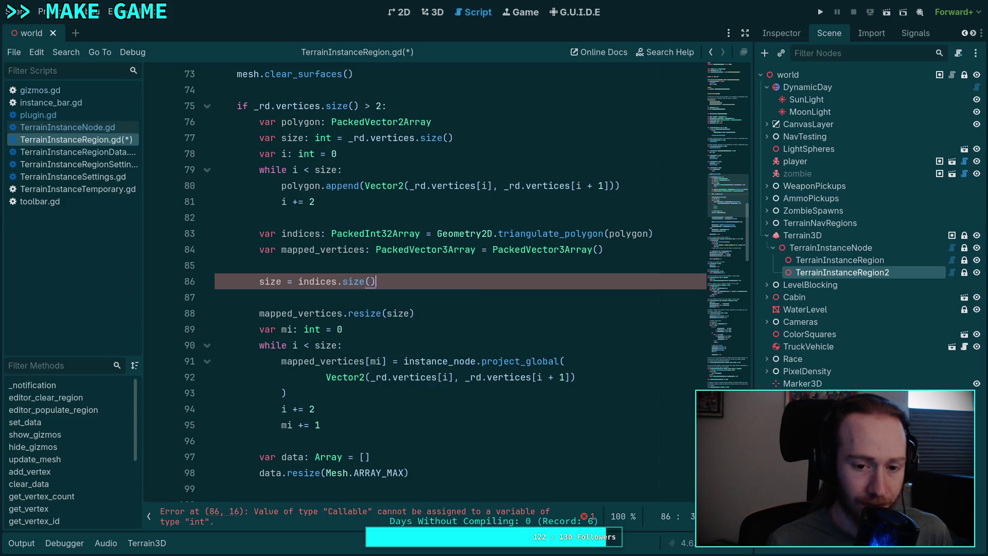
key("Down")
key("Down")
key("alt+Up")
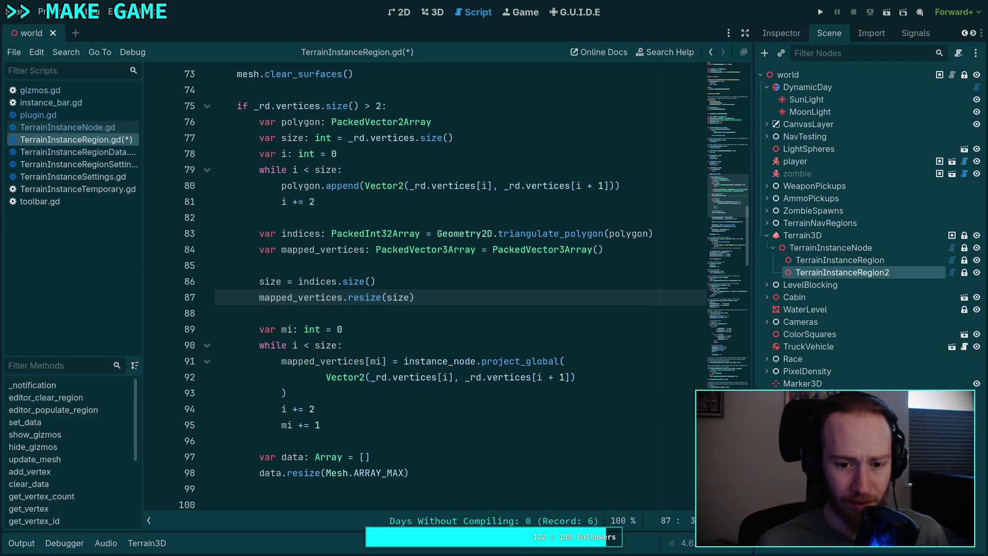
type("/ 3")
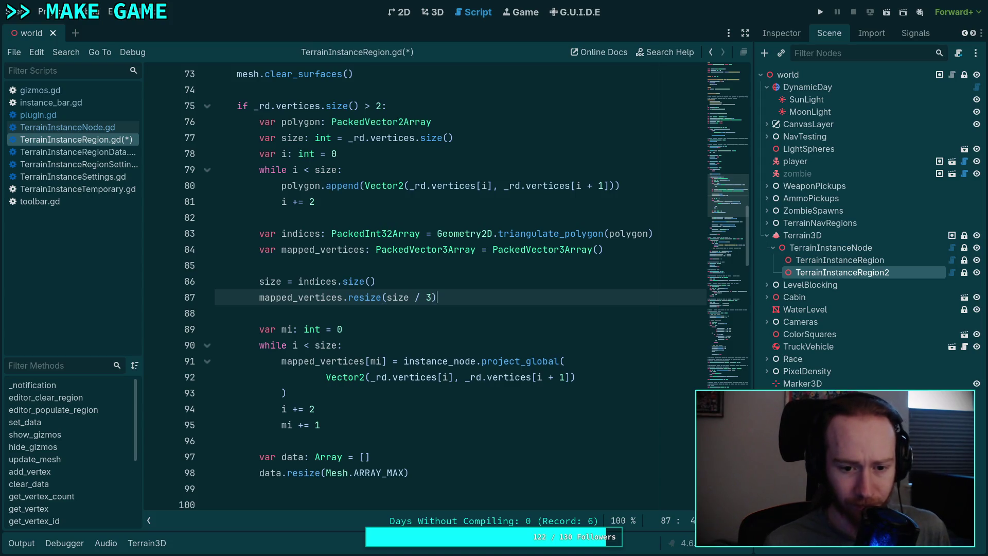
Step: Insert 'i = 0' just before the mapping while loop
key("Down")
key("Down")
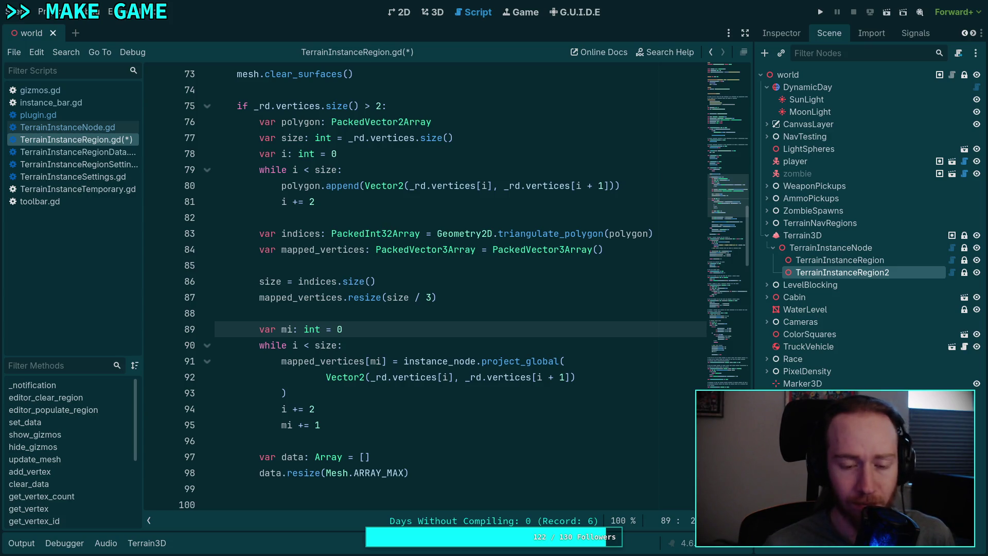
key("Down")
key("Down")
key("Up")
key("Up")
key("Up")
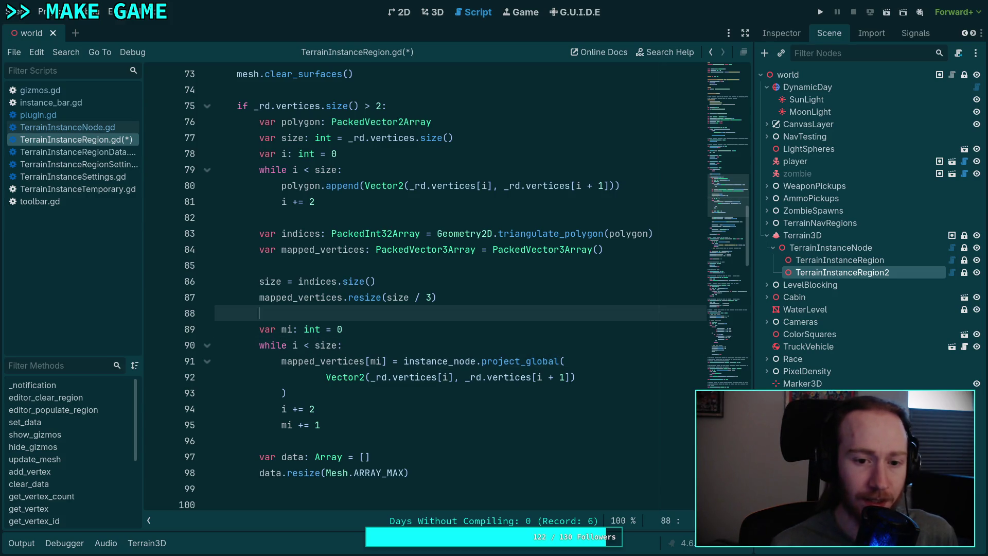
key("Return")
type("i = 0")
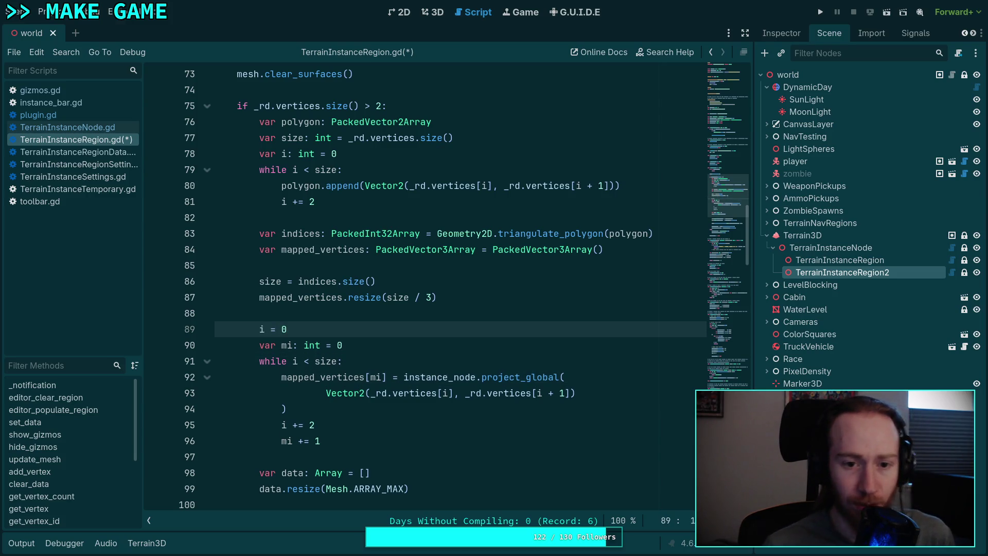
scroll(322, 304, "down", 1)
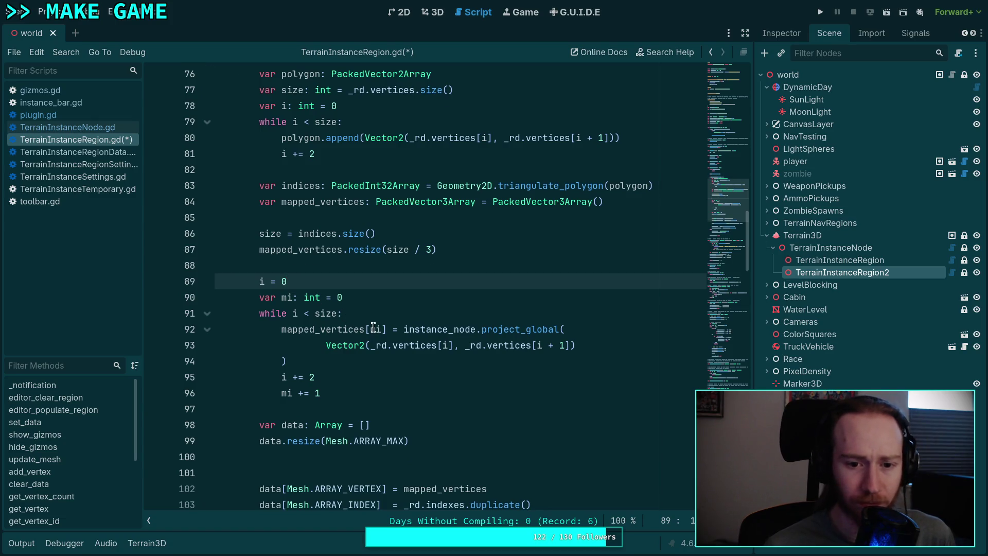
Step: Change the first vertex lookup to _rd.vertices[indices[i]] in the project_global call
scroll(374, 328, "up", 1)
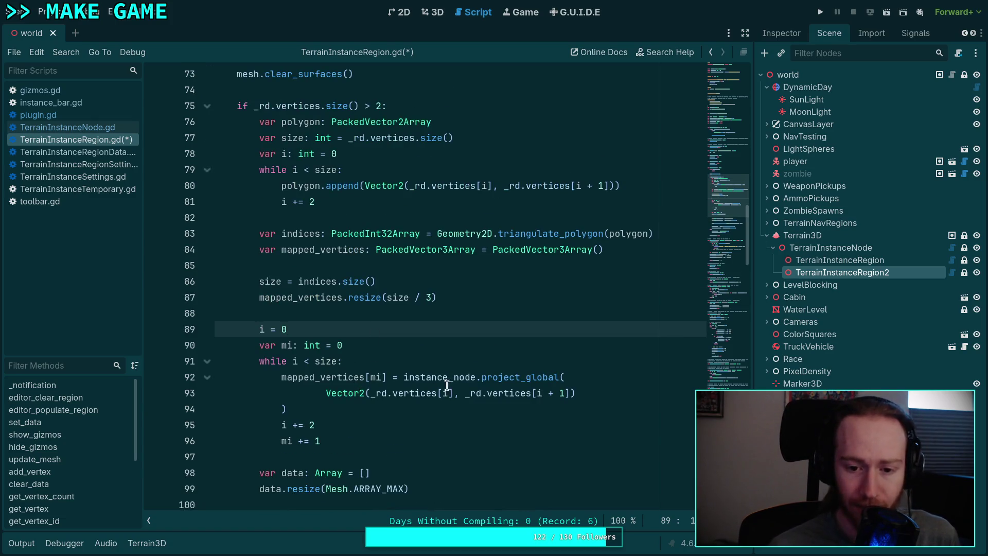
left_click(508, 378)
double_click(508, 378)
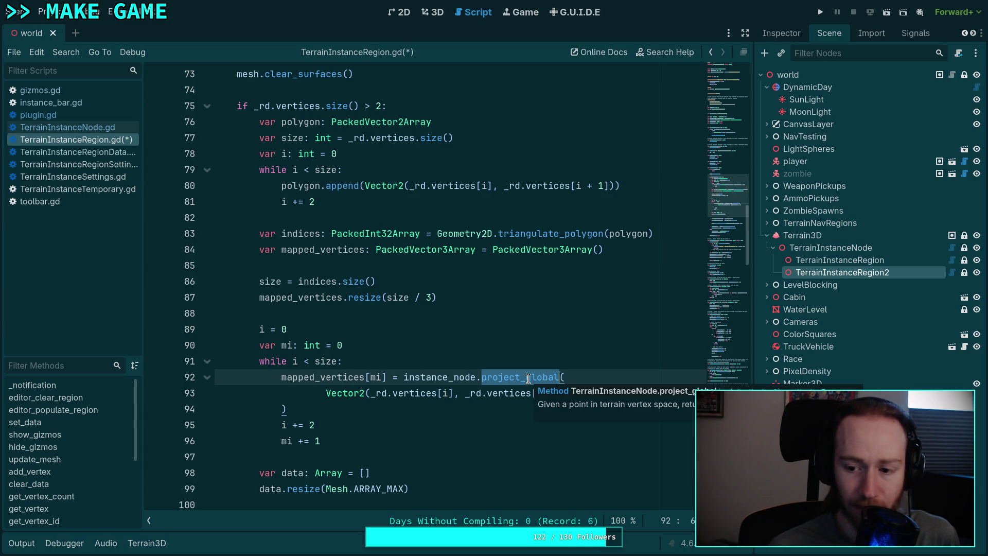
left_click(446, 393)
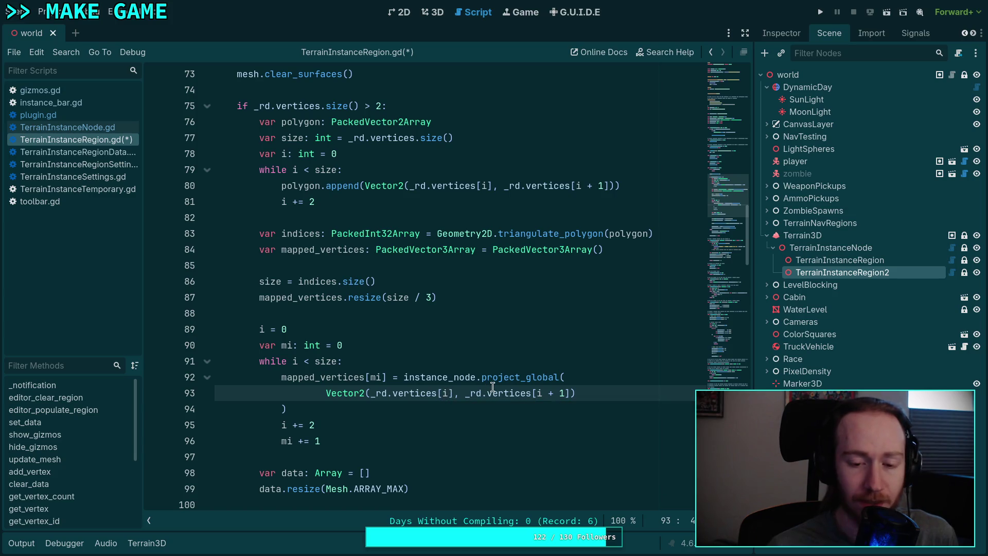
key("Left")
type("inde")
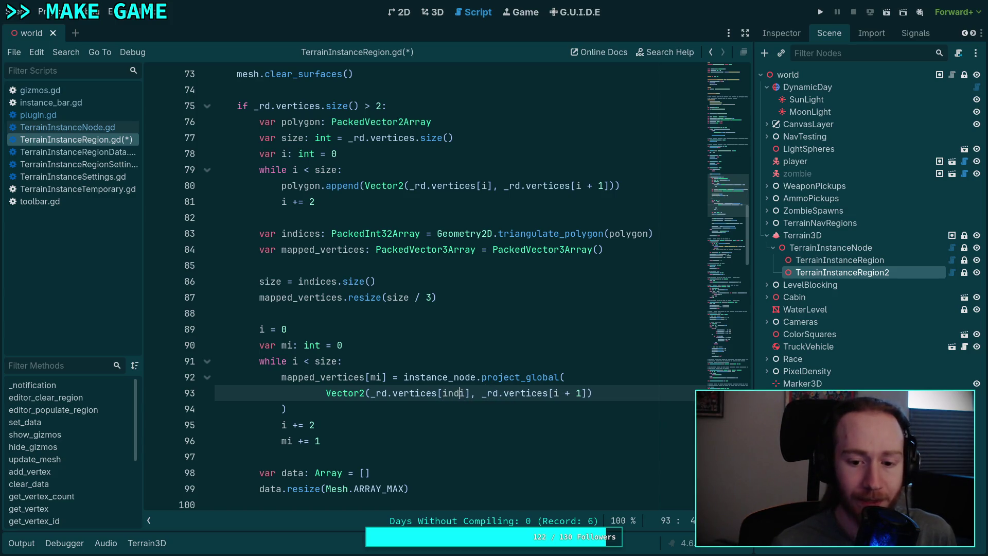
type("cesi")
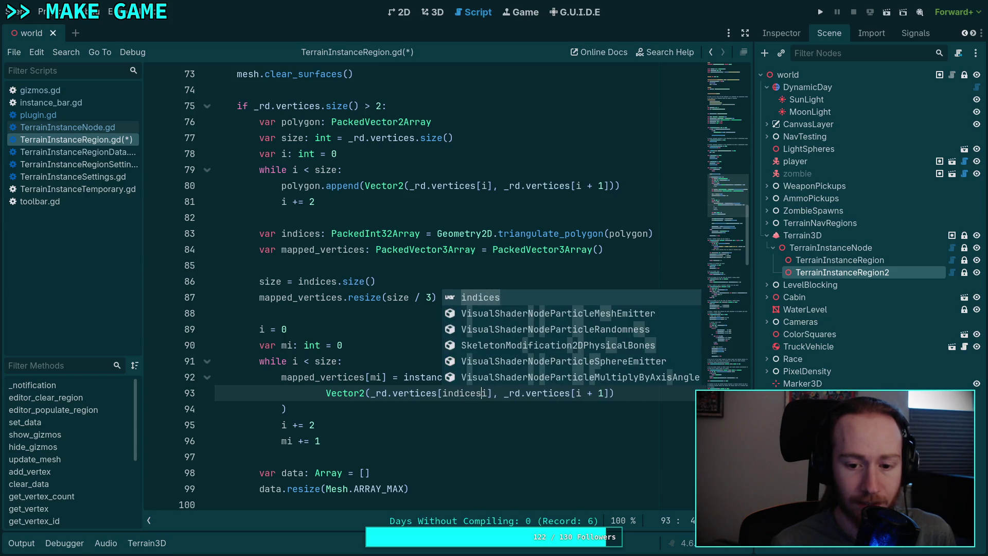
type("[")
key("Right")
key("Right")
type("]")
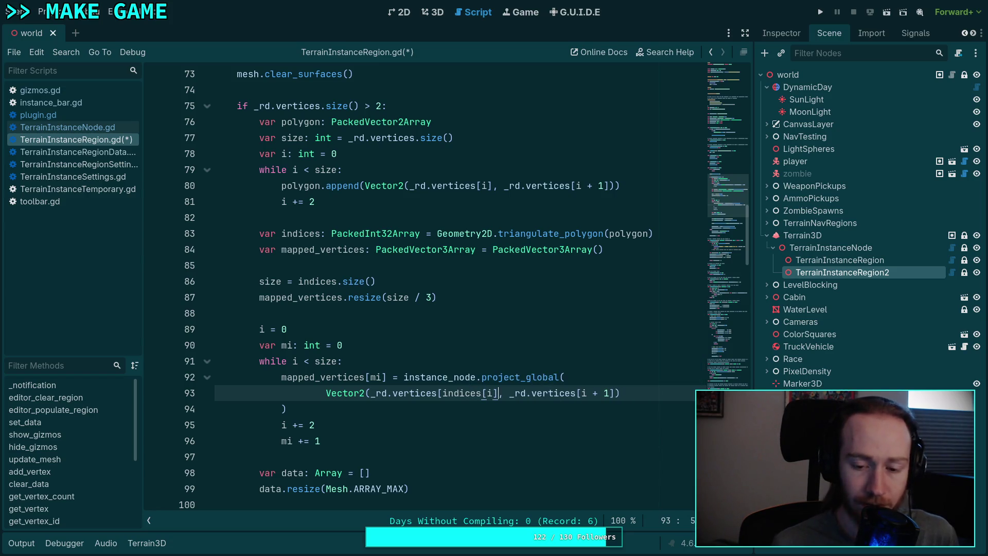
key("Right")
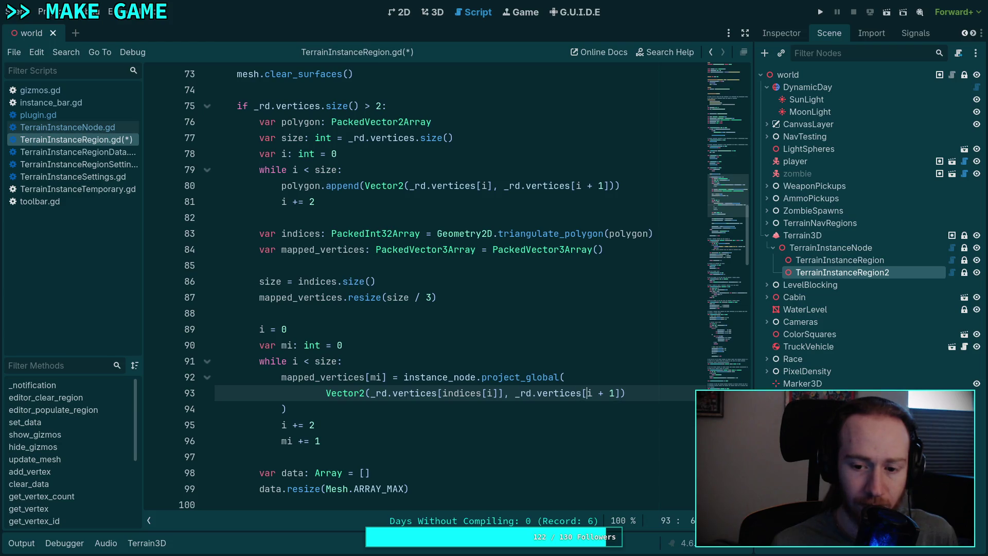
type("indices")
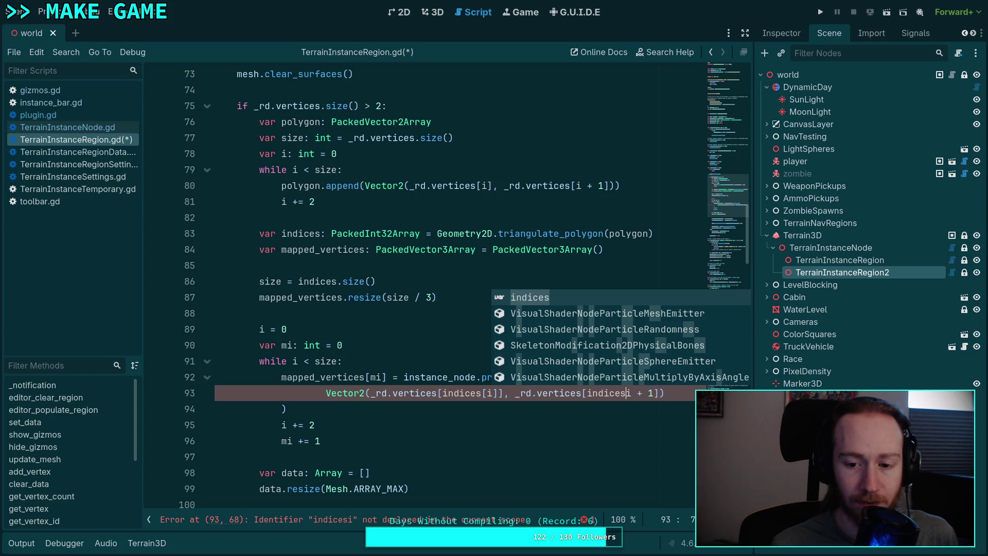
type("0")
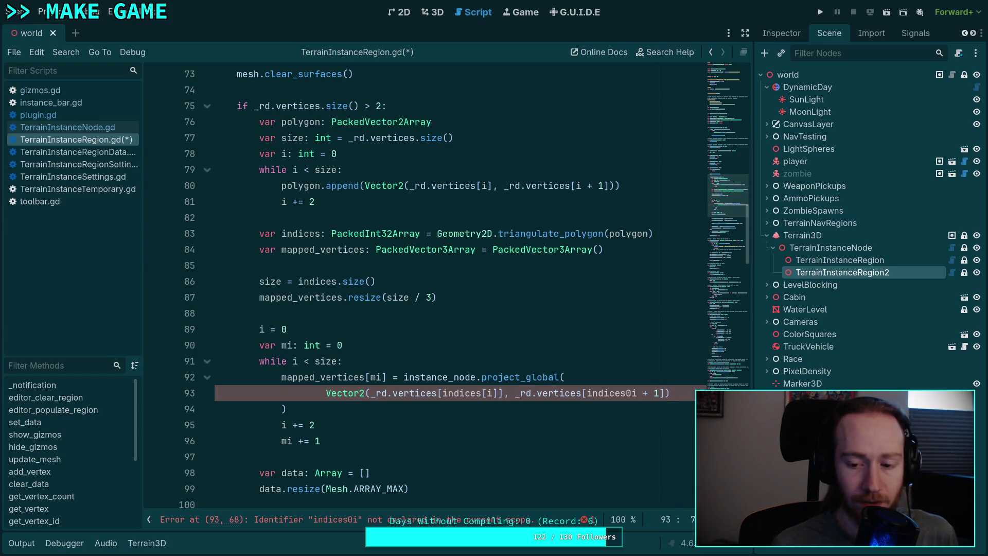
type("[")
Step: Change the second lookup to _rd.vertices[indices[i] + 1]
left_click(637, 392)
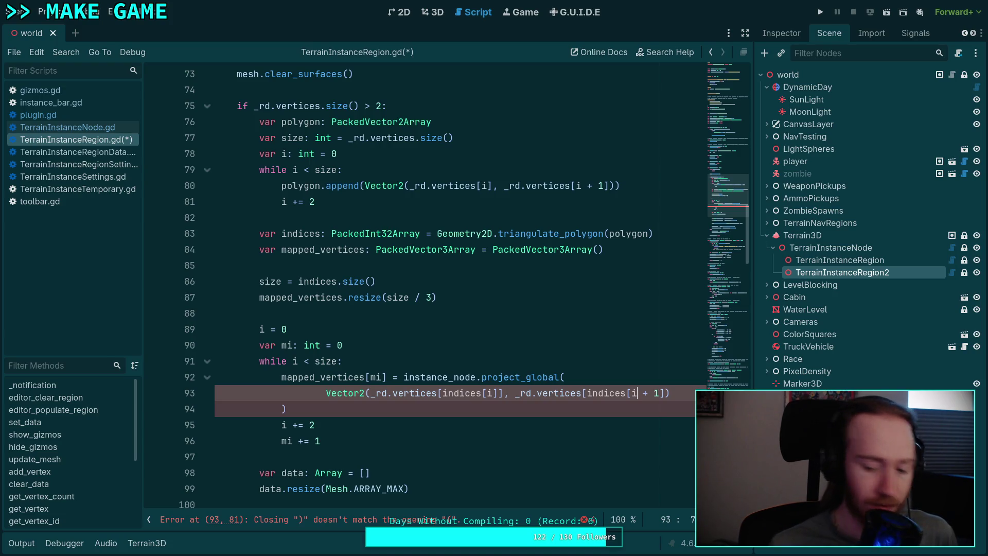
type("]")
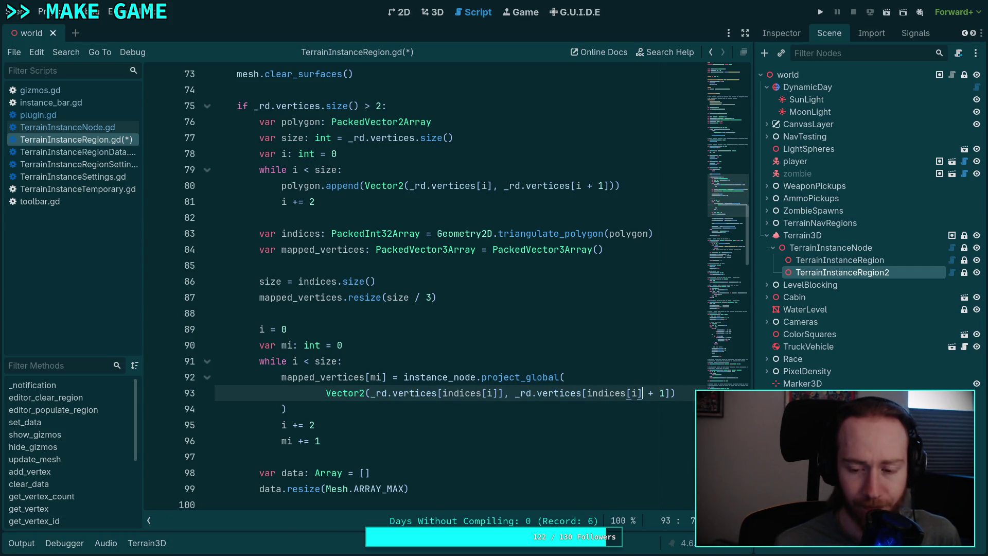
left_click(671, 392)
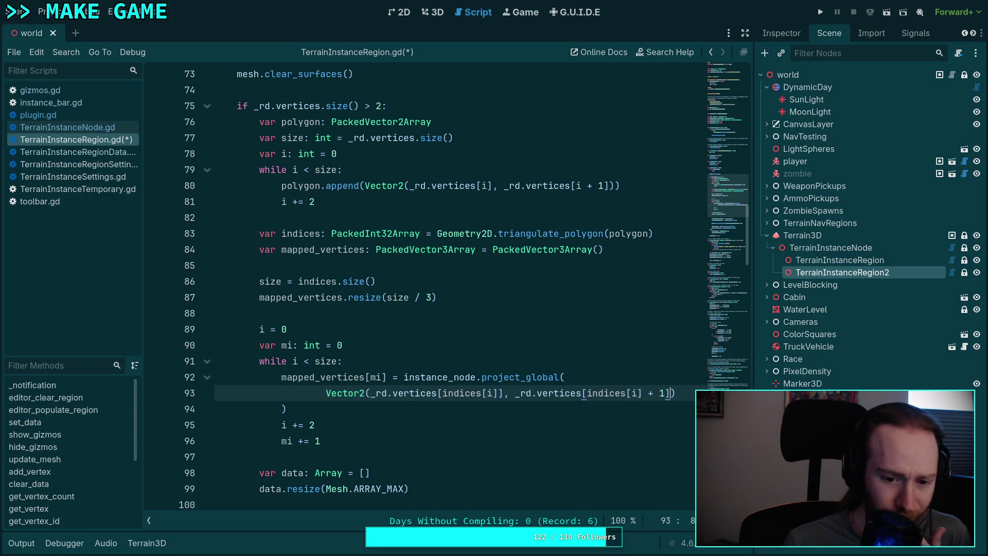
key("Down")
key("Down")
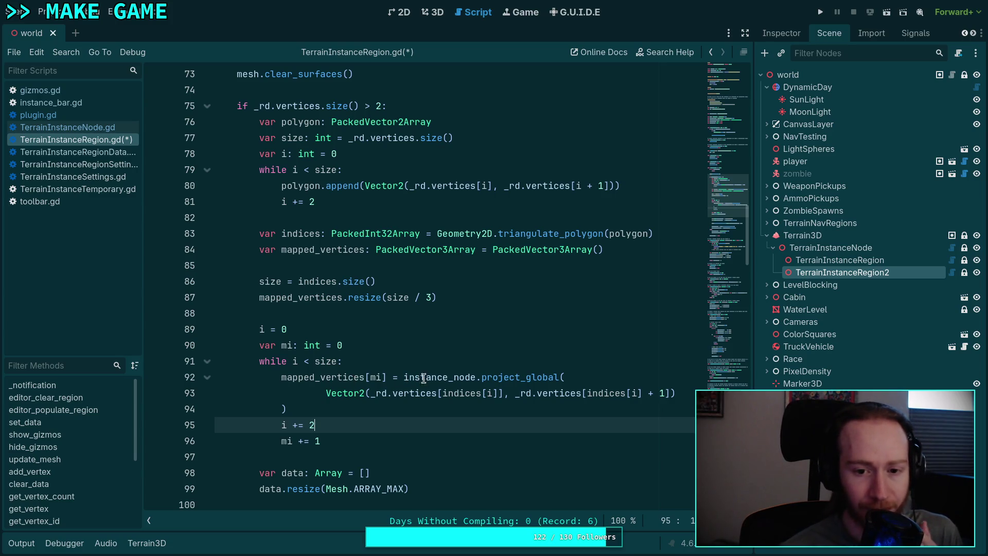
scroll(434, 386, "down", 2)
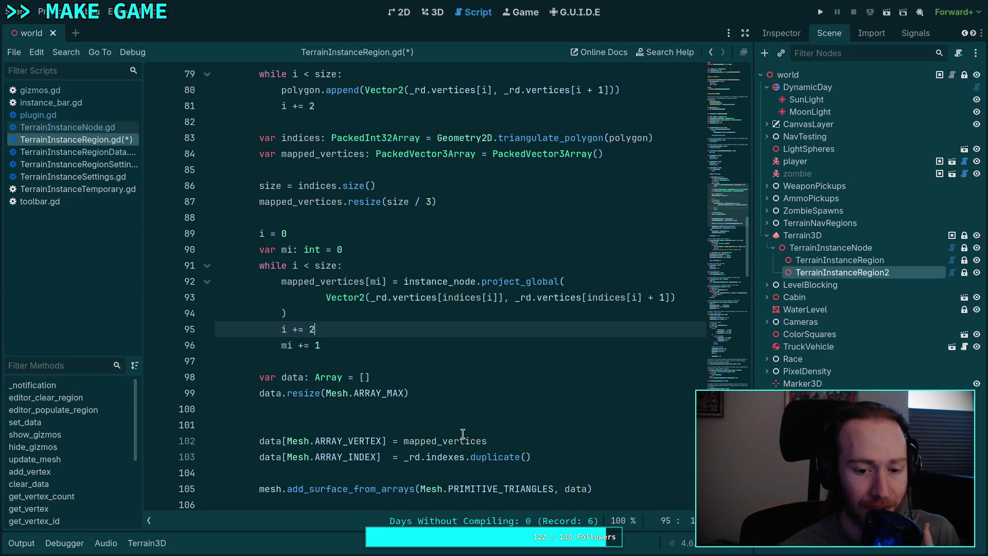
Step: Replace _rd.indexes with indices on the ARRAY_INDEX line
left_click_drag(404, 457, 465, 457)
type("inde")
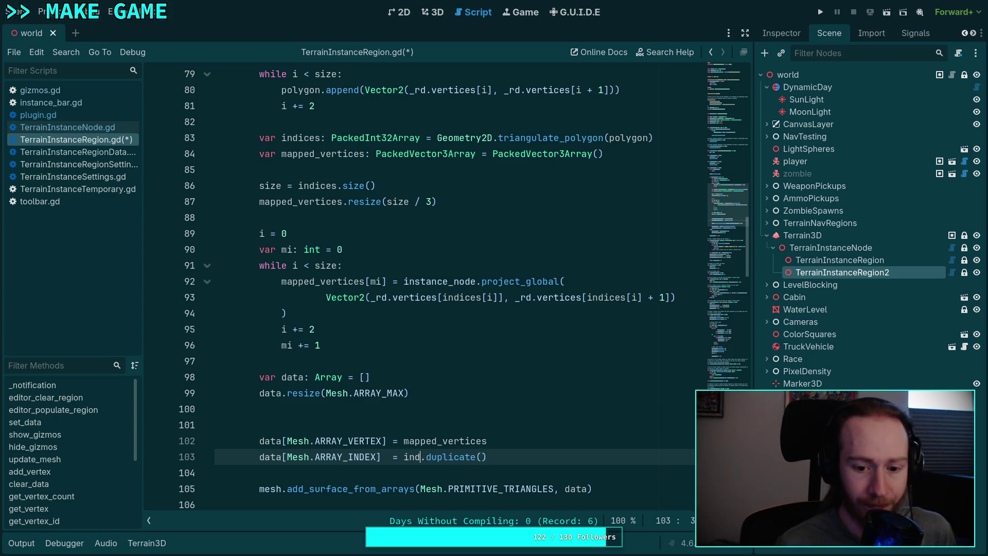
type("ices")
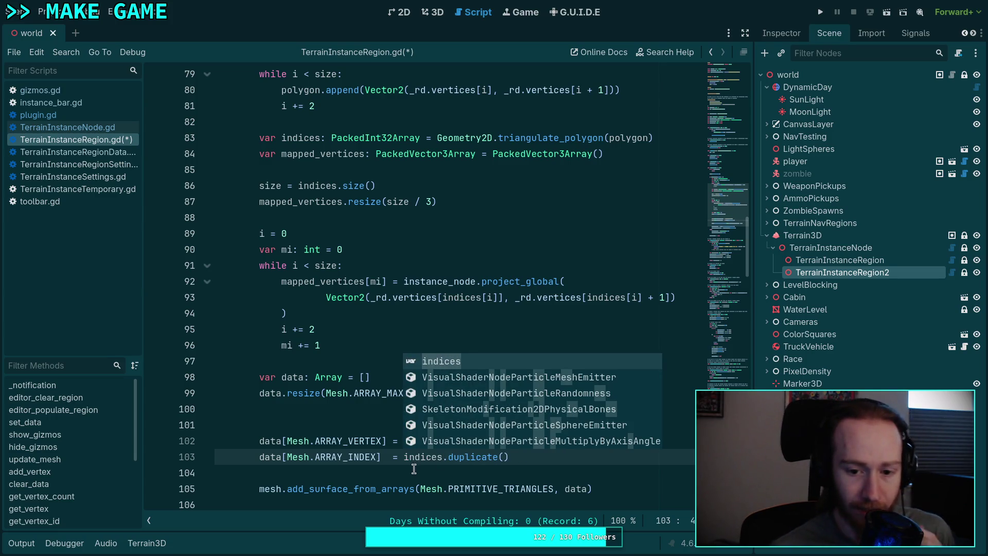
key("Return")
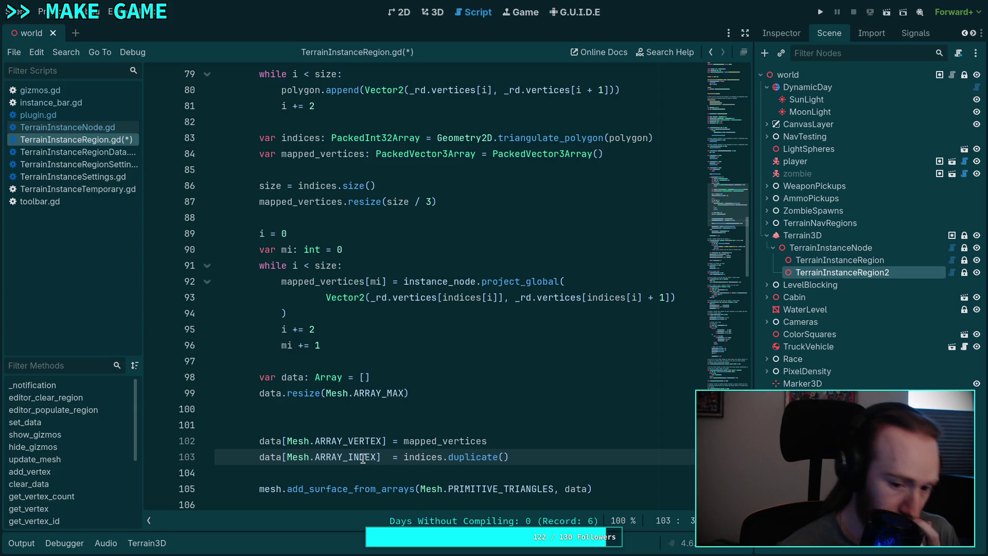
scroll(362, 452, "down", 1)
mouse_move(361, 450)
left_click(318, 453)
scroll(319, 449, "down", 3)
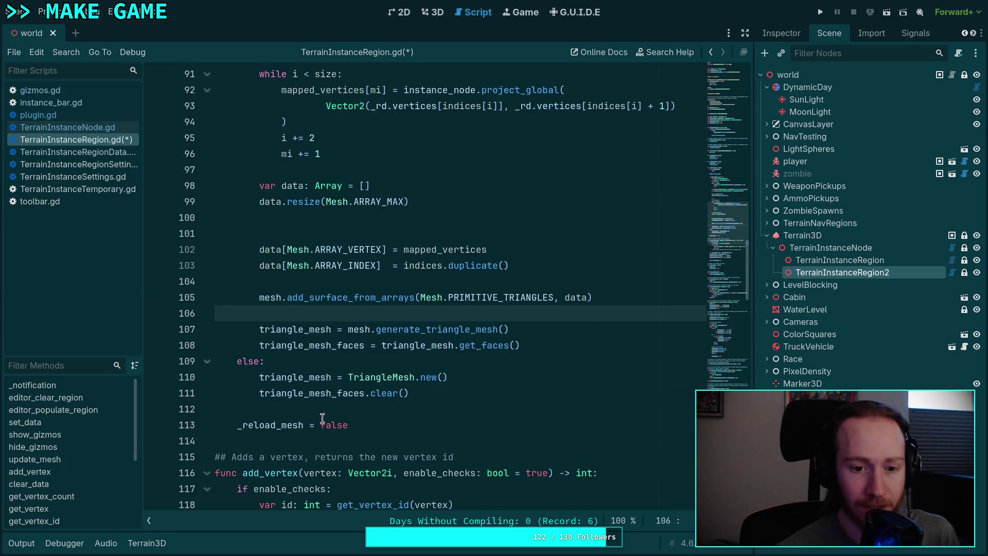
Step: Delete the extra empty line 100 and save TerrainInstanceRegion.gd
left_click(345, 222)
key("BackSpace")
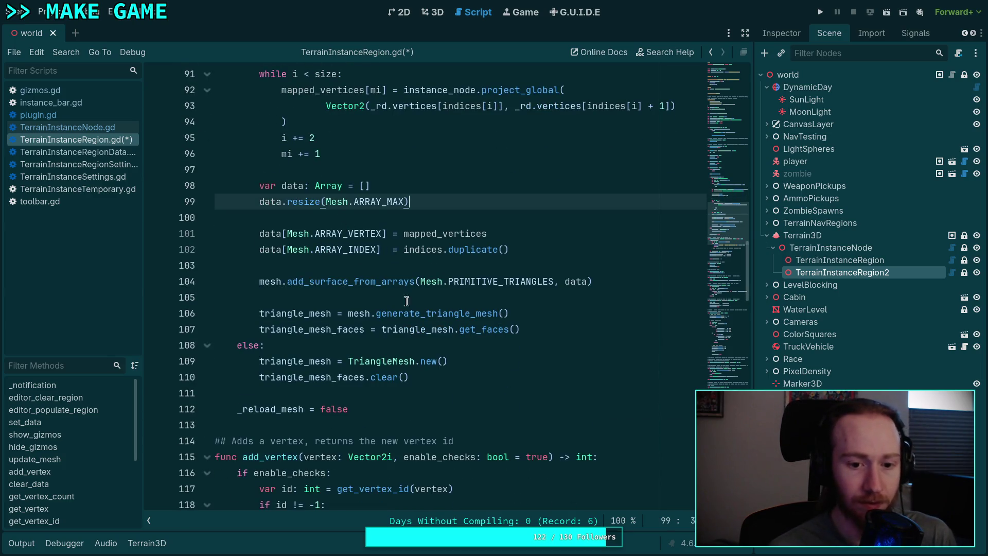
scroll(485, 404, "down", 1)
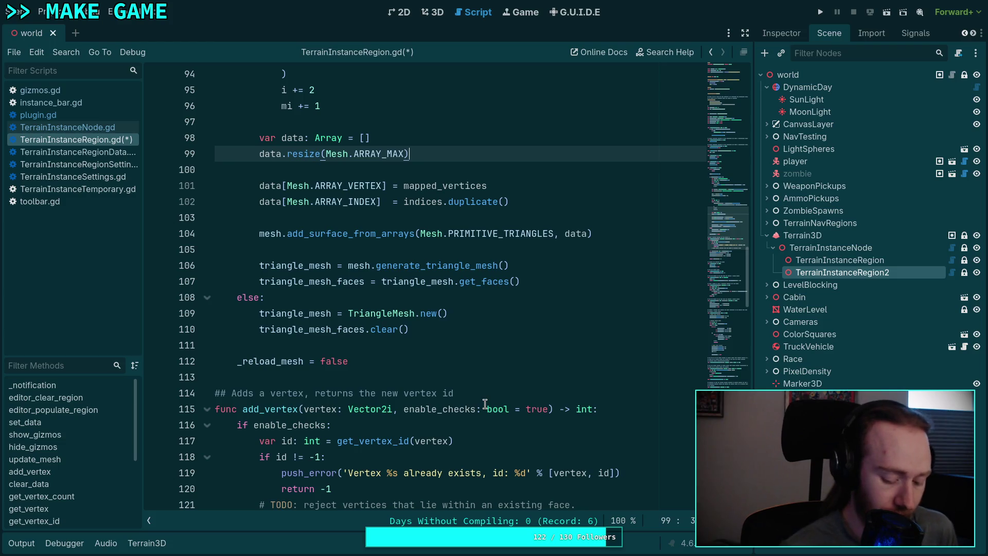
key("ctrl+s")
scroll(437, 433, "up", 2)
scroll(437, 432, "up", 4)
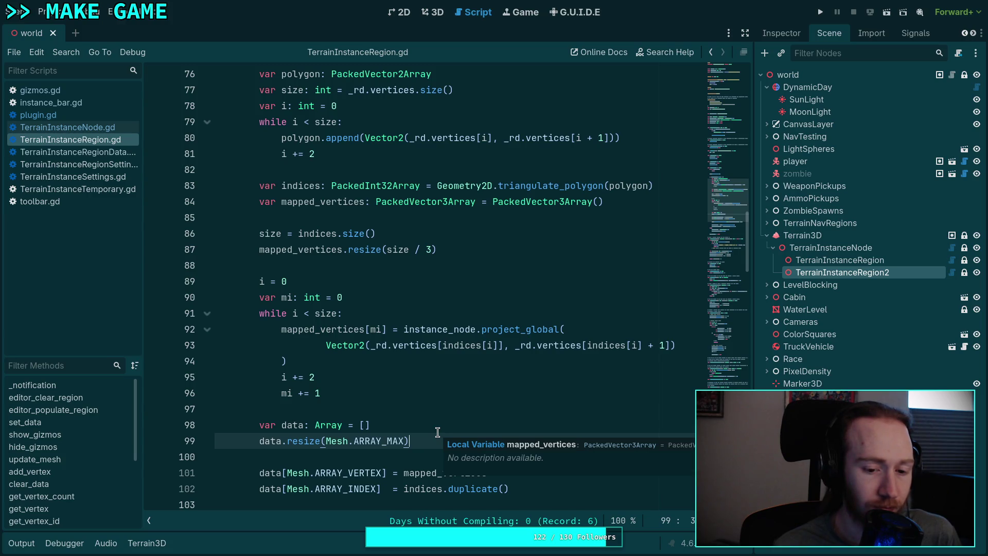
left_click(421, 270)
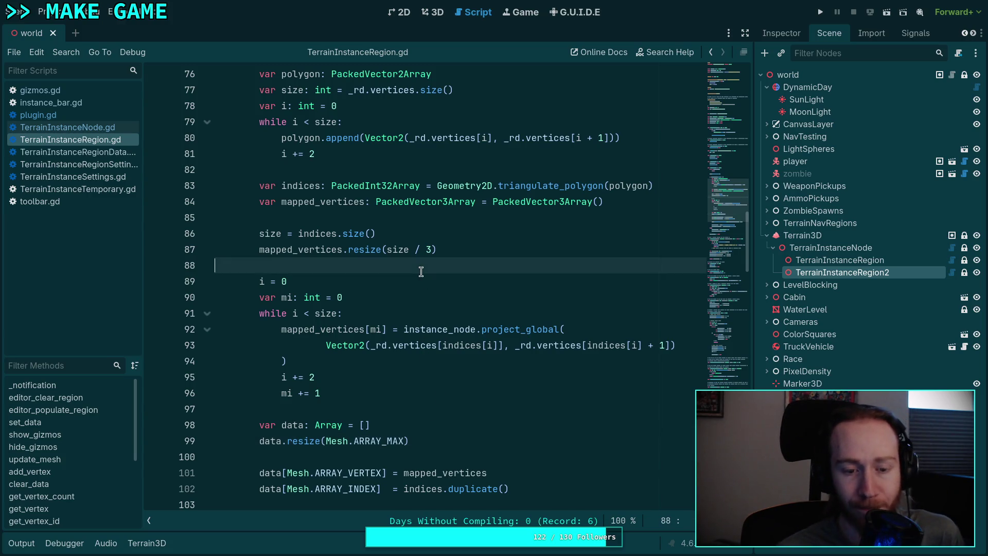
Step: Change 'i += 2' to 'i += 1' and delete the 'var mi: int = 0' line
scroll(317, 343, "down", 1)
double_click(283, 330)
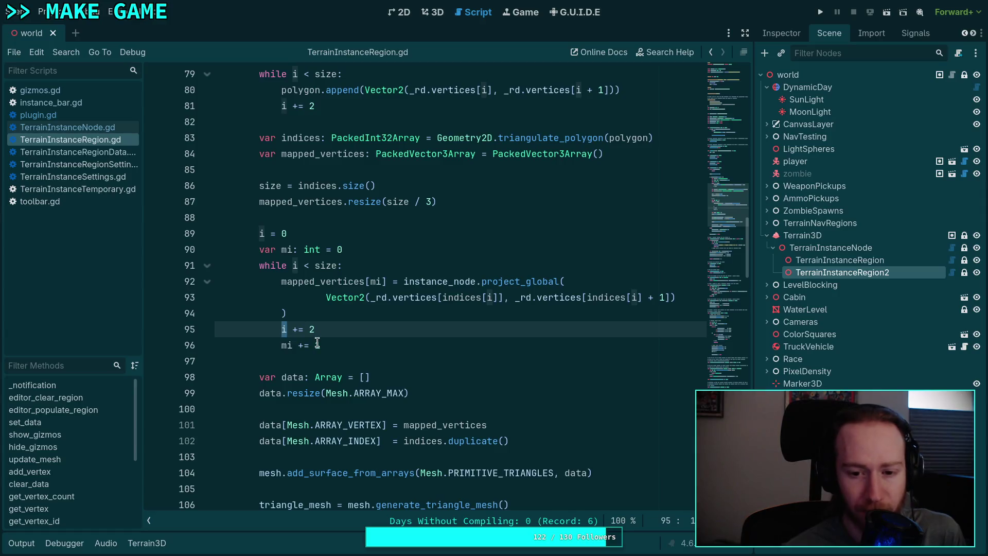
double_click(312, 330)
type("1")
left_click_drag(358, 252, 370, 242)
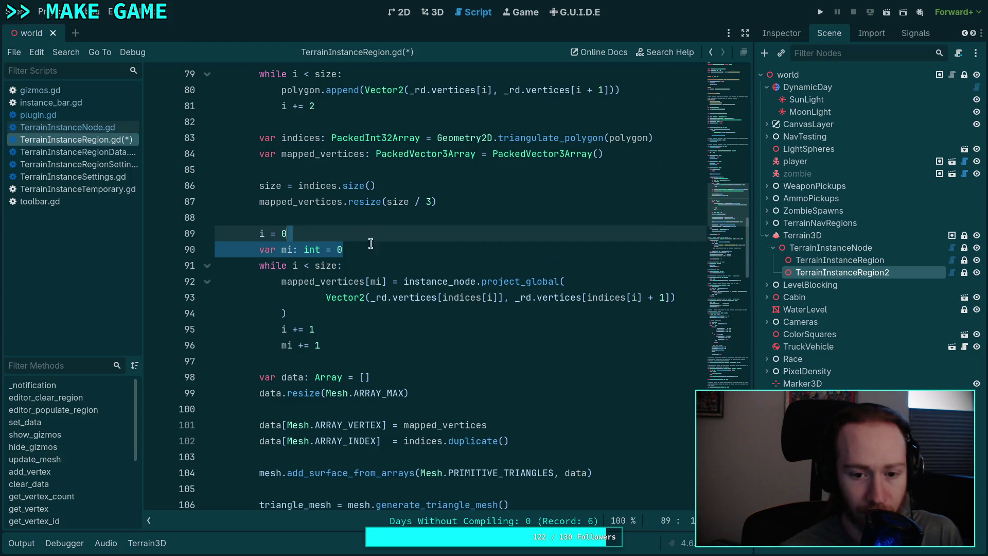
key("BackSpace")
Step: Replace mapped_vertices[mi] with mapped_vertices[i] in the loop
left_click(375, 265)
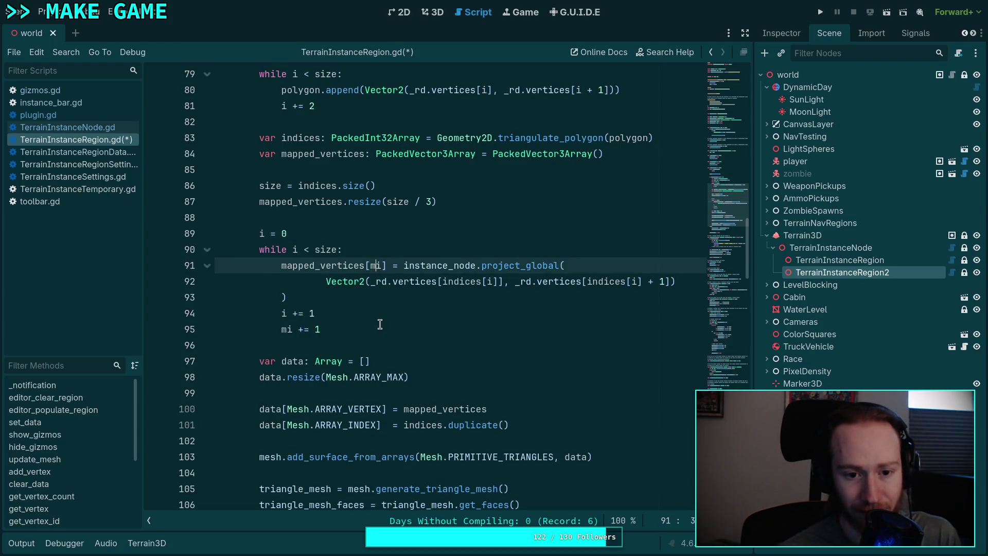
scroll(380, 323, "up", 1)
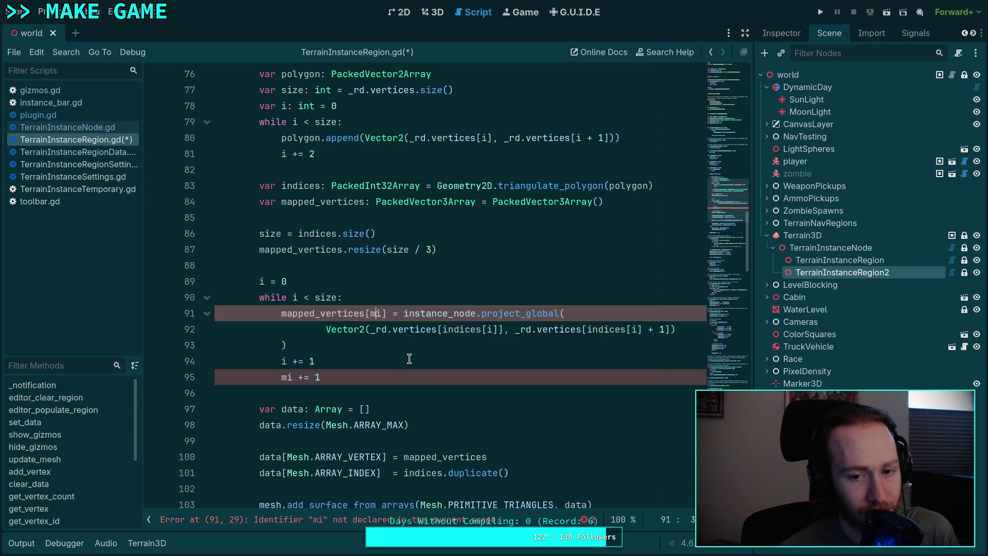
key("BackSpace")
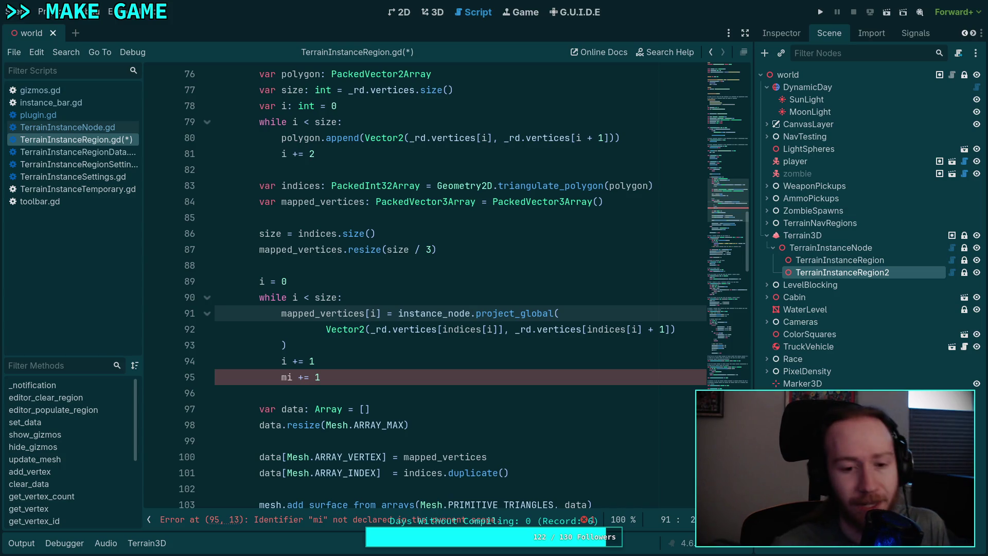
scroll(387, 353, "up", 1)
scroll(387, 353, "up", 1)
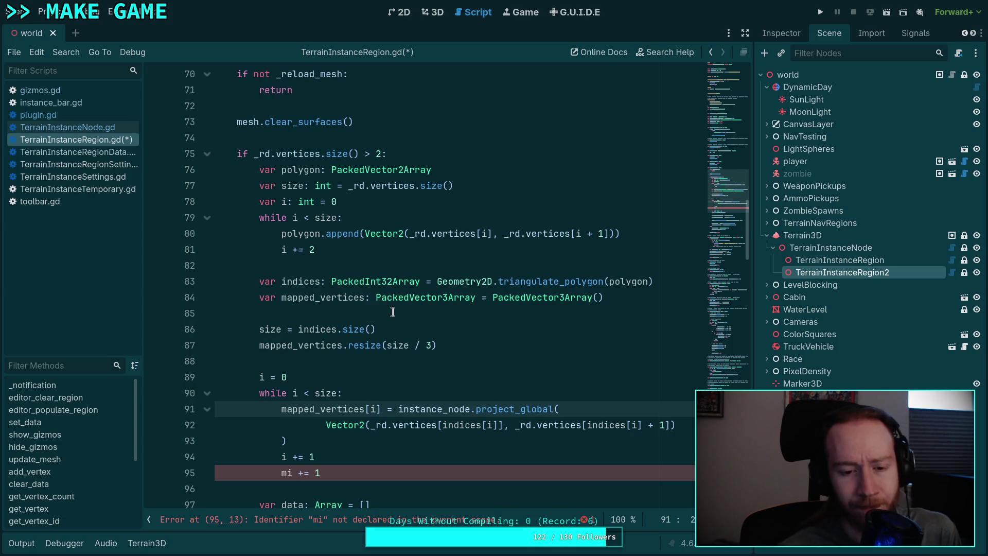
scroll(385, 315, "down", 2)
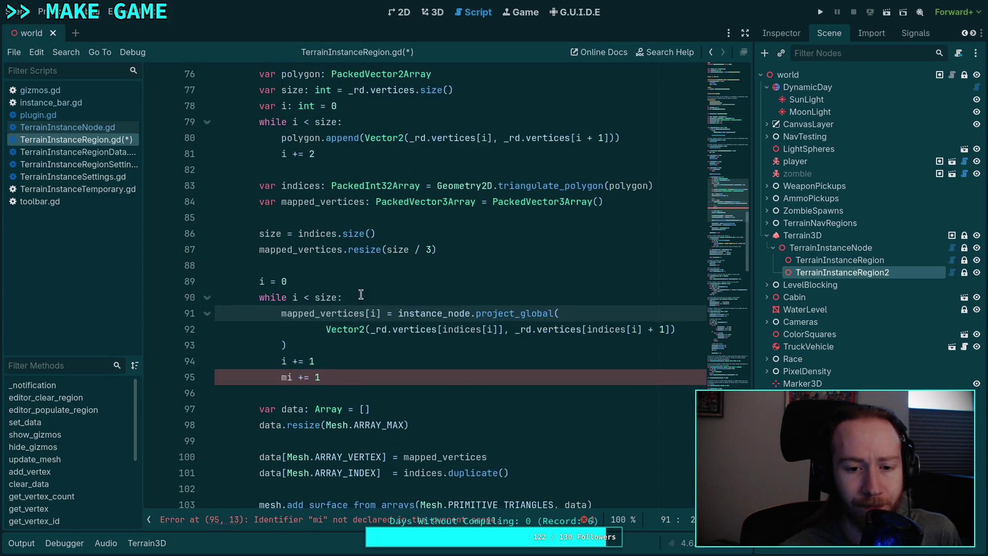
mouse_move(260, 249)
left_mouse_down()
mouse_move(435, 252)
mouse_move(343, 298)
mouse_move(437, 252)
mouse_move(478, 256)
left_mouse_up()
left_click(387, 249)
scroll(361, 334, "up", 2)
left_click(342, 302)
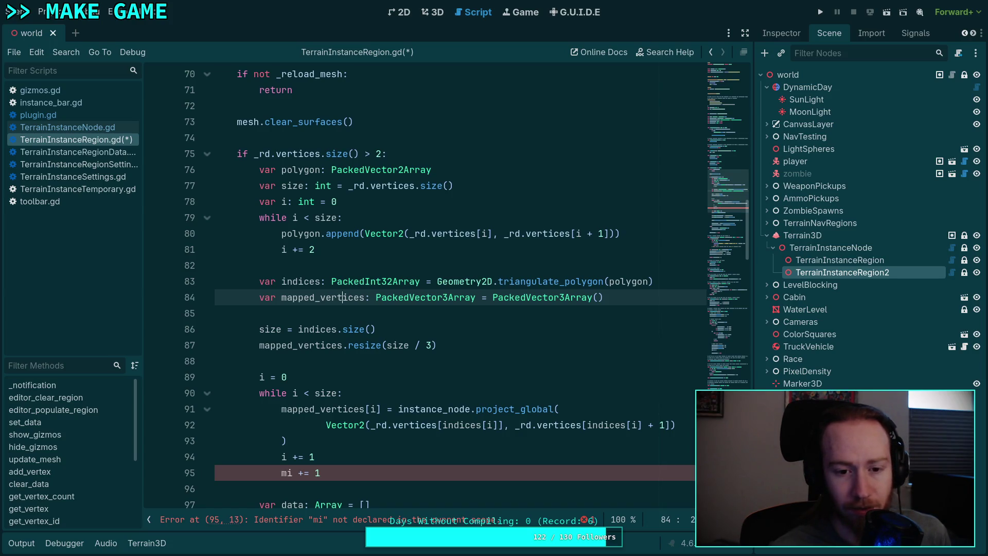
key("alt+Up")
key("alt+Up")
key("alt+Up")
key("alt+Up")
key("alt+Up")
key("alt+Down")
key("alt+Down")
key("alt+Down")
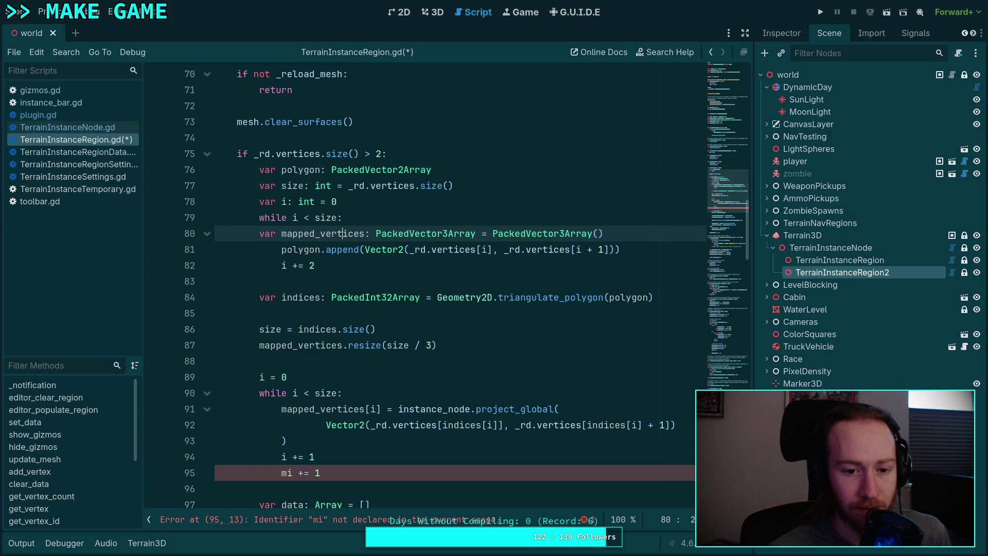
key("alt+Down")
key("alt+Down")
key("alt+Down")
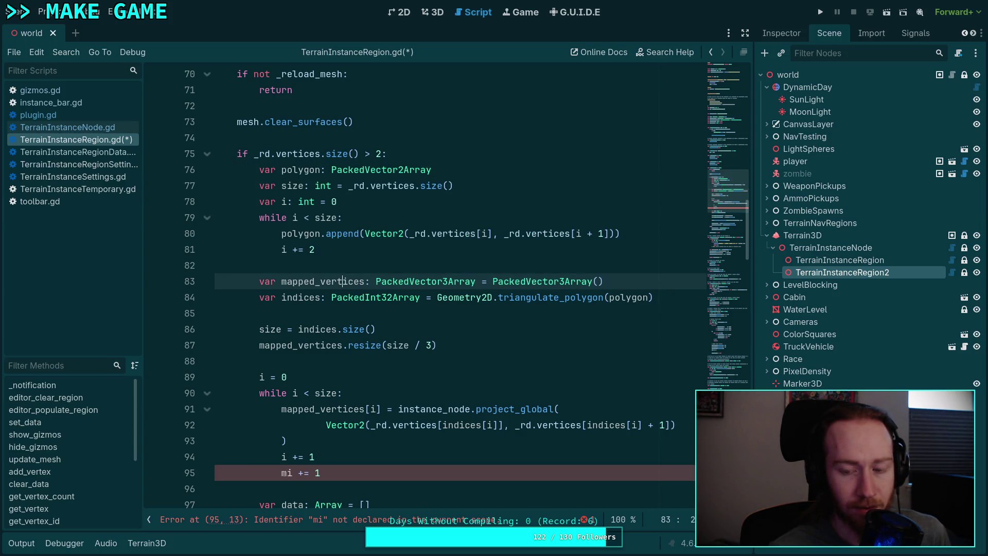
key("alt+Down")
key("alt+Down")
key("alt+Up")
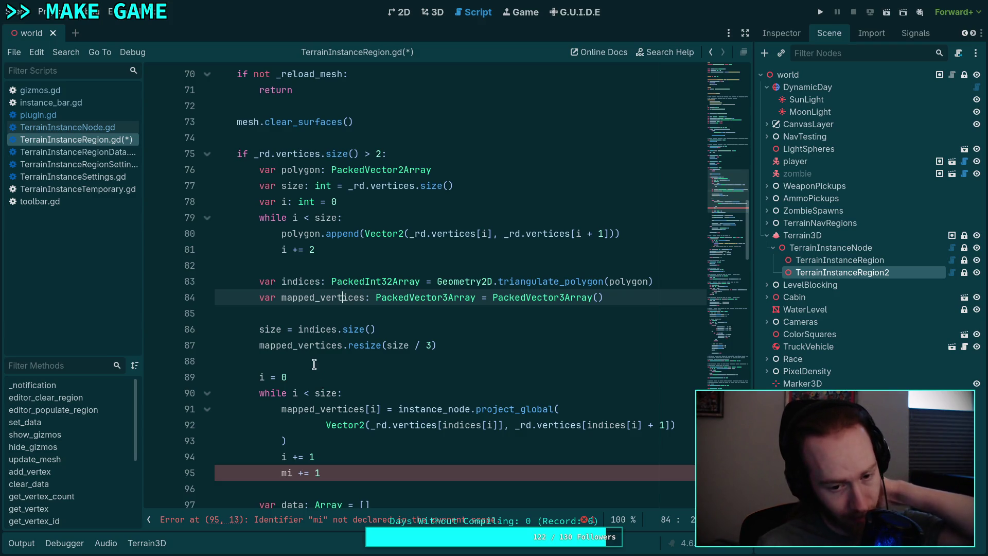
left_click(362, 265)
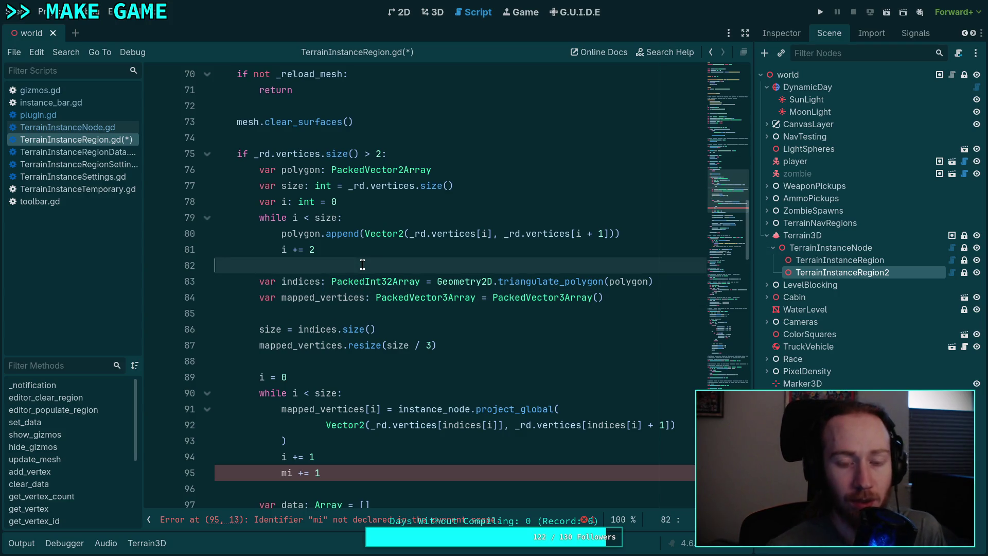
key("Return")
Step: Add 'var found_vertices: PackedInt32Array' above indices and open a line after the while header
type("var ")
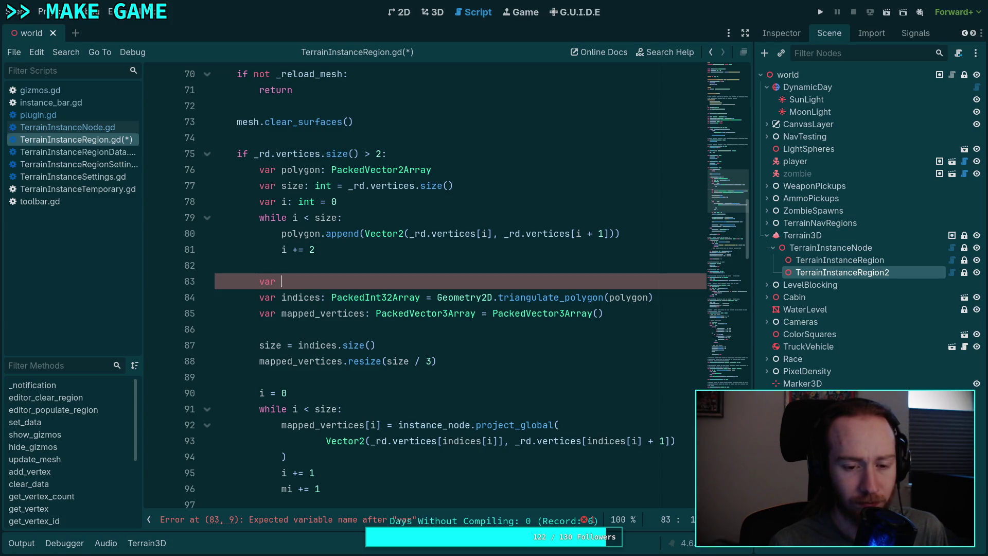
type("foun")
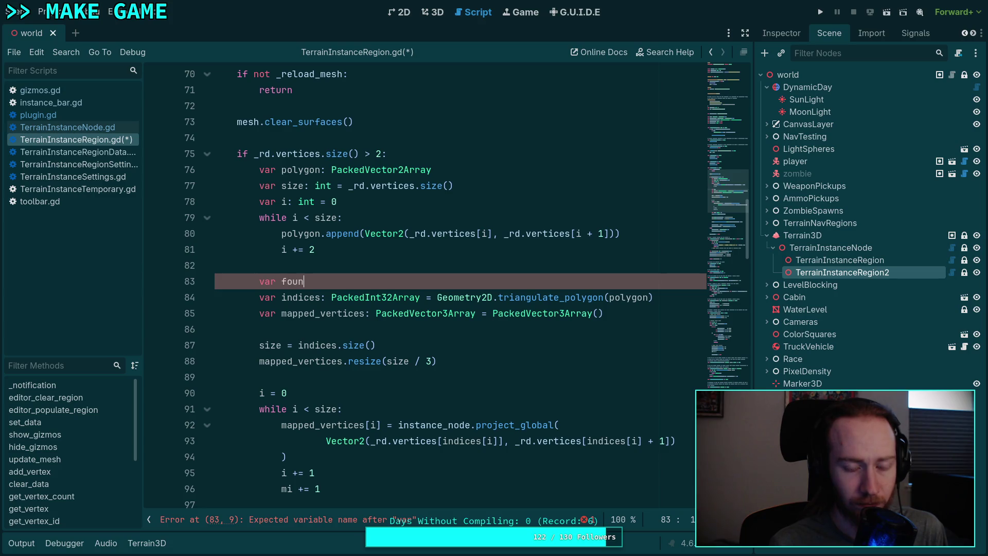
type("d_vertices: Packe")
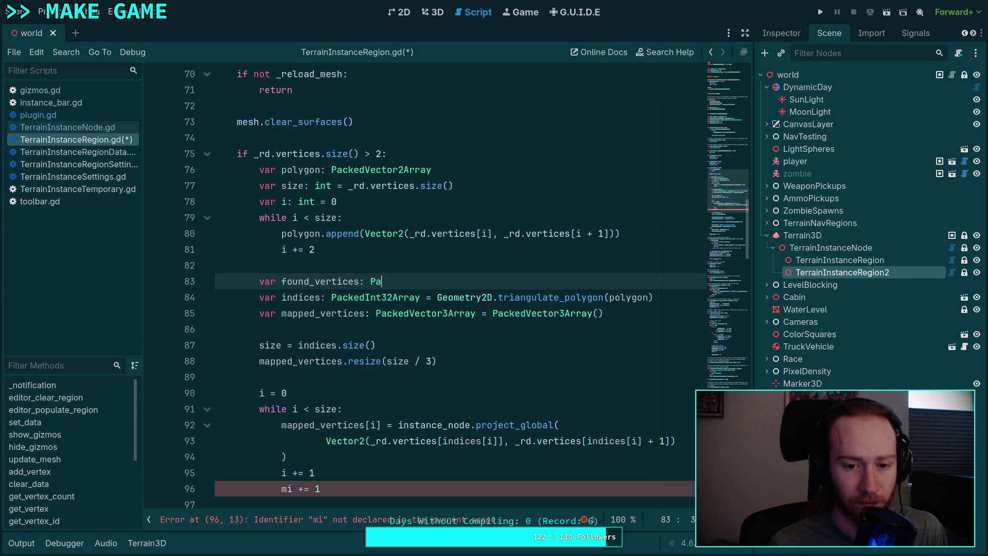
type("dInt32Array")
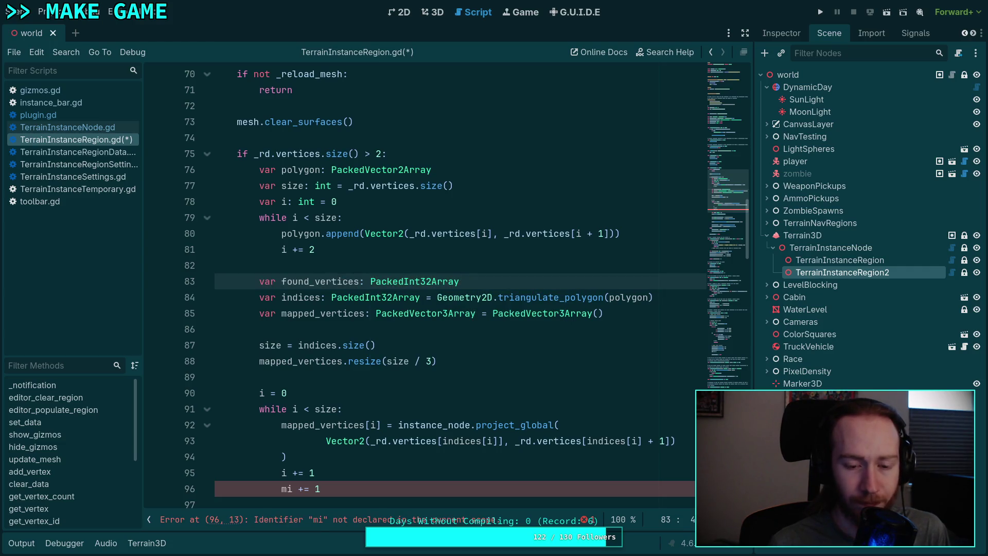
scroll(433, 378, "down", 1)
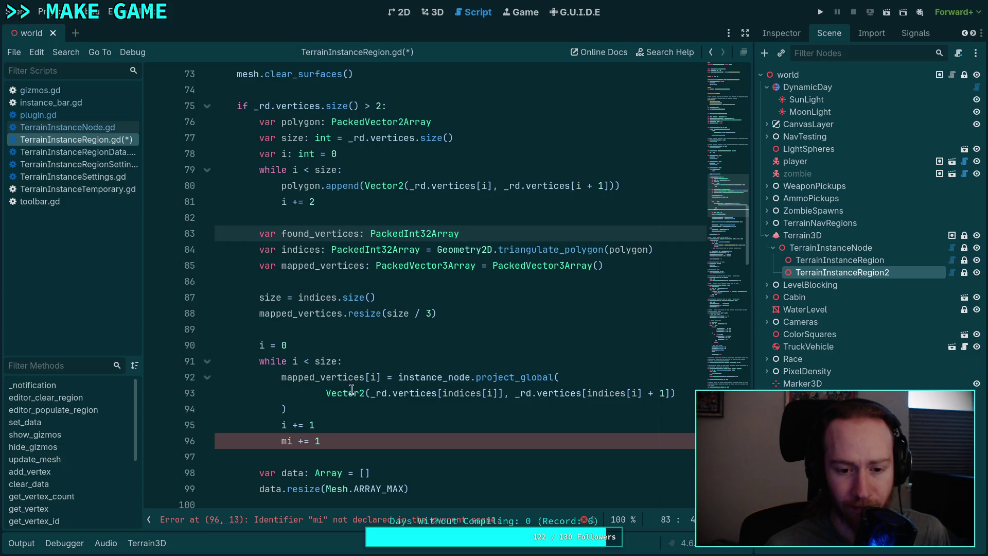
left_click(408, 361)
mouse_move(378, 396)
key("Return")
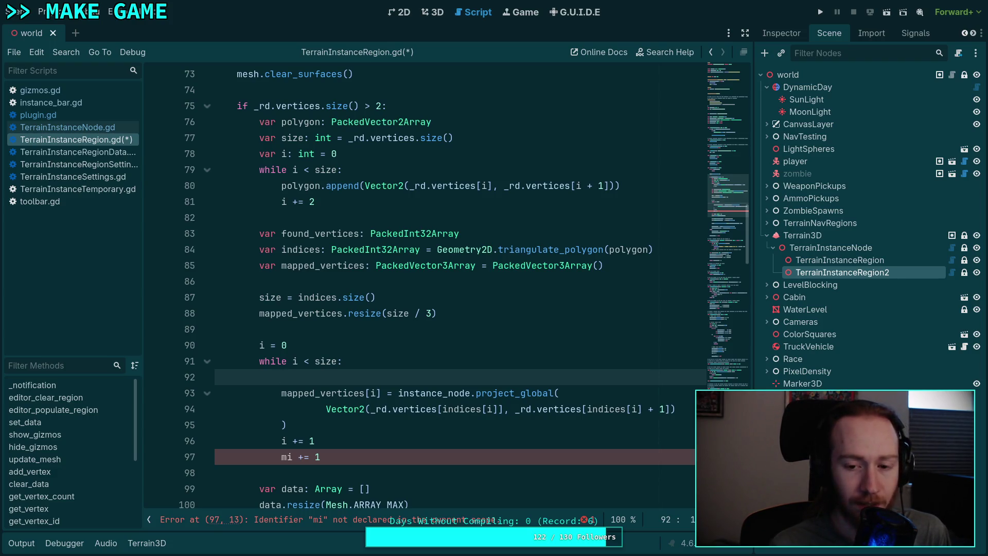
Step: Add 'if found_vertices.has(indices[i]):' with an indented 'continue' at the loop's start
type("if found")
key("Return")
type(".")
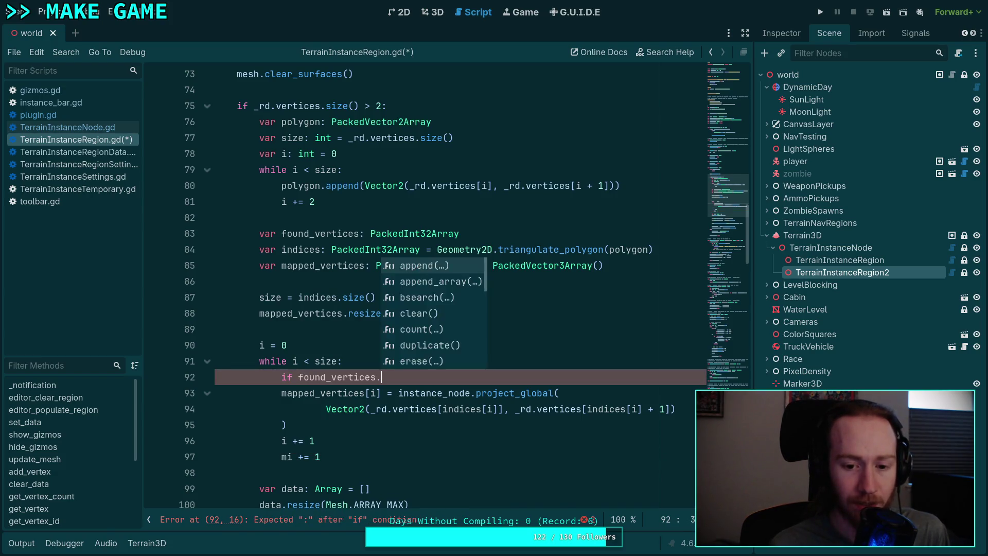
type("has(ind")
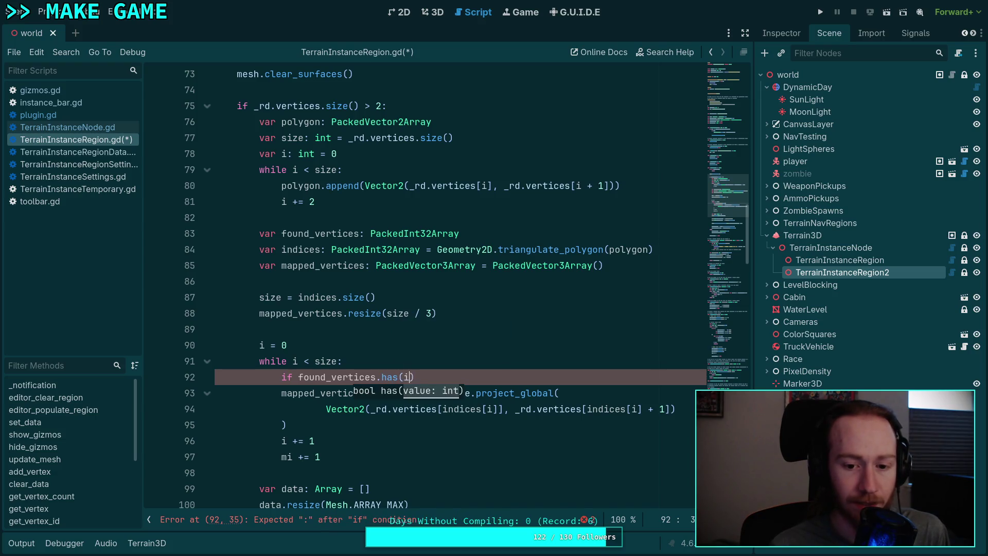
key("Return")
type("[i")
key("End")
key("Return")
type("continue")
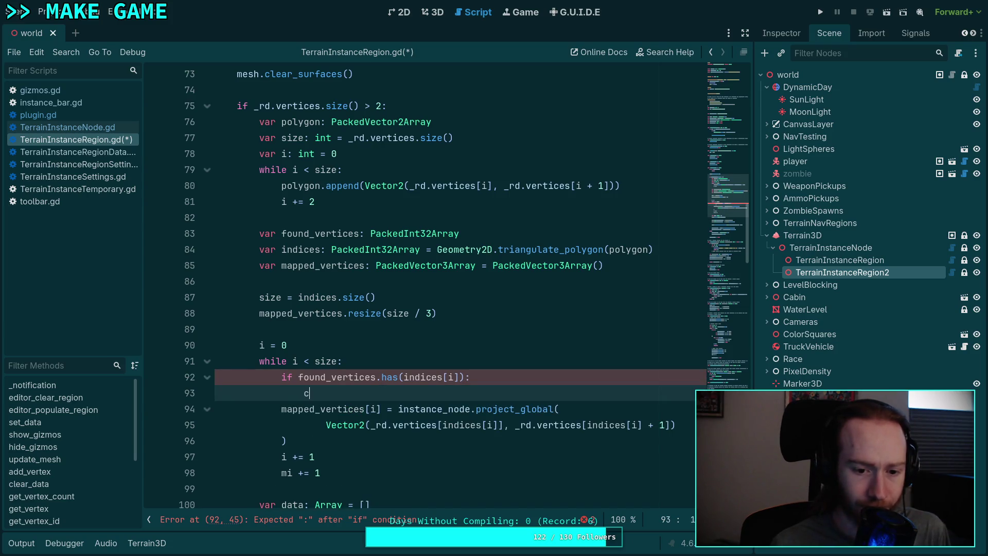
key("Return")
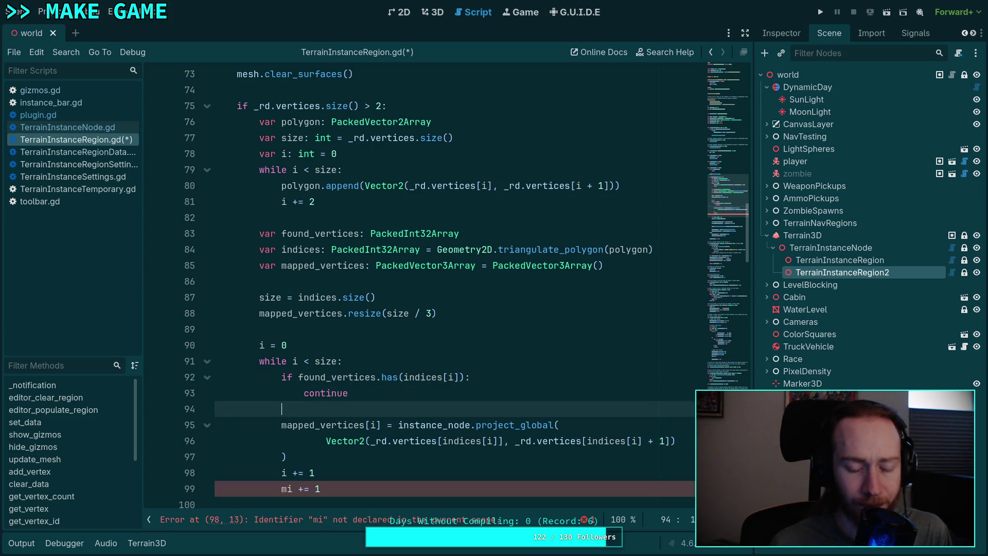
scroll(333, 297, "down", 1)
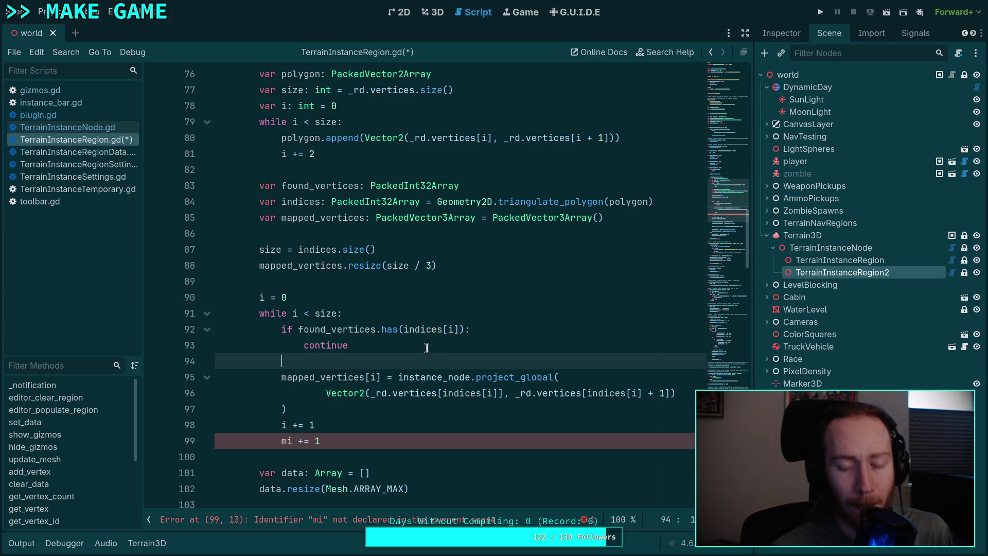
mouse_move(429, 328)
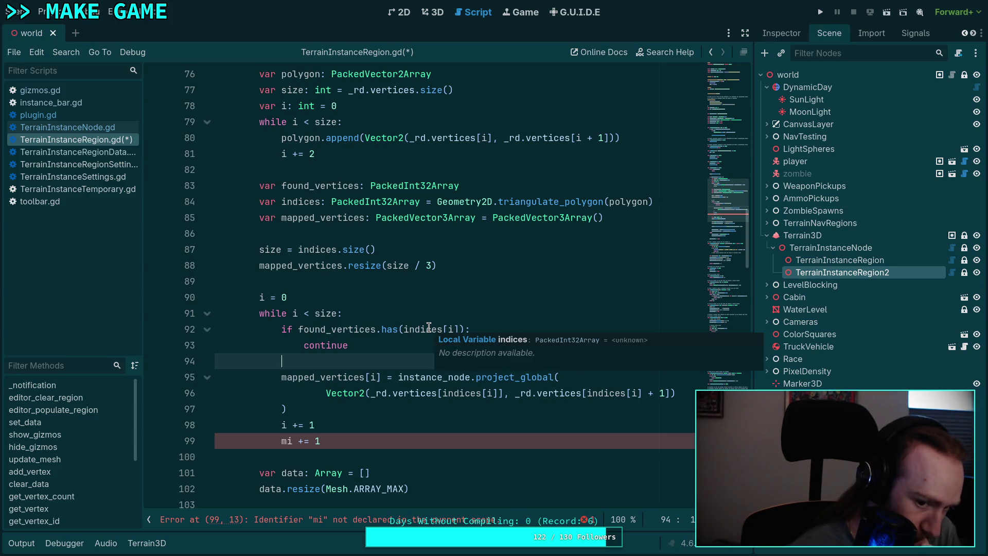
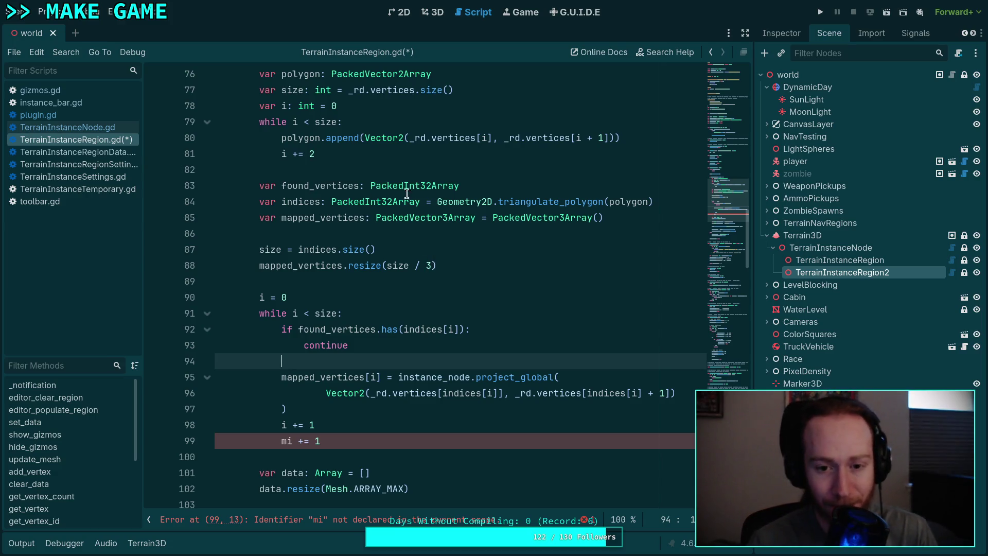
Step: Delete the unused found_vertices declaration and its check with continue
triple_click(468, 185)
key("BackSpace")
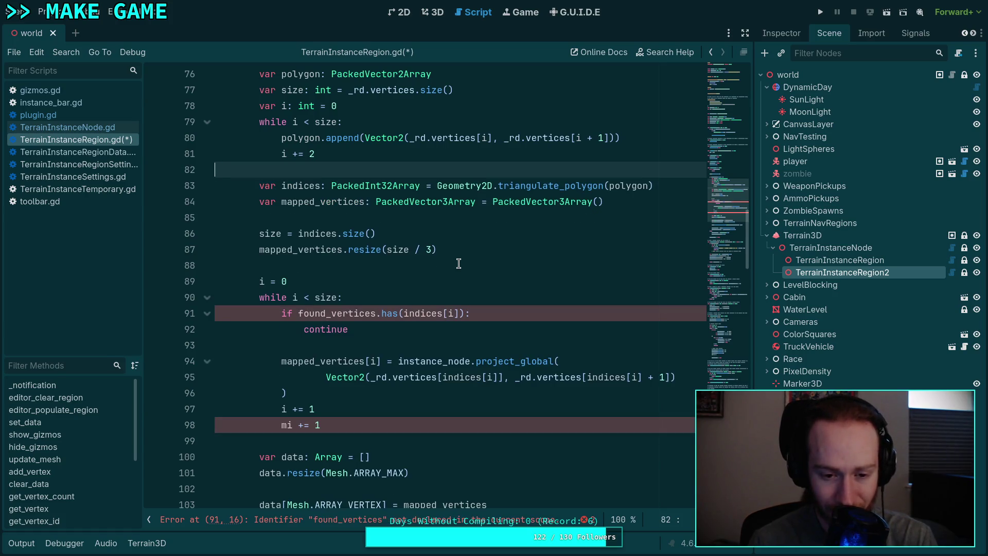
mouse_move(395, 319)
left_mouse_down()
mouse_move(399, 286)
mouse_move(396, 294)
left_mouse_up()
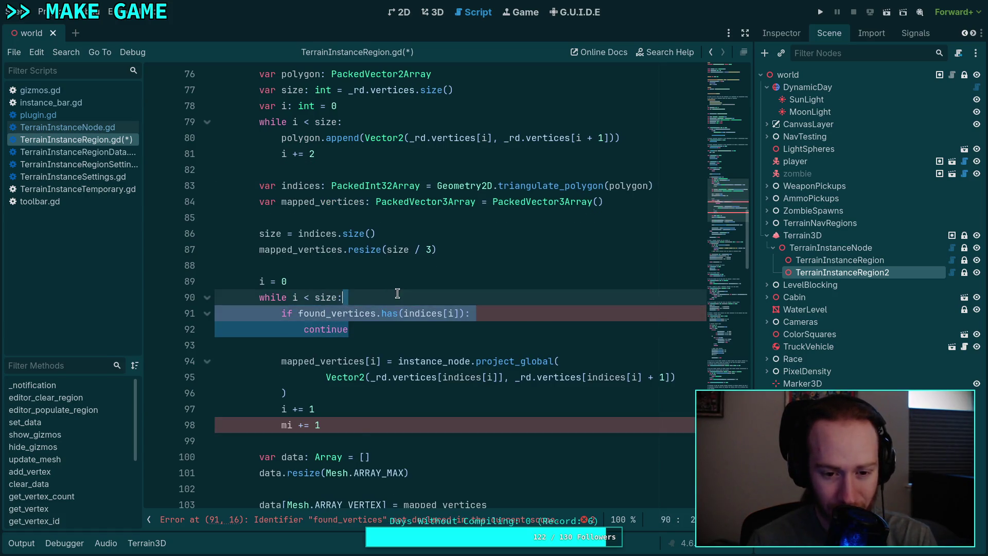
key("BackSpace")
left_click(385, 312)
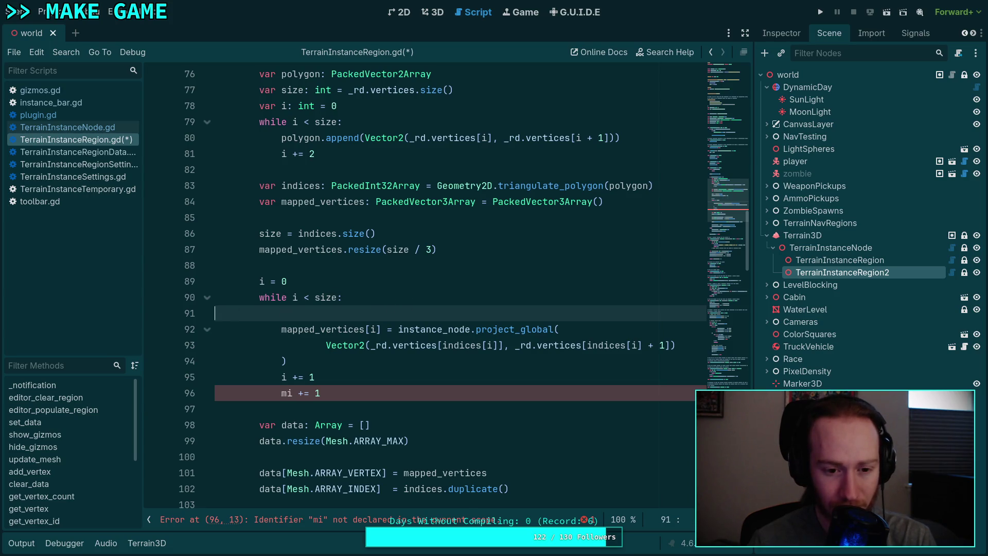
key("BackSpace")
key("BackSpace")
Step: Resize mapped_vertices to the full size and move its setup above the triangulation
left_click(373, 312)
double_click(379, 308)
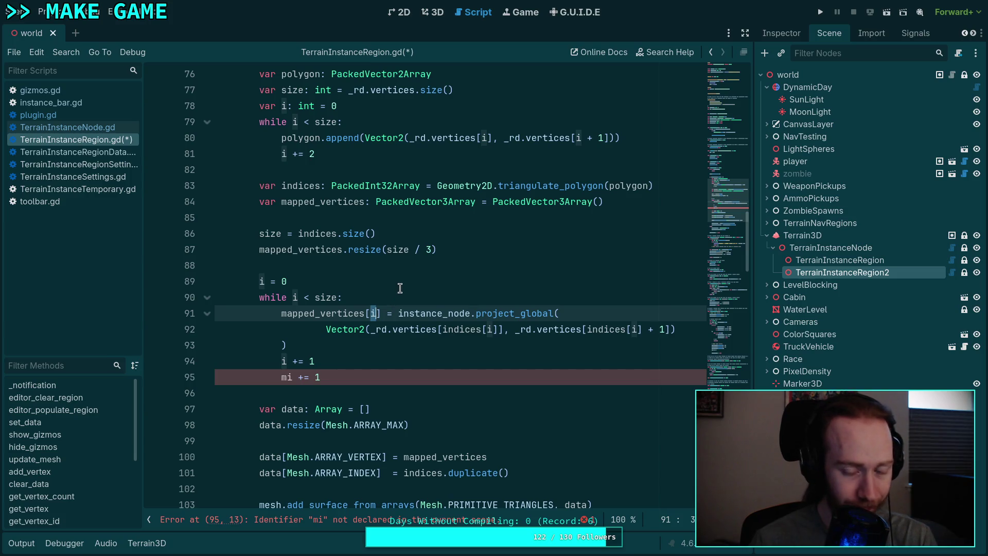
scroll(401, 291, "up", 1)
left_click_drag(409, 297, 428, 297)
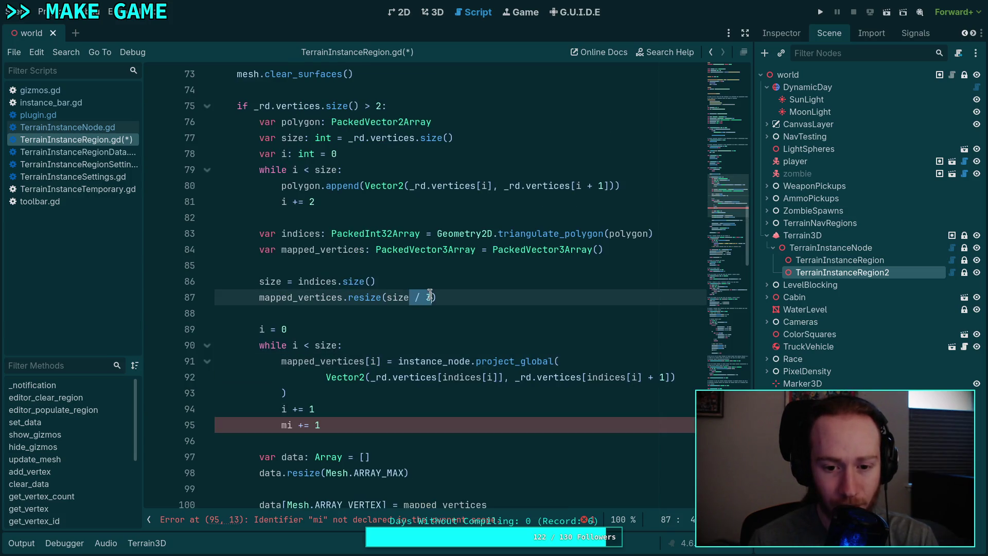
key("Delete")
key("Delete")
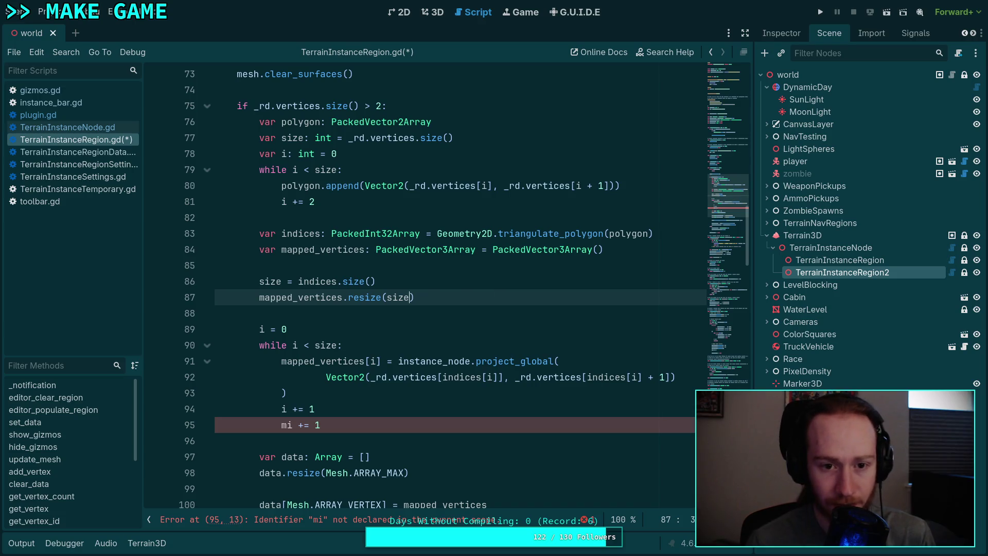
key("alt+Up")
key("alt+Up")
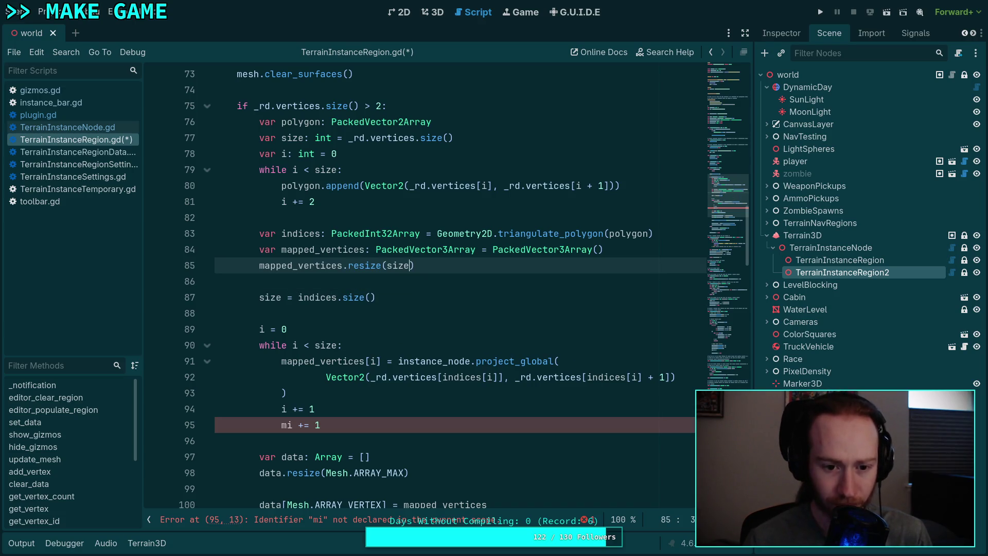
key("Up")
key("shift+Down")
key("alt+Up")
key("alt+Up")
key("Up")
key("Up")
key("Return")
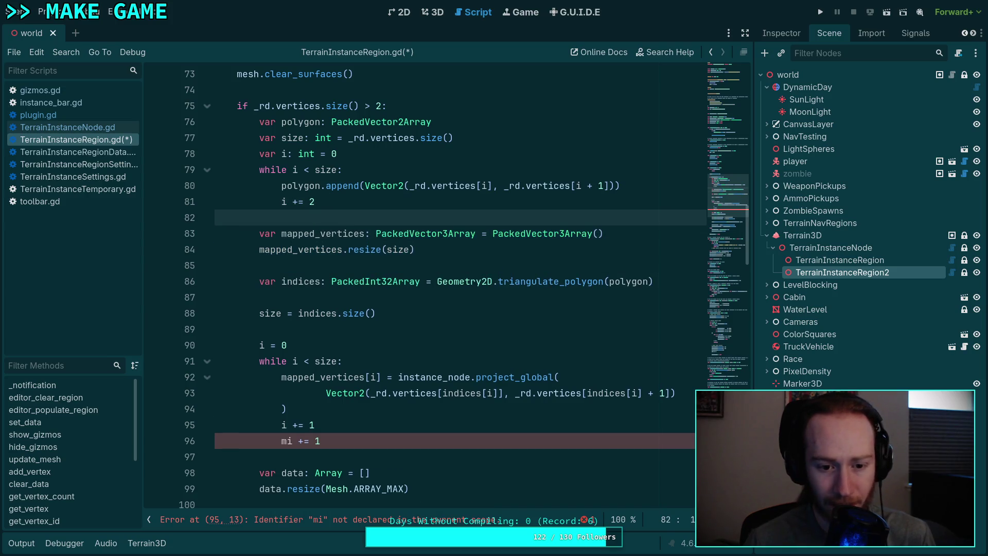
Step: Make project_global read _rd.vertices by i and i + 1 directly instead of through indices
left_click(395, 377)
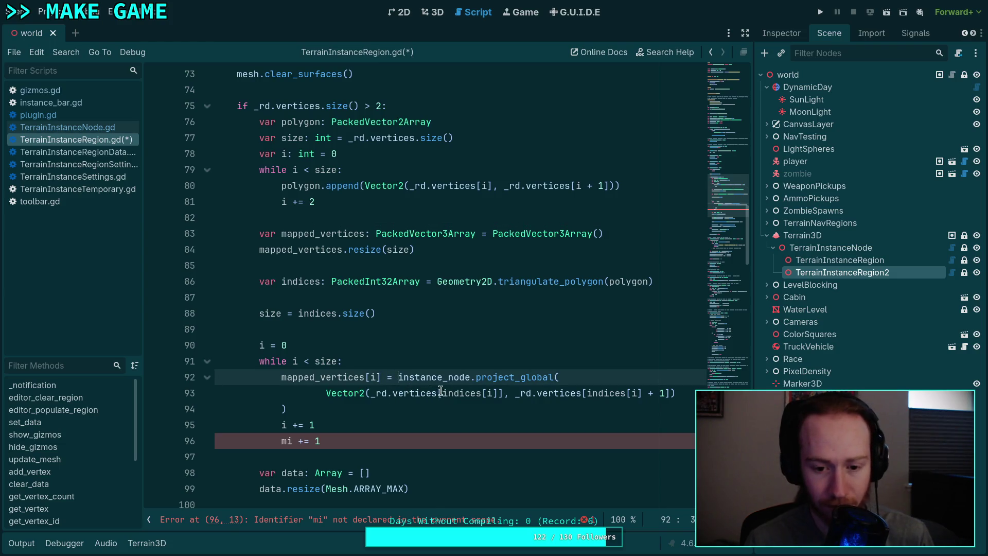
left_click_drag(443, 392, 471, 391)
double_click(470, 391)
key("BackSpace")
key("Delete")
key("Right")
key("Right")
key("Delete")
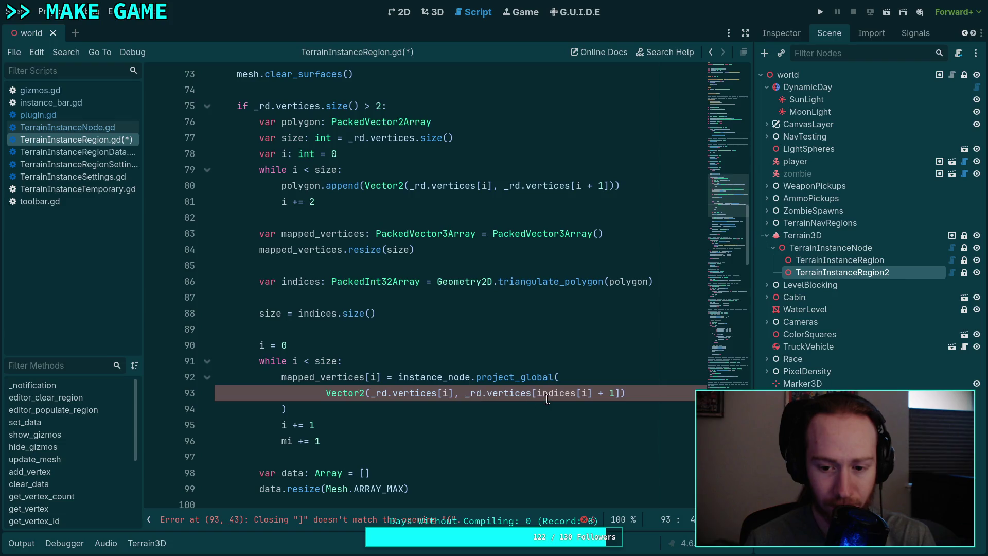
double_click(535, 392)
key("BackSpace")
key("Delete")
key("Right")
key("Delete")
left_click(300, 411)
left_click_drag(300, 412, 282, 377)
Step: Move the project_global assignment block and mi += 1 into the polygon-building loop
key("alt+Up")
key("alt+Up")
key("alt+Up")
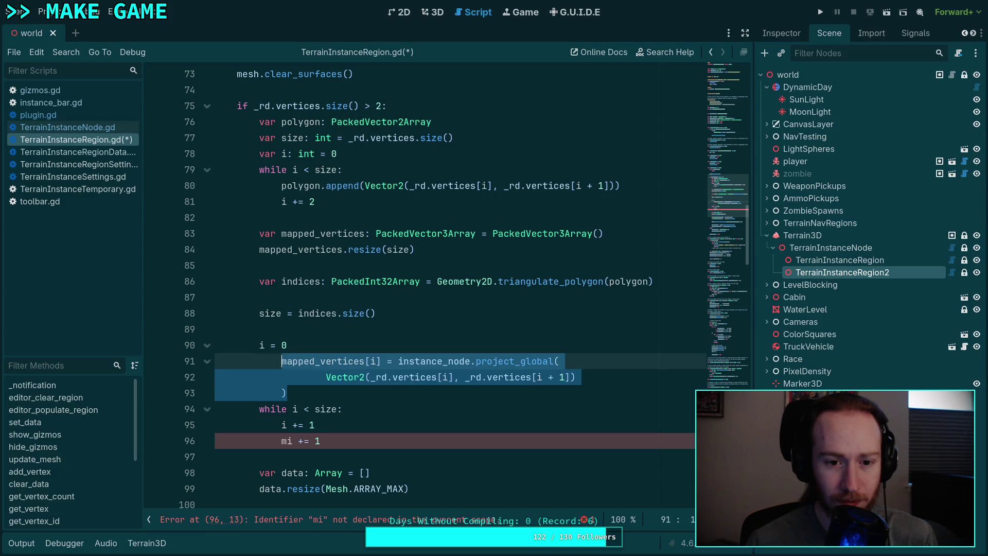
key("alt+Up")
key("alt+Up")
key("alt+Up")
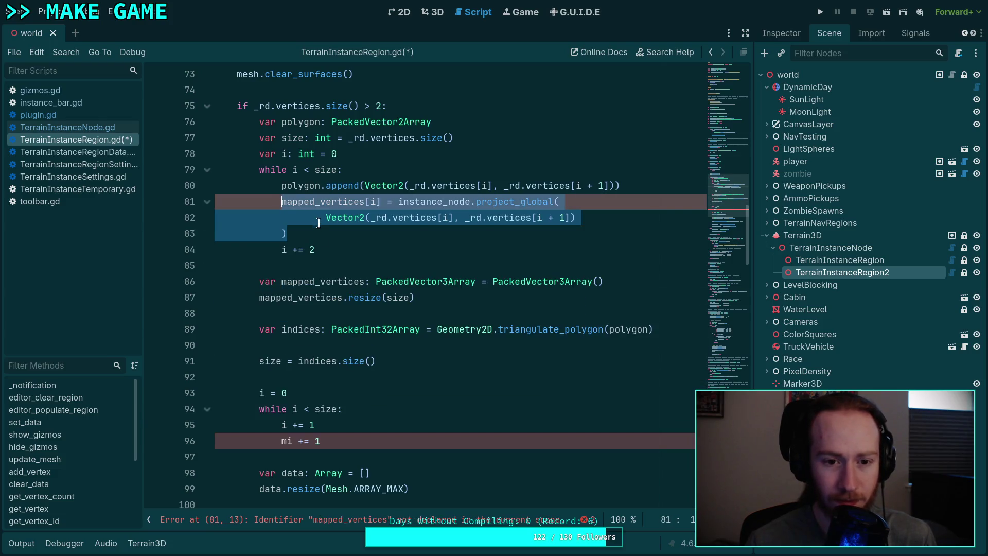
left_click(297, 440)
key("alt+Up")
key("alt+Up")
key("alt+Up")
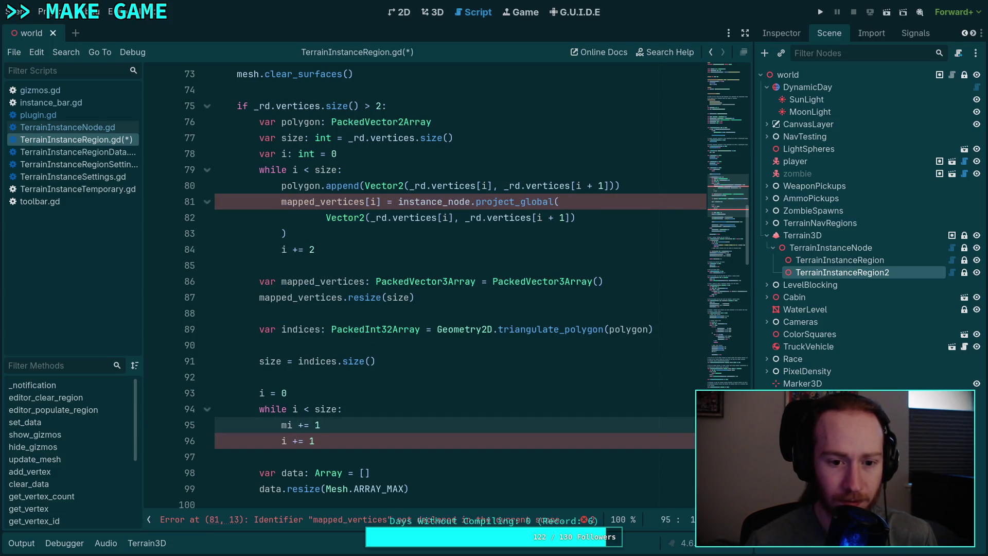
Step: Add a 'var mi: int = 0' counter and index mapped_vertices by mi
left_click(384, 155)
key("Return")
type("var mi")
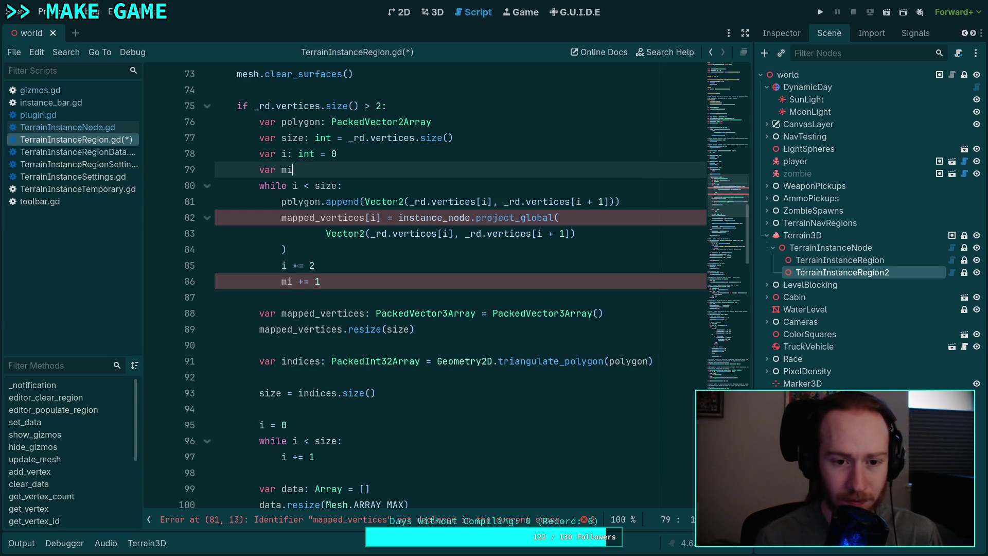
type(": int = 0")
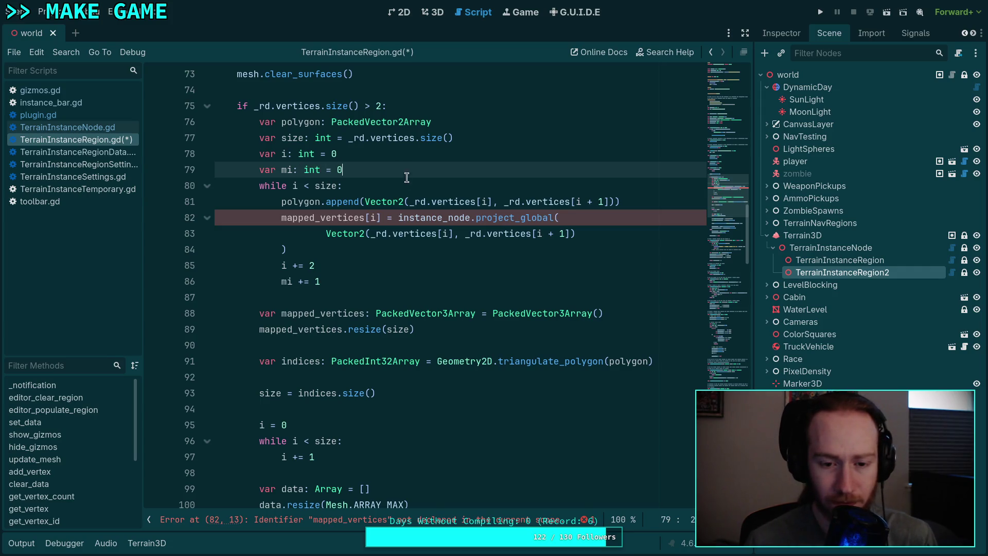
left_click(371, 218)
type("m")
left_click(352, 251)
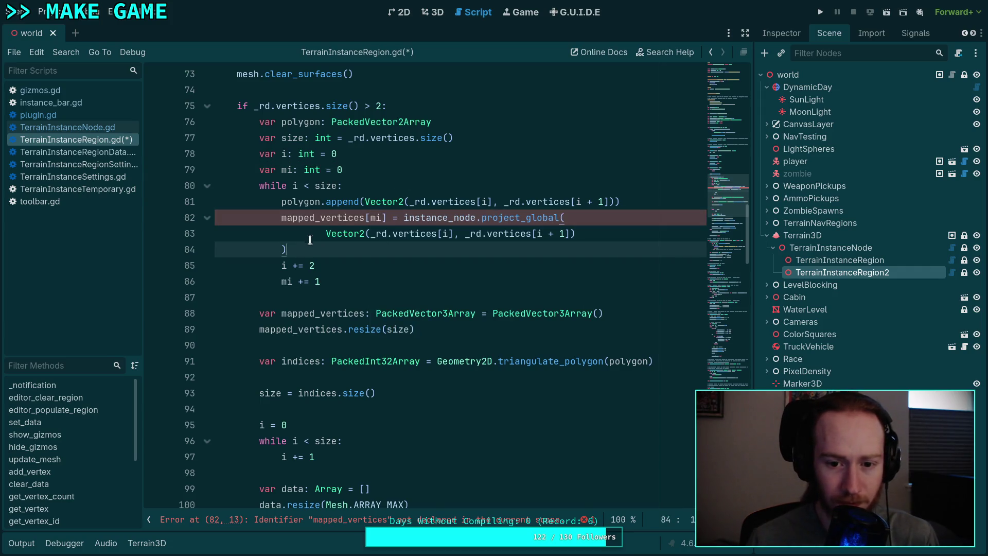
Step: Reorder declarations so size comes first, drop the PackedVector3Array initializer, and resize mapped_vertices before the loop
left_click(352, 316)
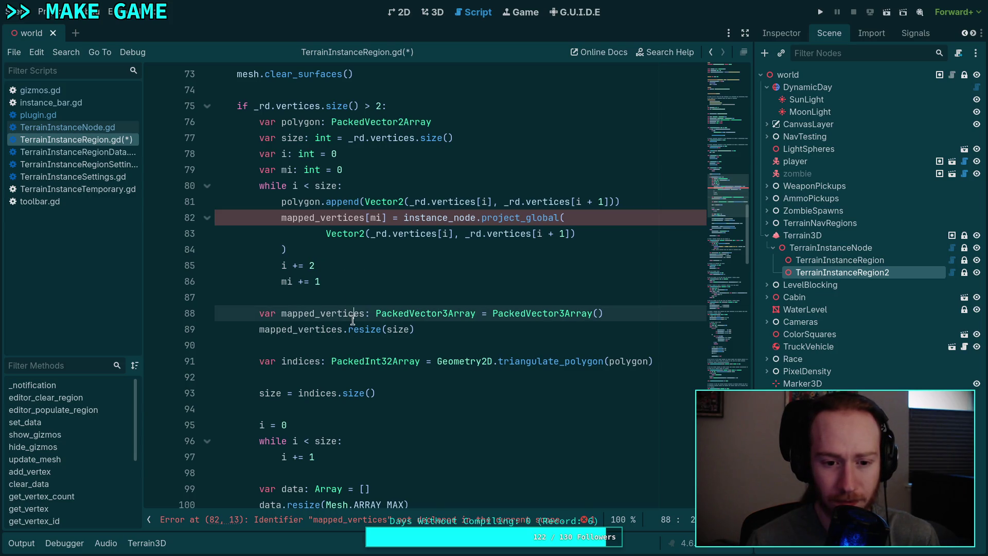
key("alt+Up")
key("alt+Up")
key("alt+Up")
key("alt+Up")
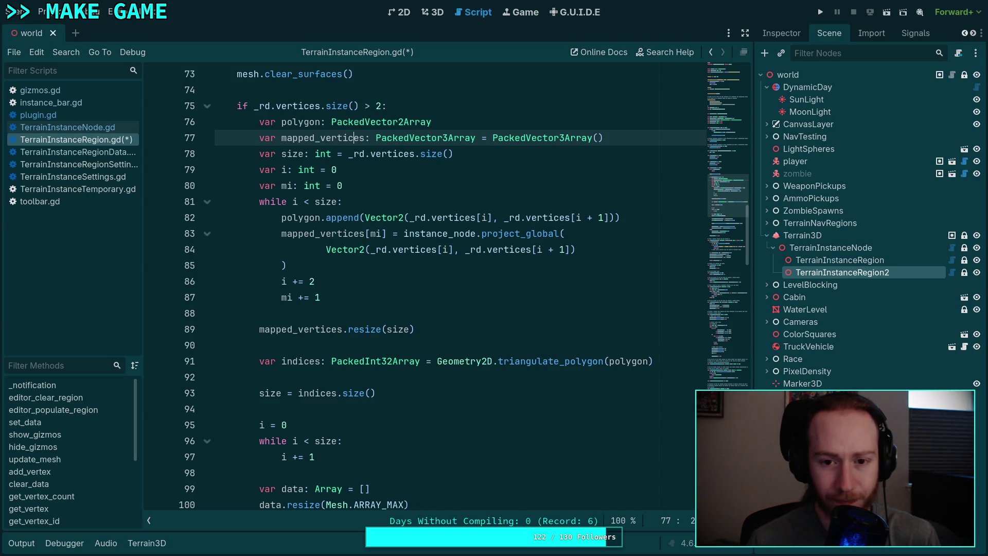
left_click_drag(477, 137, 634, 137)
key("BackSpace")
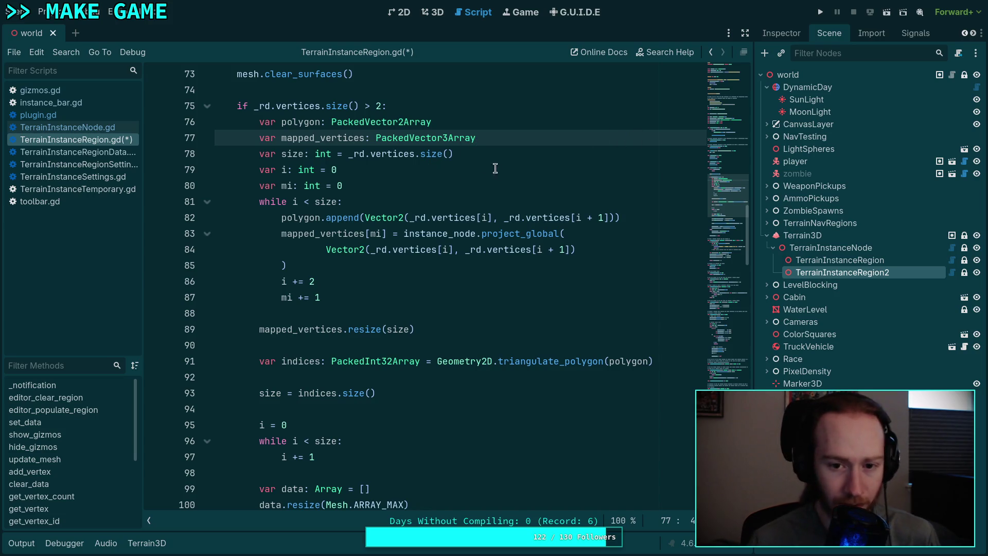
left_click(386, 330)
key("alt+Up")
key("alt+Up")
key("alt+Up")
key("alt+Up")
key("Up")
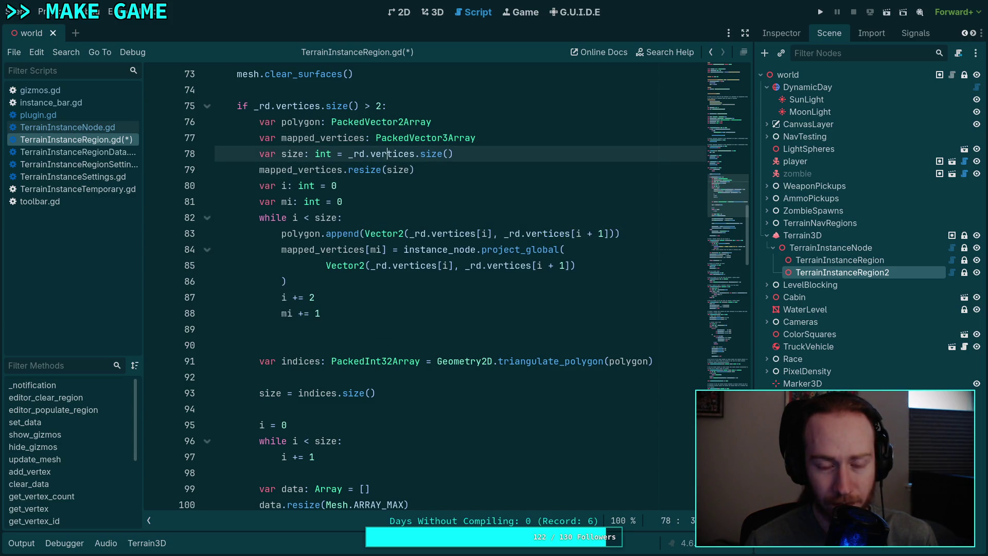
key("alt+Up")
key("alt+Up")
key("Down")
key("Down")
key("Up")
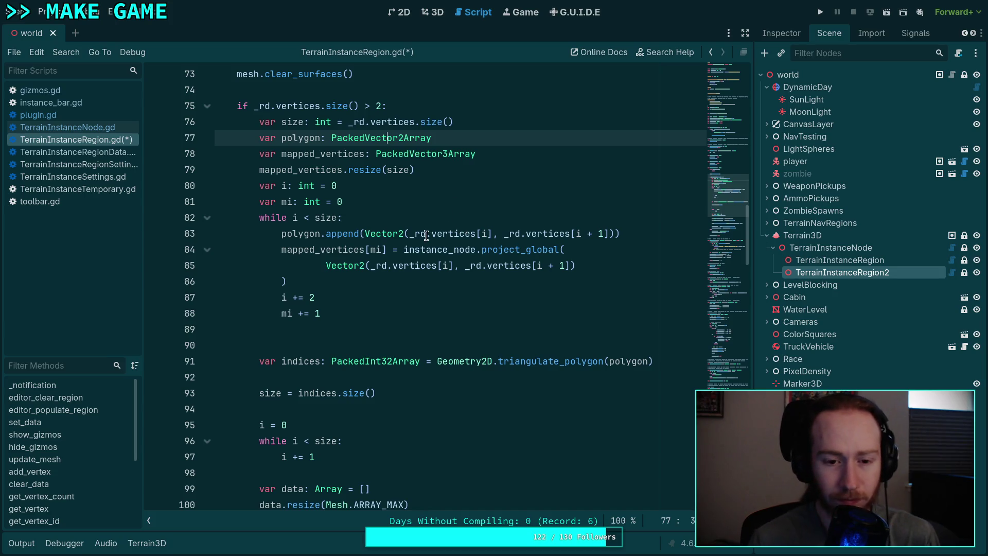
Step: Add a polygon.resize(size) line after the mapped_vertices resize
left_click(509, 167)
key("Return")
type("pol")
key("Return")
type(".res")
key("Return")
type("size")
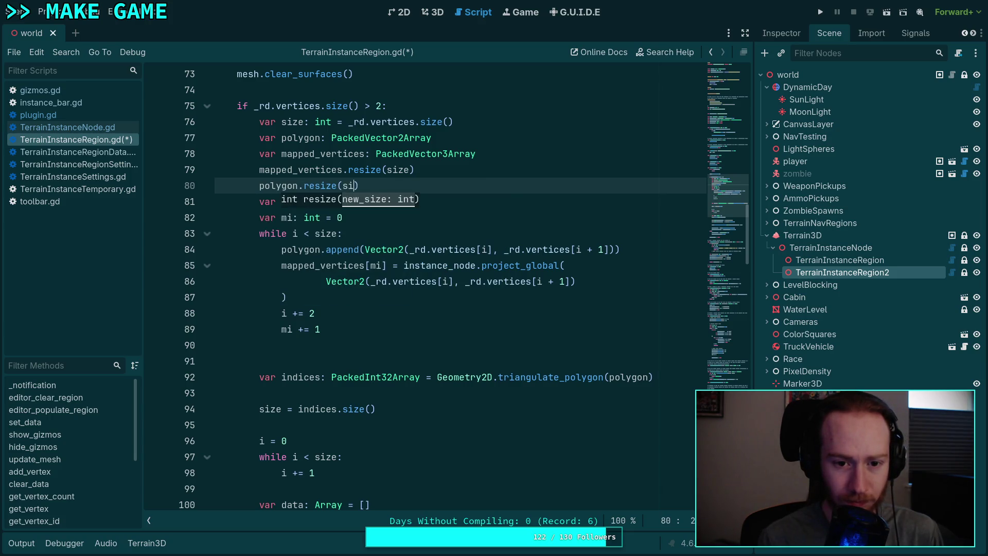
type(")")
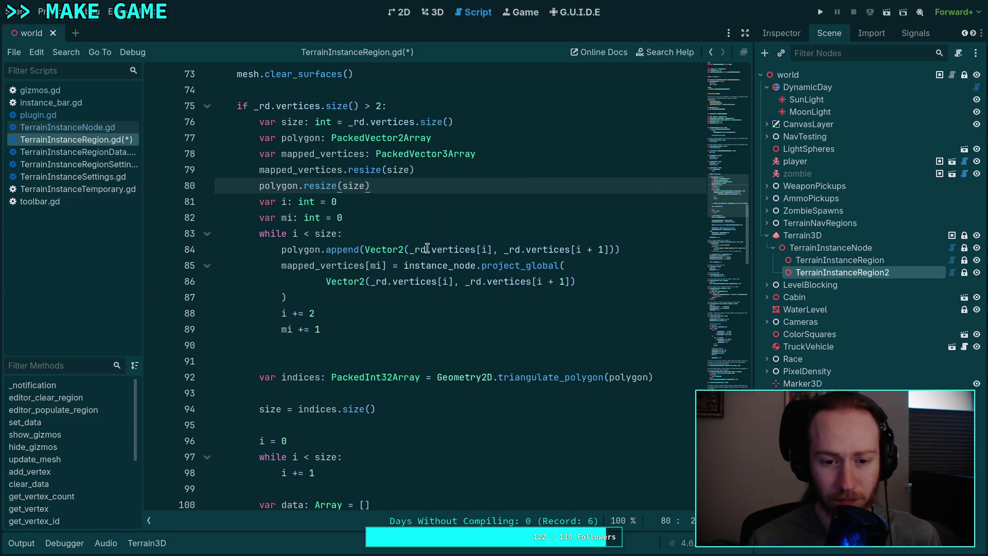
Step: Replace the polygon append call with a bracketed index
left_click_drag(320, 252, 362, 251)
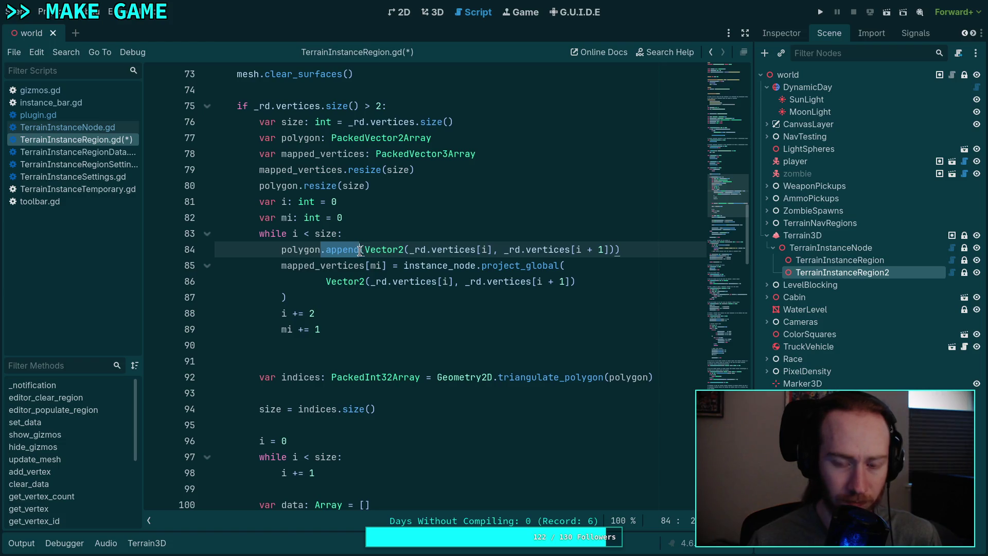
type("[")
key("BackSpace")
key("BackSpace")
key("BackSpace")
key("BackSpace")
key("BackSpace")
type("xd")
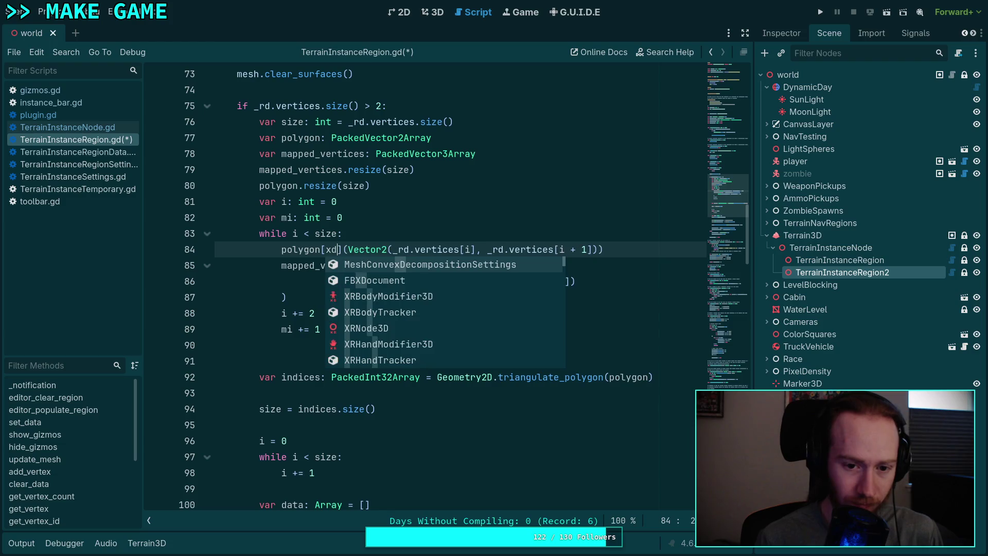
key("BackSpace")
type("i")
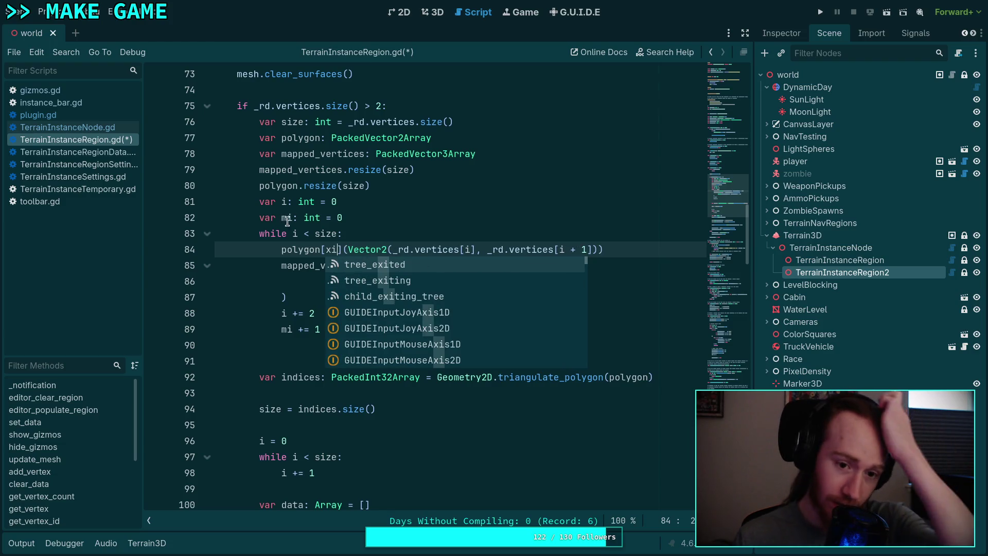
Step: Rename the mi counter declaration to k
left_click(289, 221)
key("BackSpace")
type("k")
key("BackSpace")
type("x")
key("BackSpace")
key("Delete")
type("k")
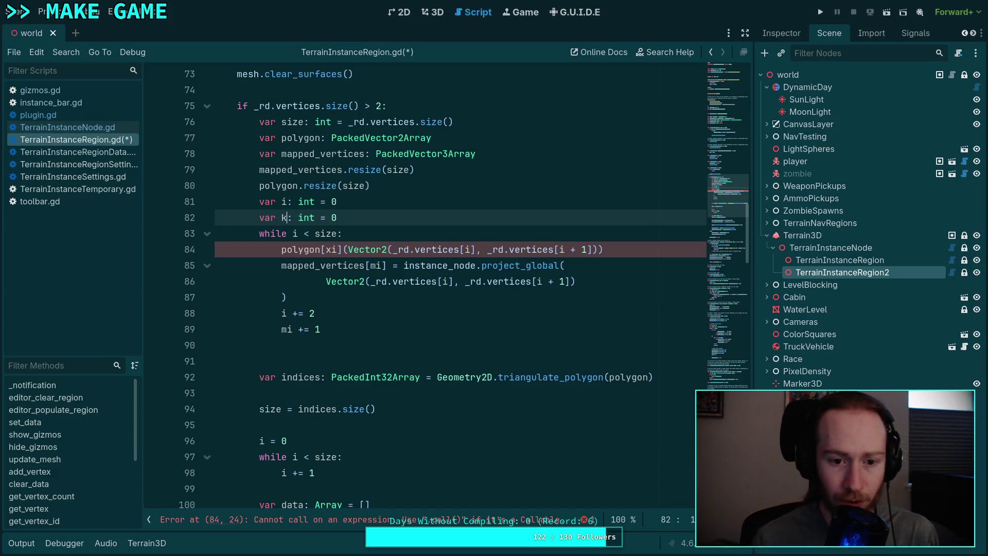
Step: Index polygon and mapped_vertices by k, making polygon[k] an assignment with '='
left_click(332, 250)
key("Delete")
type("k")
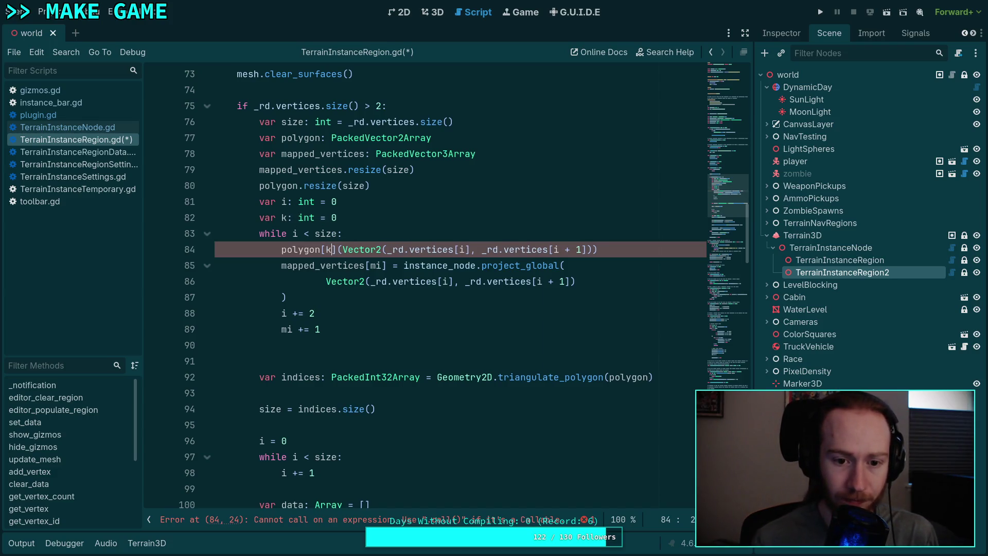
left_click(376, 266)
key("Delete")
type("k")
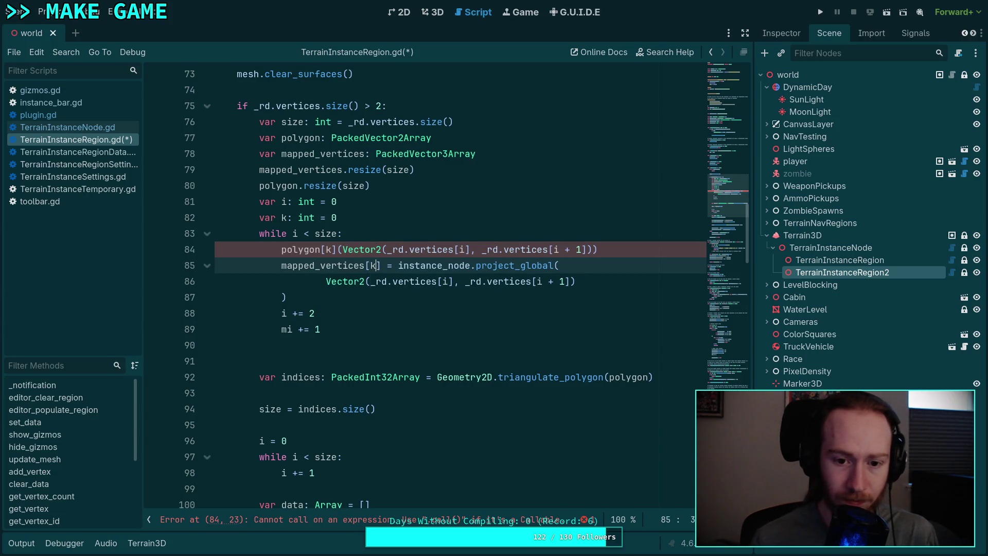
left_click(339, 250)
type("=")
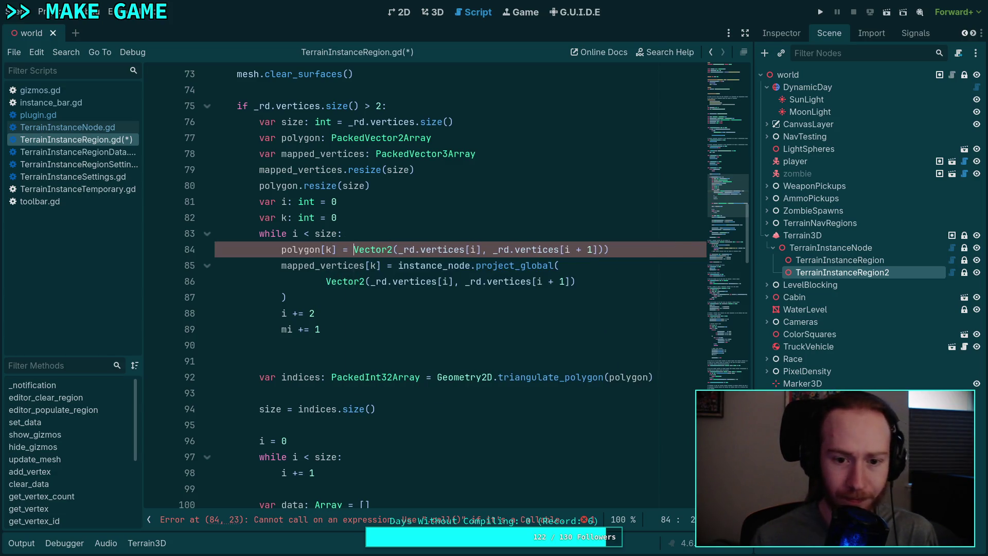
Step: Remove the extra ')' on line 84 and change 'mi += 1' to 'k += 1' on line 89
left_click(673, 251)
key("BackSpace")
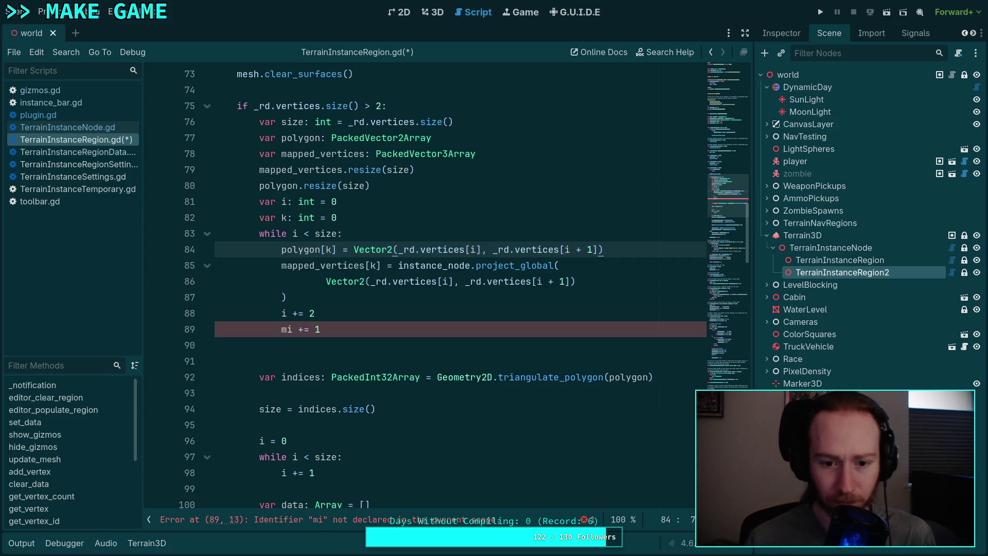
left_click(291, 329)
key("BackSpace")
key("BackSpace")
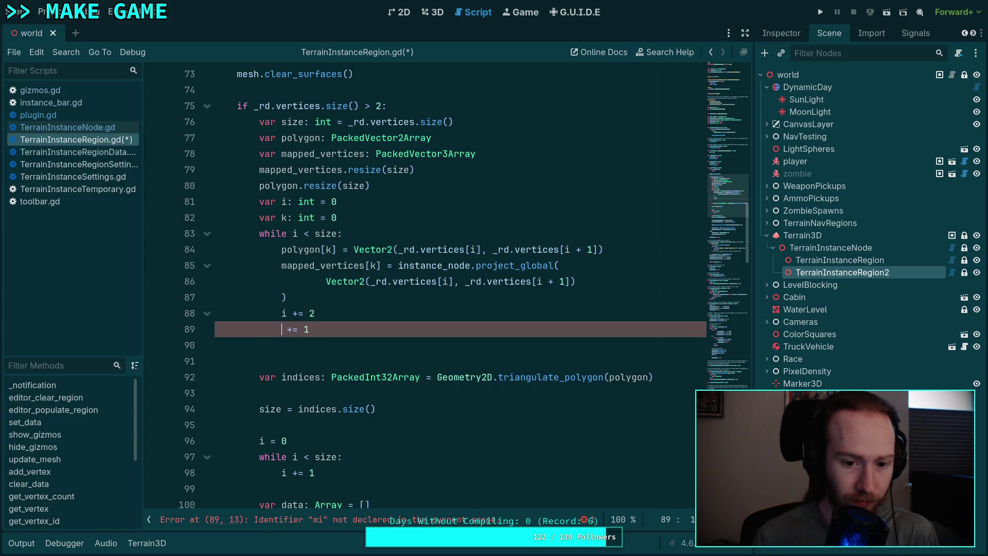
type("k")
left_click(320, 312)
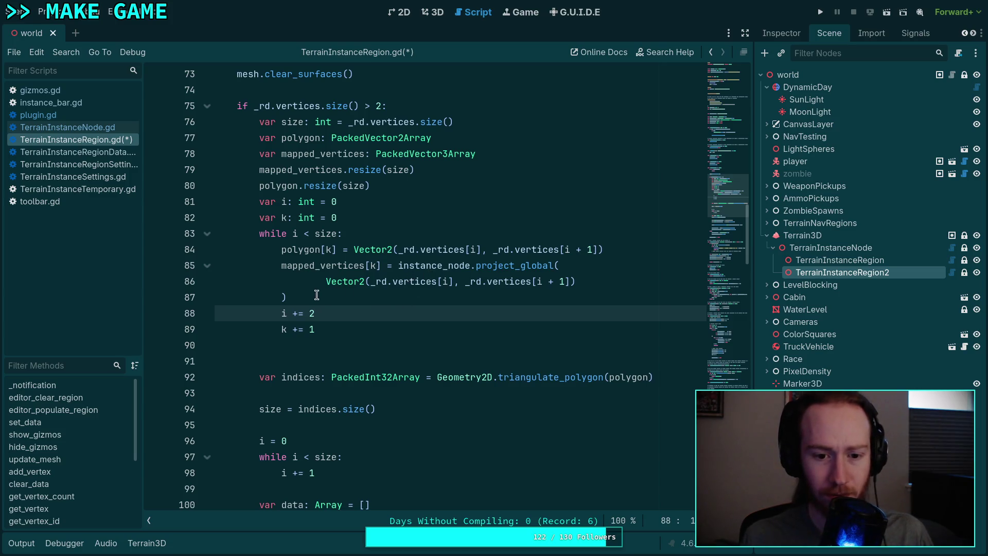
Step: Replace project_global's multi-line argument with polygon and open a blank line at the loop start
left_click(283, 296)
type(")")
left_click_drag(286, 297, 577, 263)
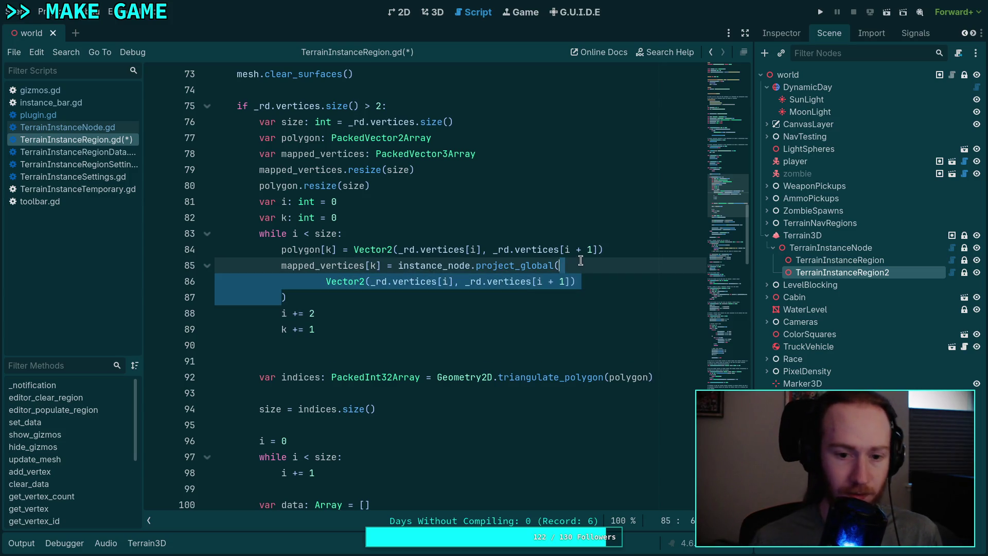
type("pol")
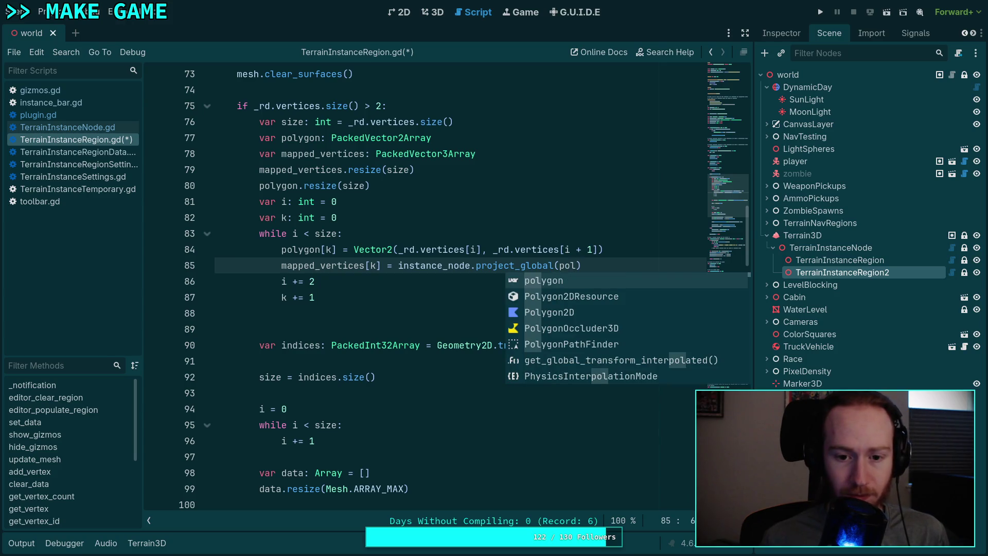
key("Return")
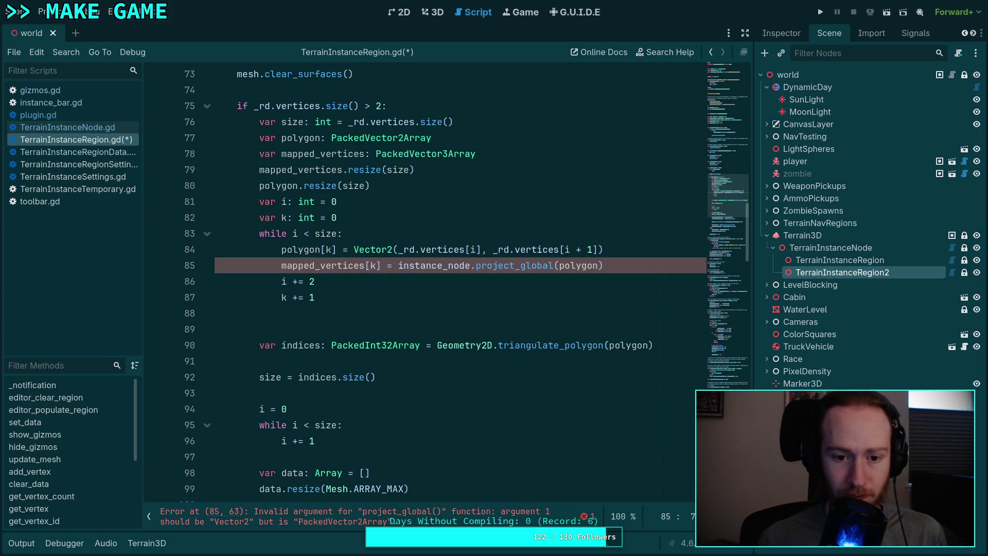
key("Up")
key("ctrl+shift+Return")
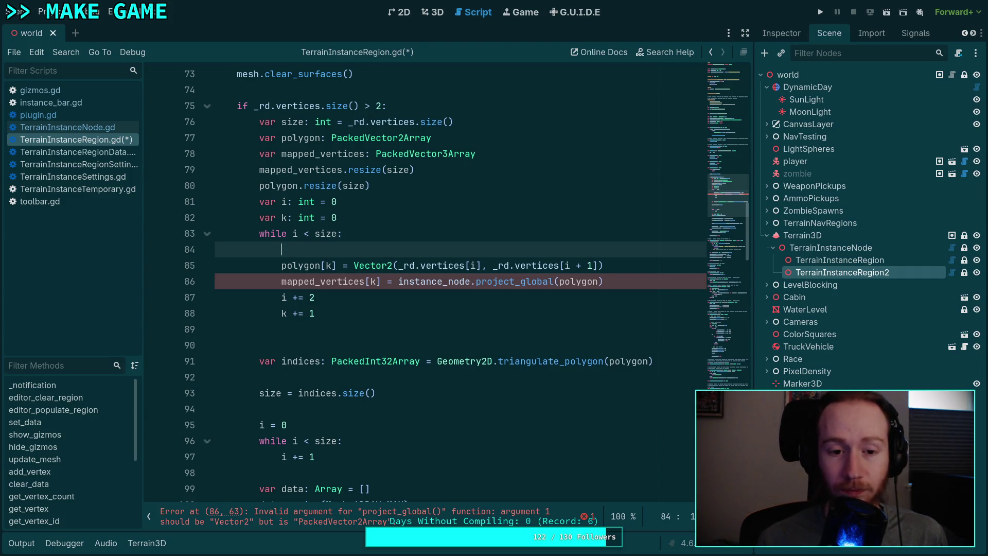
Step: Declare 'var v: Vector2' after var k
key("Up")
key("Up")
key("ctrl+Return")
type("var v")
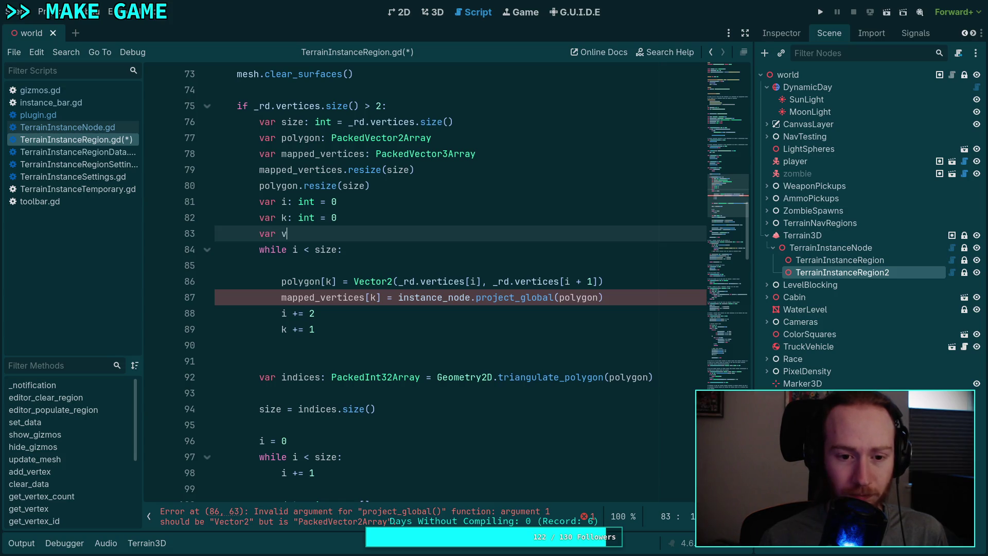
type(": Vector2")
key("BackSpace")
Step: Assign the Vector2(...) expression to v and add 'polygon[k] = v' on the next line
left_click(340, 280)
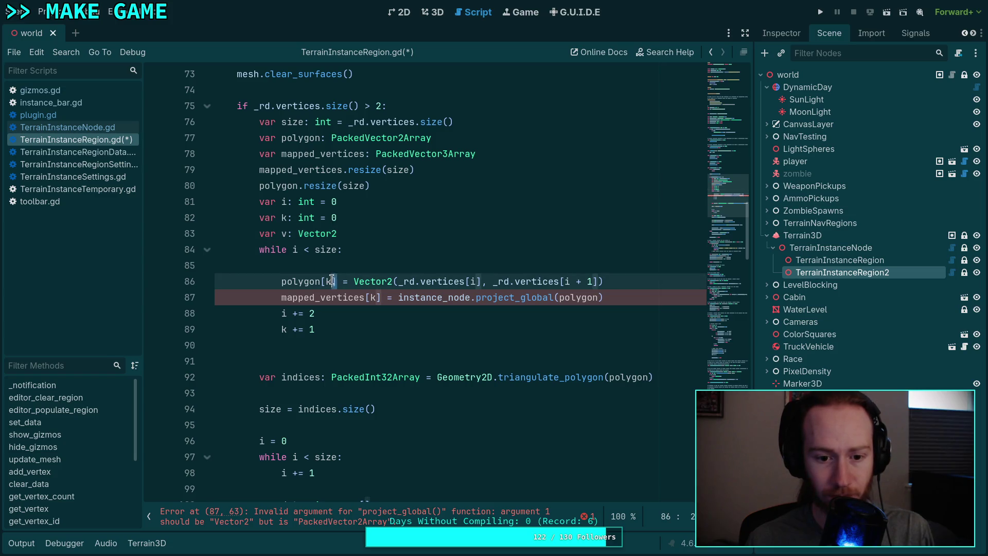
key("Up")
type("v =")
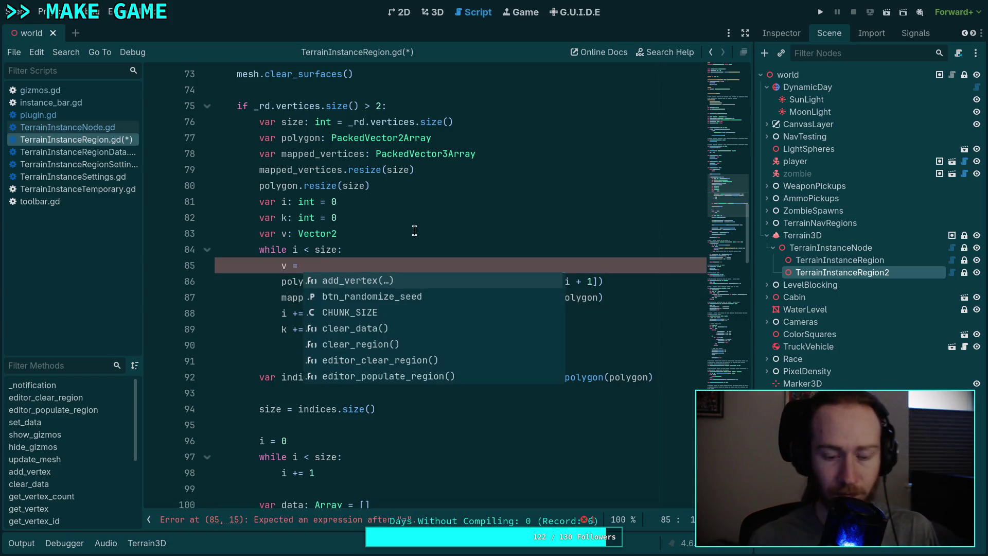
key("Escape")
left_click(337, 281, "shift")
key("BackSpace")
key("Delete")
key("Delete")
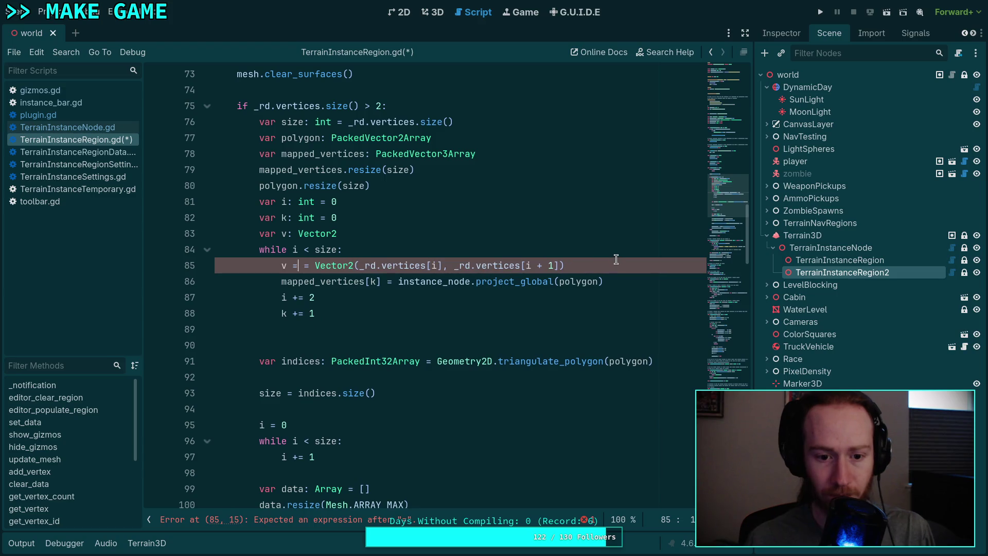
left_click(616, 263)
key("Return")
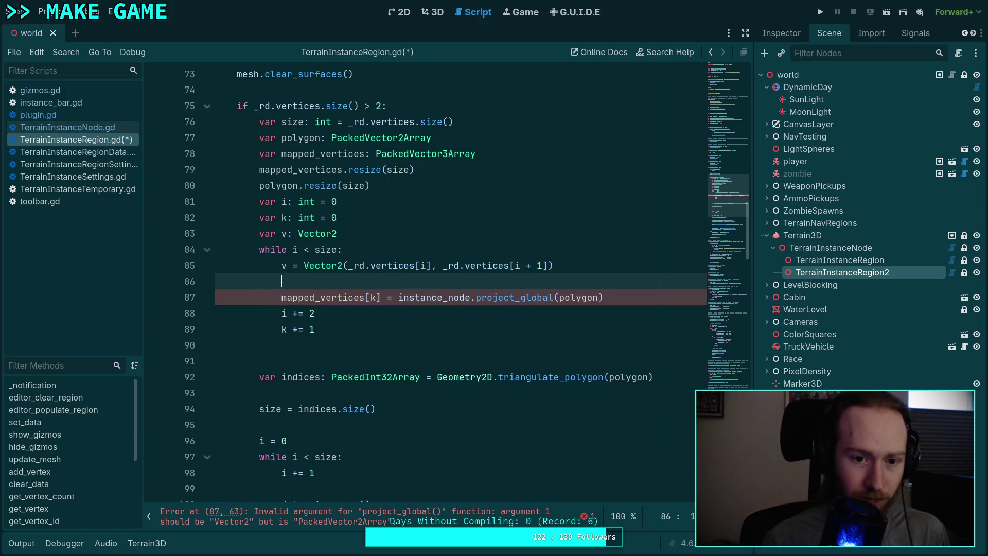
type("polygon[i")
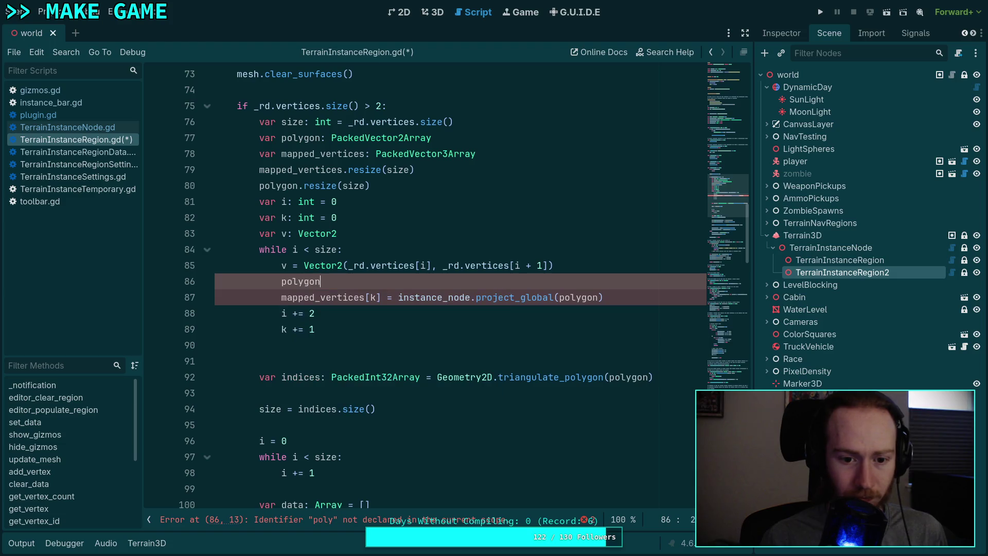
key("BackSpace")
type("k] = v")
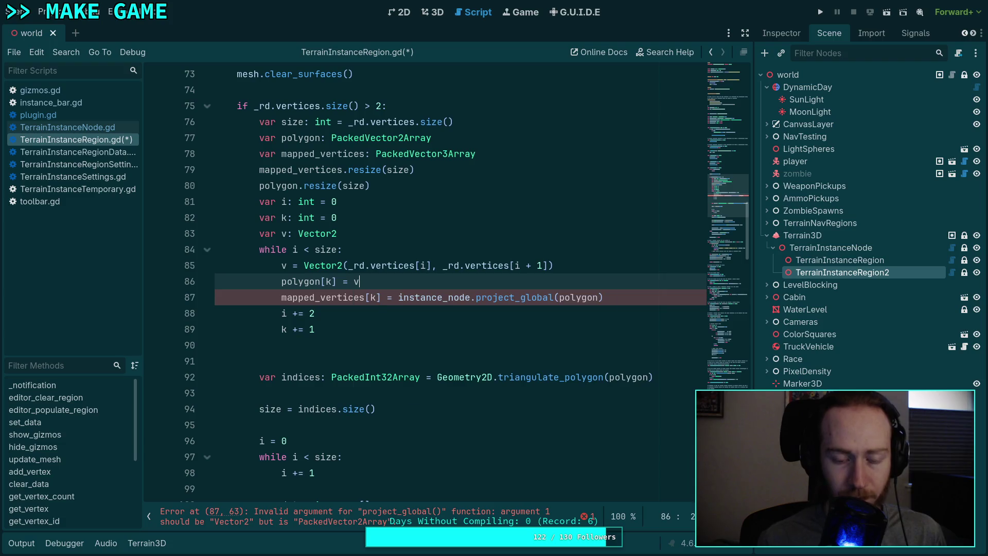
Step: Pass v to project_global and delete the extra blank line at the loop's end
left_click(554, 232)
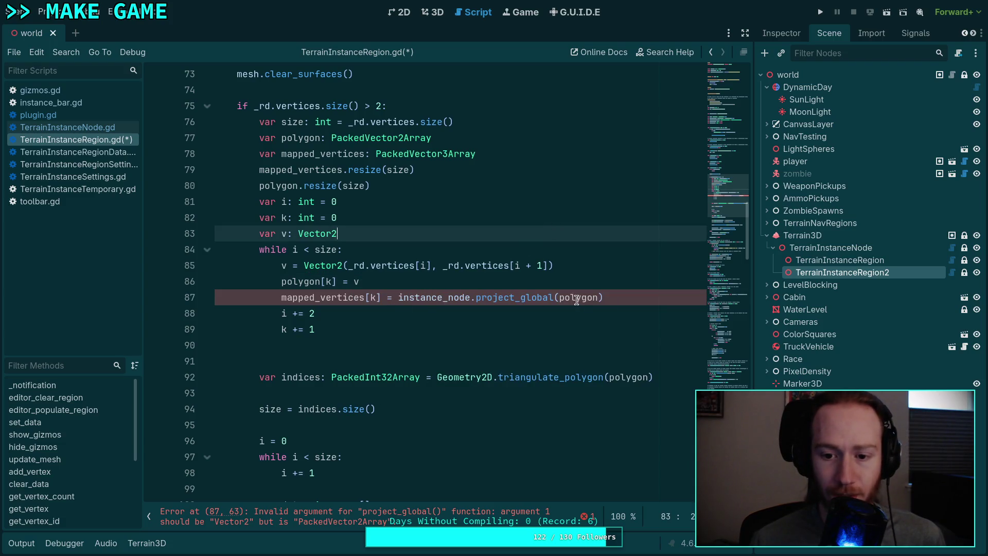
double_click(577, 298)
type("v")
left_click(379, 333)
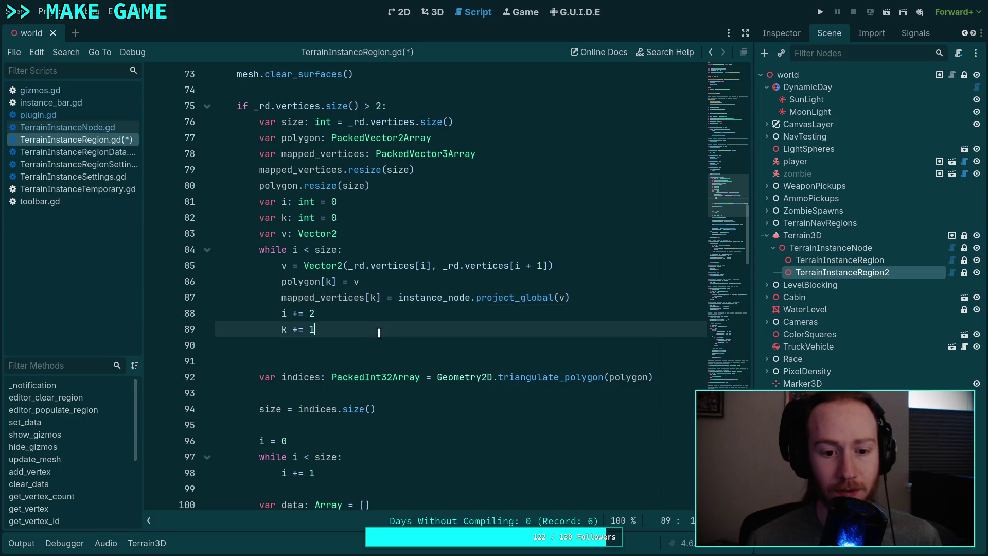
left_click(365, 346)
key("BackSpace")
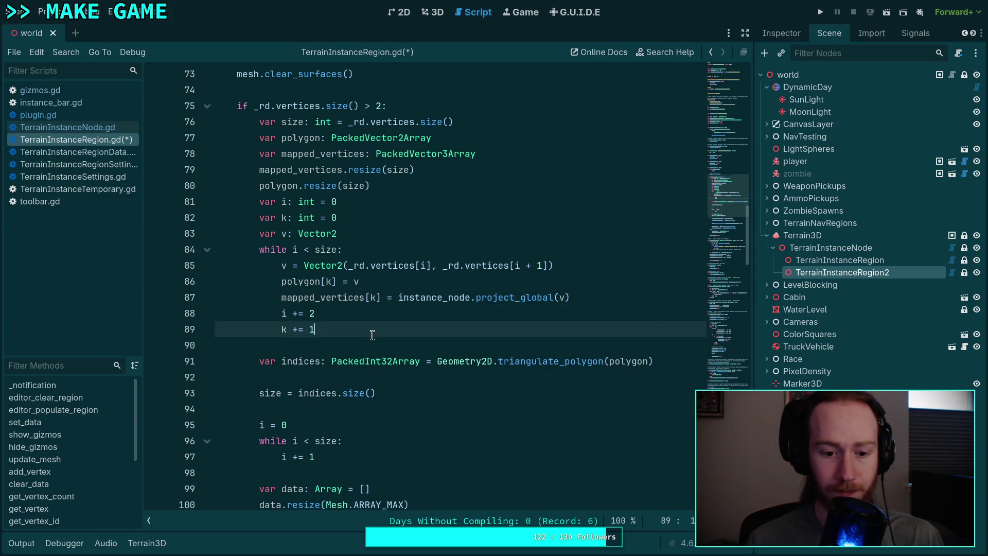
scroll(372, 335, "down", 2)
scroll(388, 339, "down", 1)
Step: Delete the leftover 'size = indices.size()' through 'i += 1' lines after triangulate_polygon
mouse_move(366, 320)
left_mouse_down()
mouse_move(227, 281)
mouse_move(158, 230)
left_mouse_up()
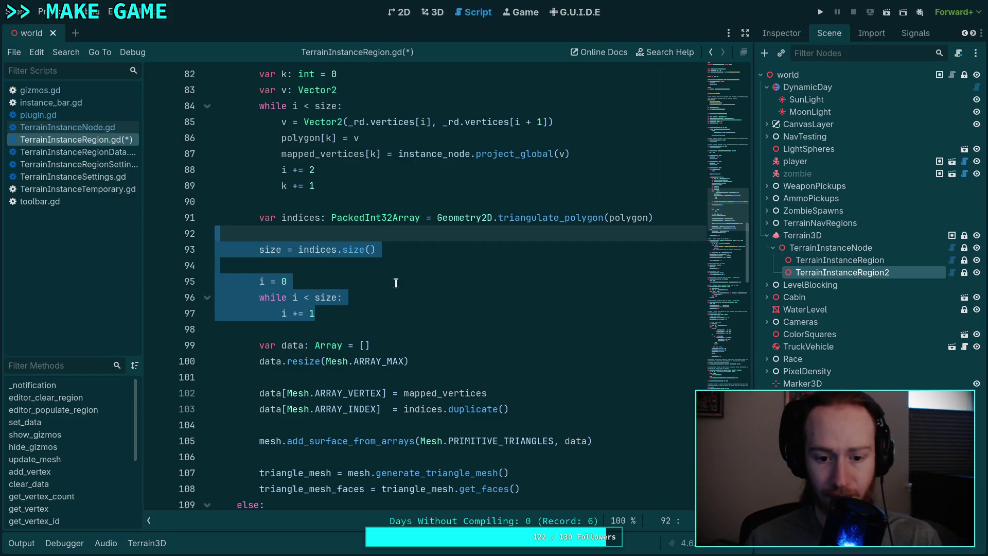
key("BackSpace")
key("BackSpace")
scroll(405, 314, "up", 2)
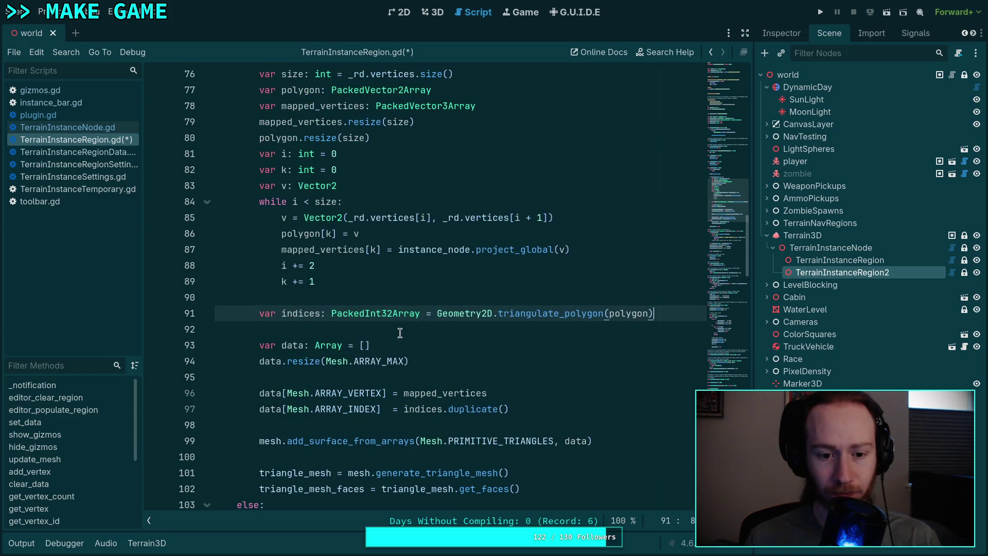
double_click(451, 399)
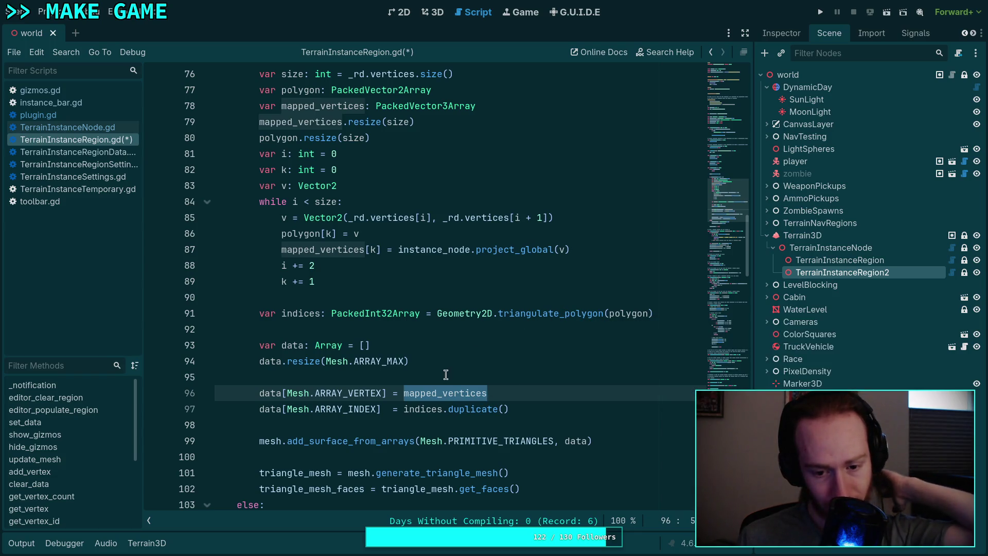
left_click(654, 328)
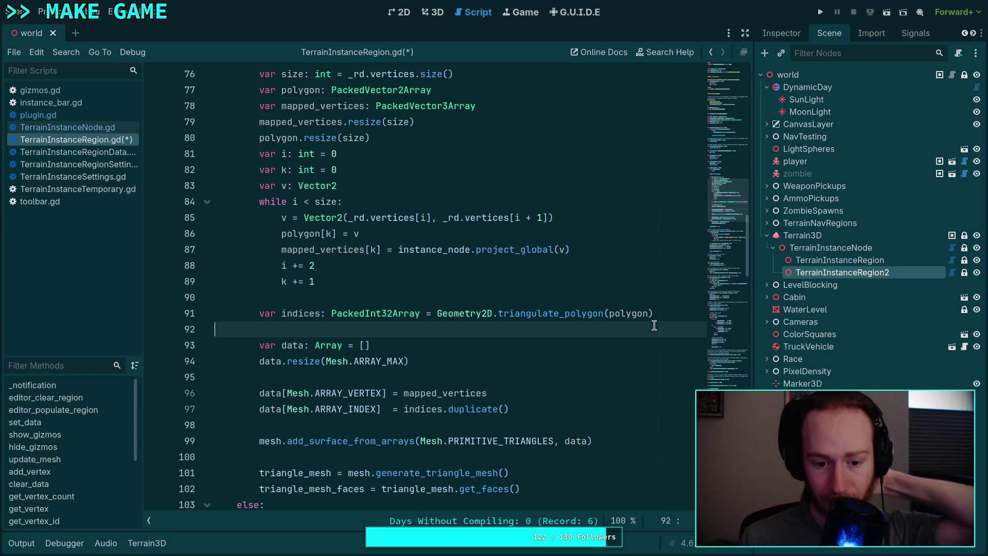
scroll(629, 376, "down", 1)
scroll(624, 368, "down", 1)
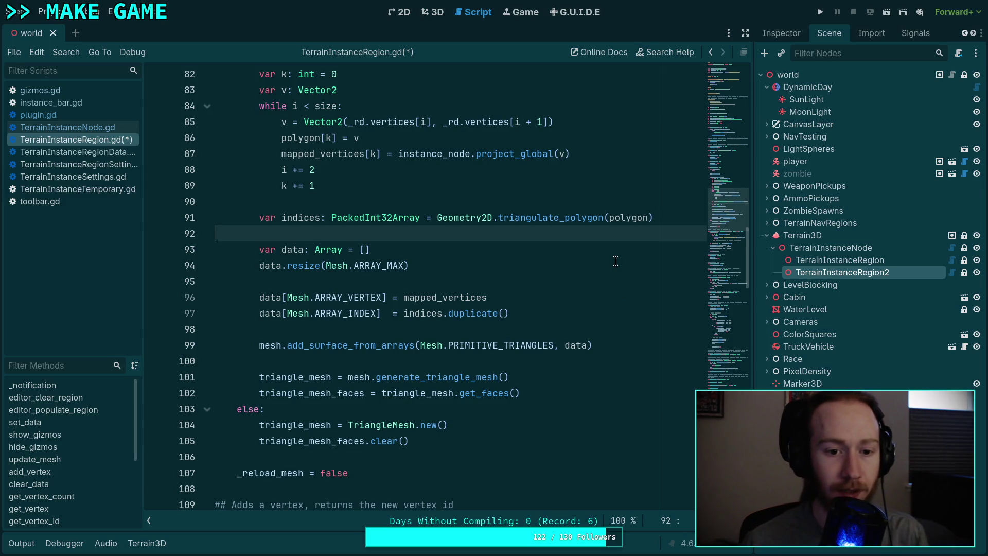
Step: Insert an if indices.size(): check on a new line after line 92
key("Return")
key("Up")
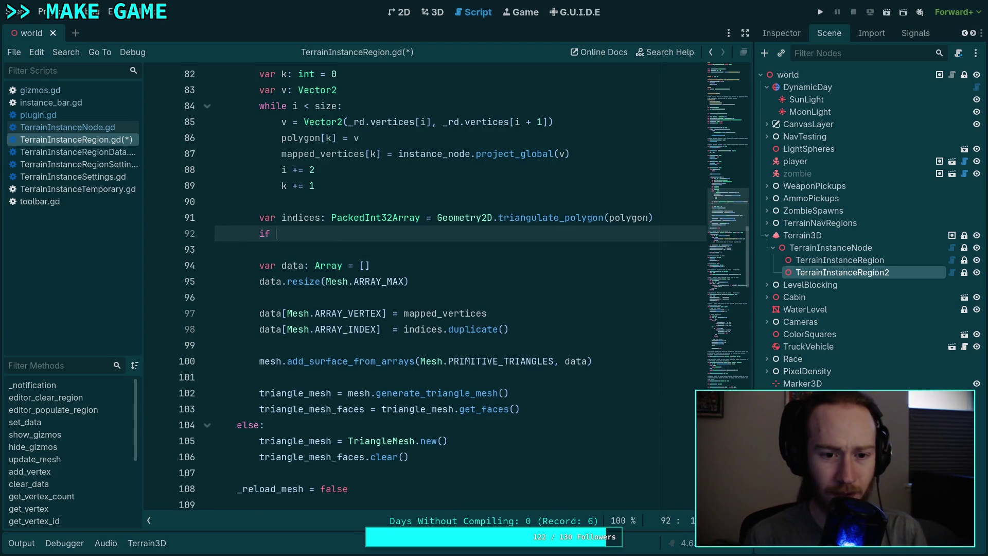
type("ind")
key("Return")
type(".si")
key("Return")
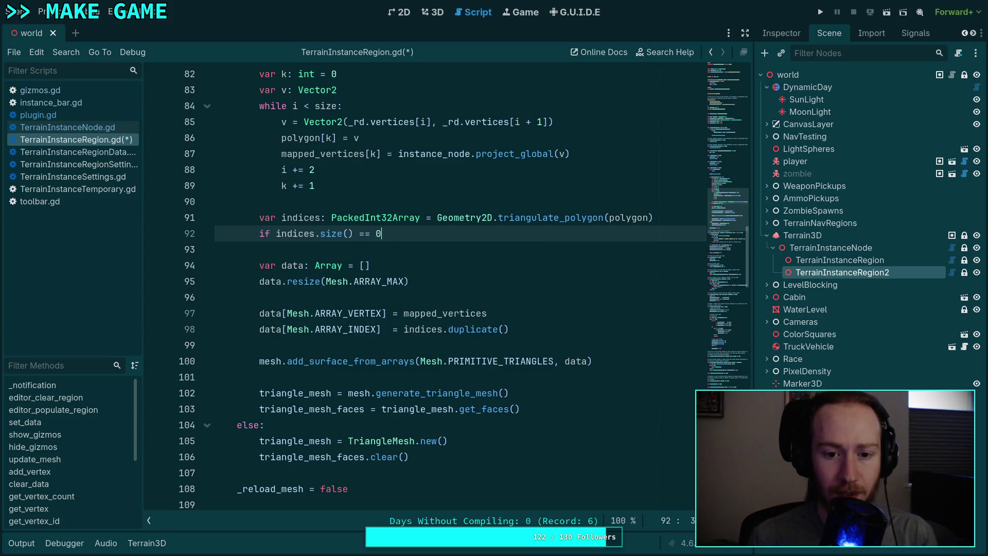
type(":")
key("Return")
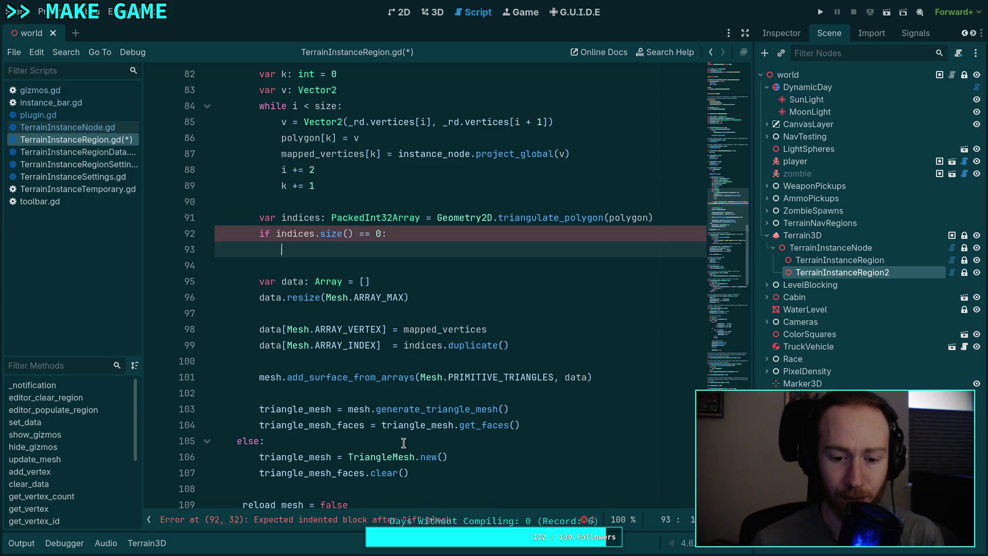
Step: Copy the two TriangleMesh reset lines into the body of the new if
left_click(262, 457)
key("shift+Down")
key("shift+End")
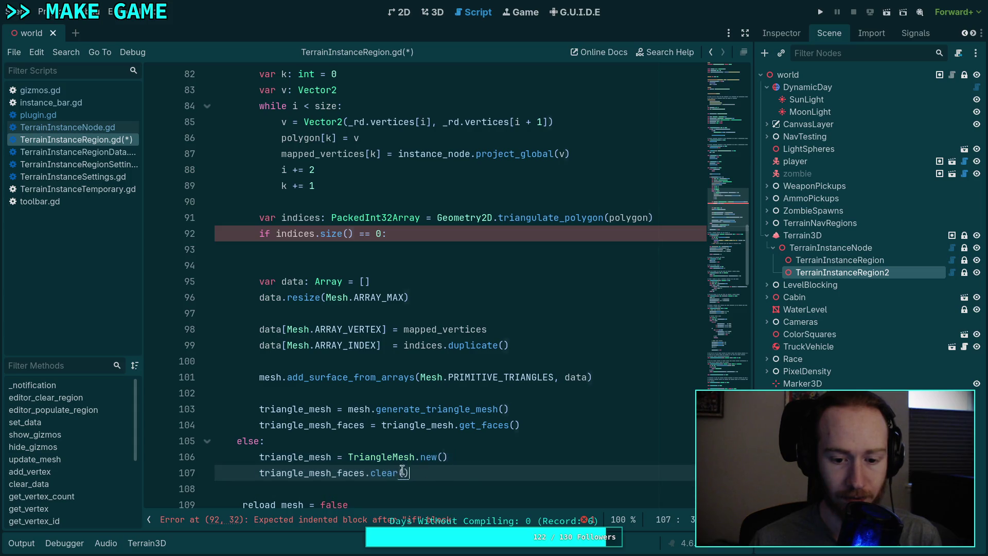
left_click_drag(260, 457, 431, 466)
key("ctrl+c")
right_click(345, 467)
left_click(376, 390)
left_click(363, 249)
key("ctrl+v")
Step: Align line 94 with line 93 and tidy the blank line after the if body
left_click(256, 264)
key("Tab")
scroll(404, 326, "down", 1)
left_click(479, 207)
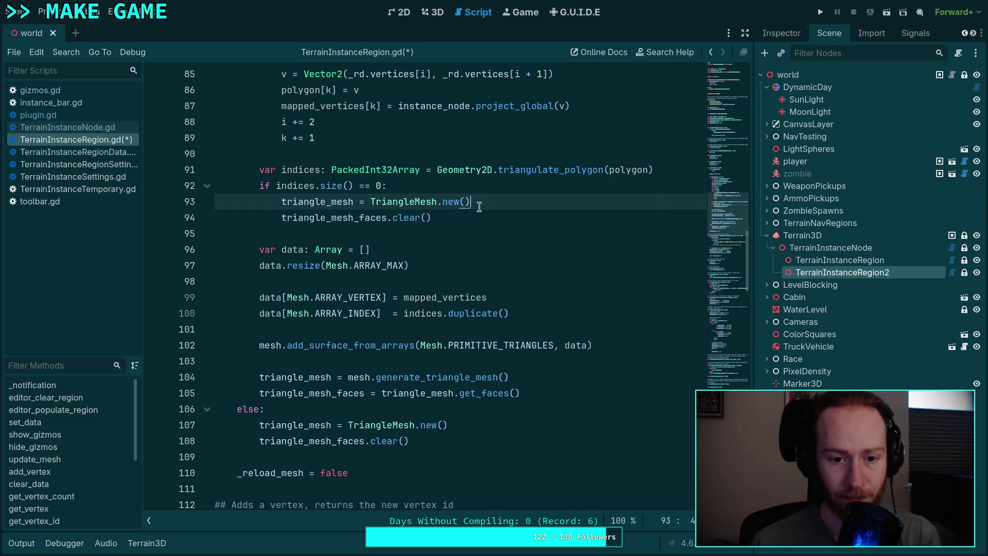
left_click(489, 227)
key("Return")
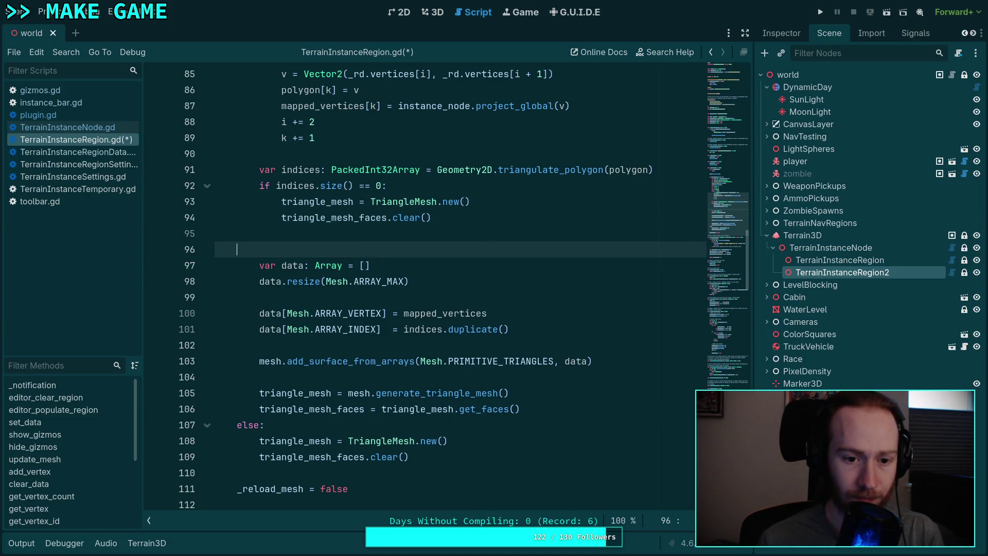
key("BackSpace")
key("BackSpace")
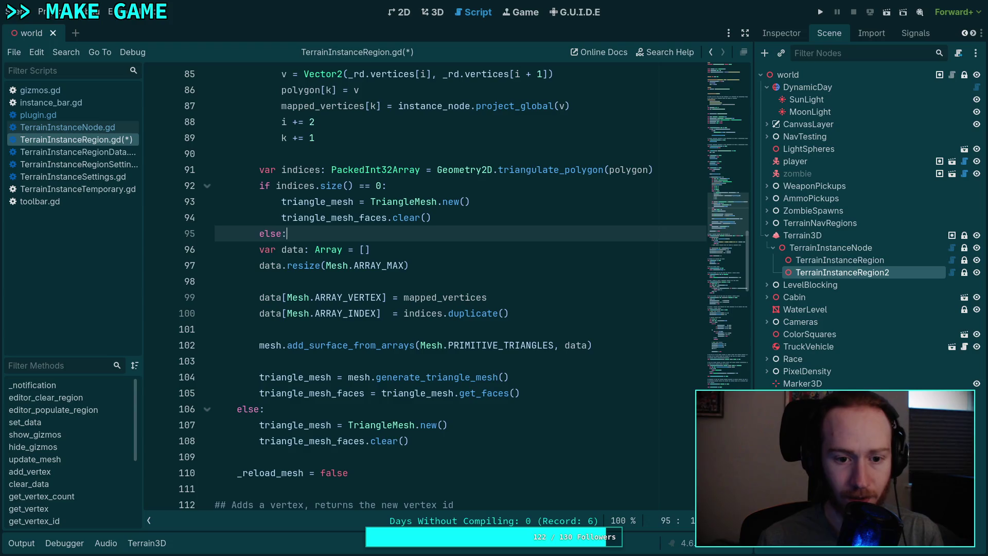
Step: Indent lines 96–105 under the else branch and drop .duplicate() from indices on line 100
left_click_drag(345, 393, 221, 249)
key("Tab")
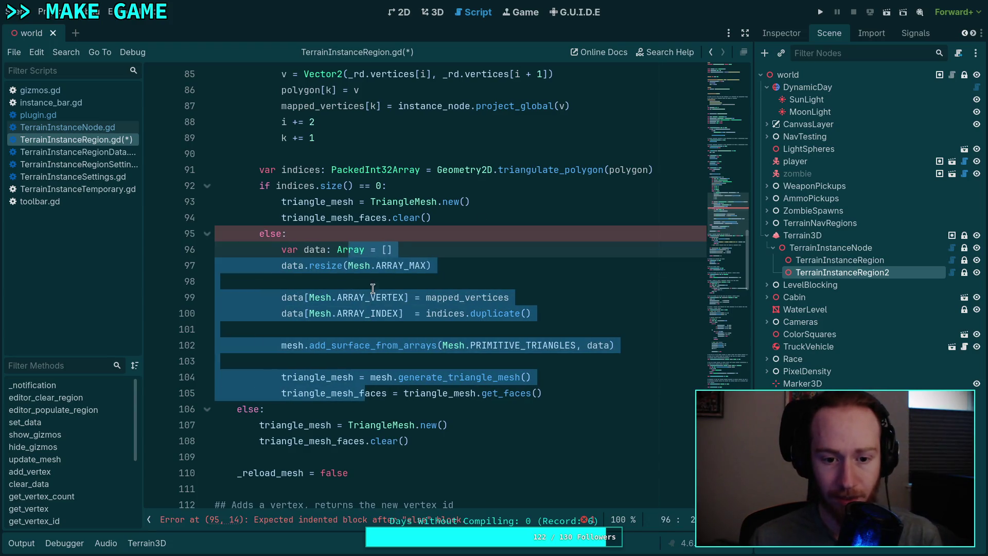
left_click(372, 281)
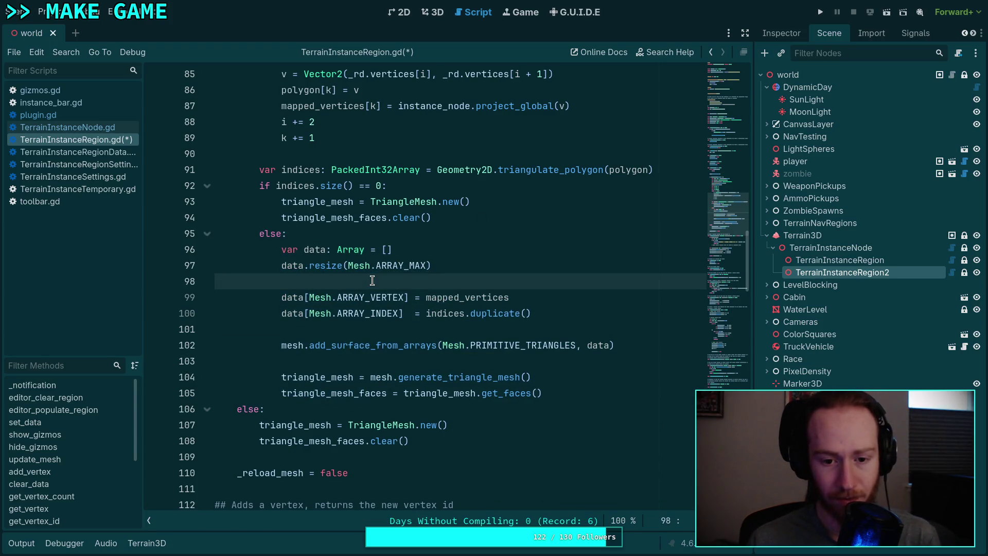
double_click(464, 297)
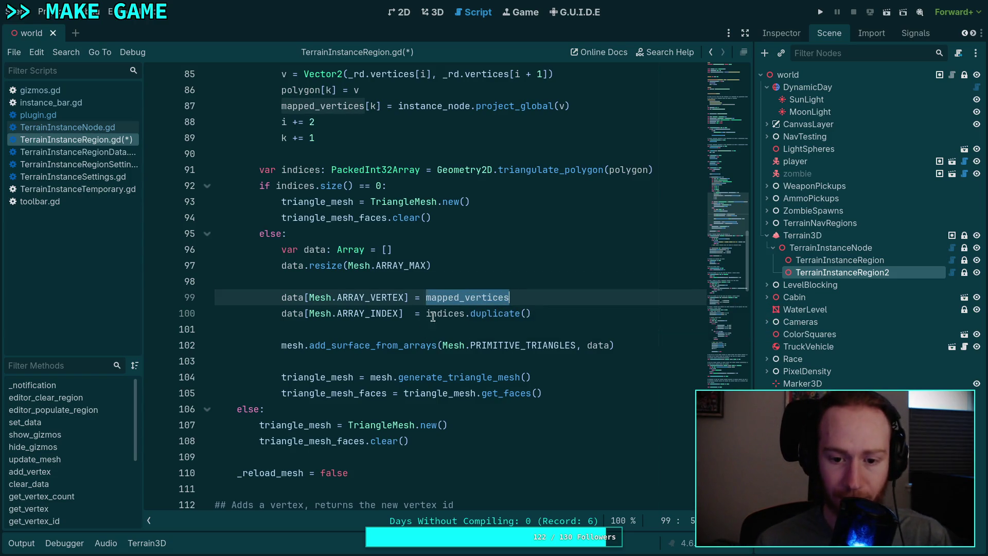
double_click(432, 315)
left_click(474, 314)
key("Left")
key("shift+End")
key("BackSpace")
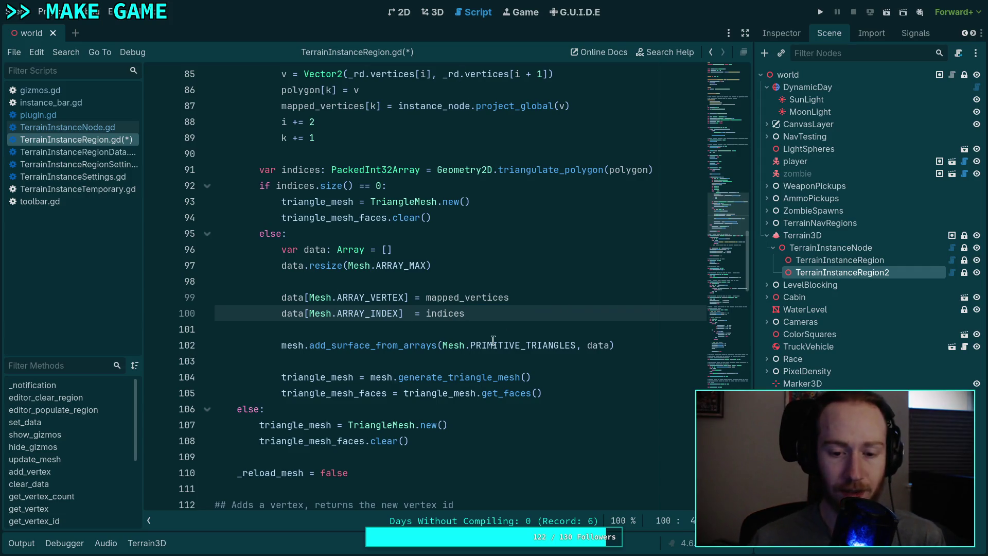
Step: Review the add_surface_from_arrays, generate_triangle_mesh and get_faces calls, then save the script
double_click(373, 346)
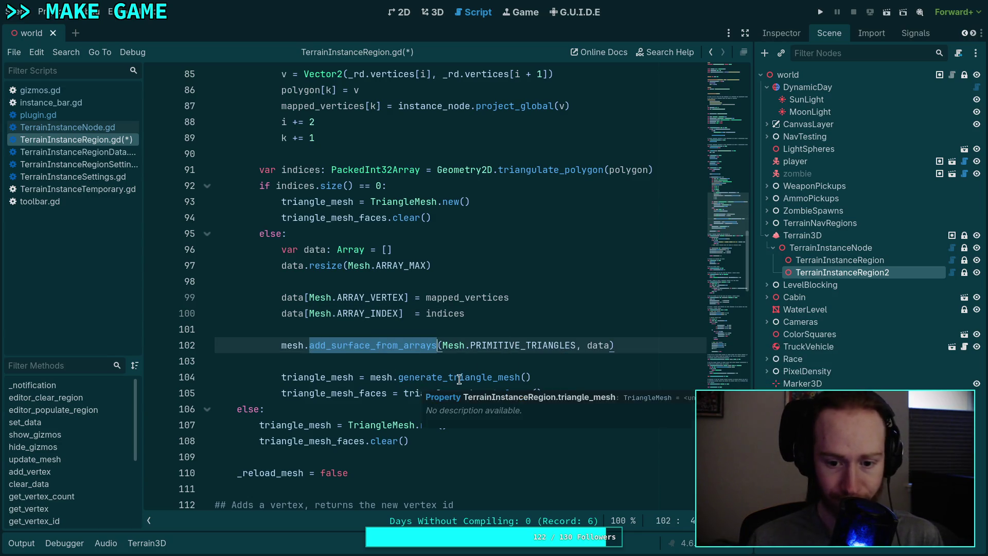
double_click(460, 378)
double_click(505, 393)
scroll(391, 361, "down", 2)
left_click(390, 361)
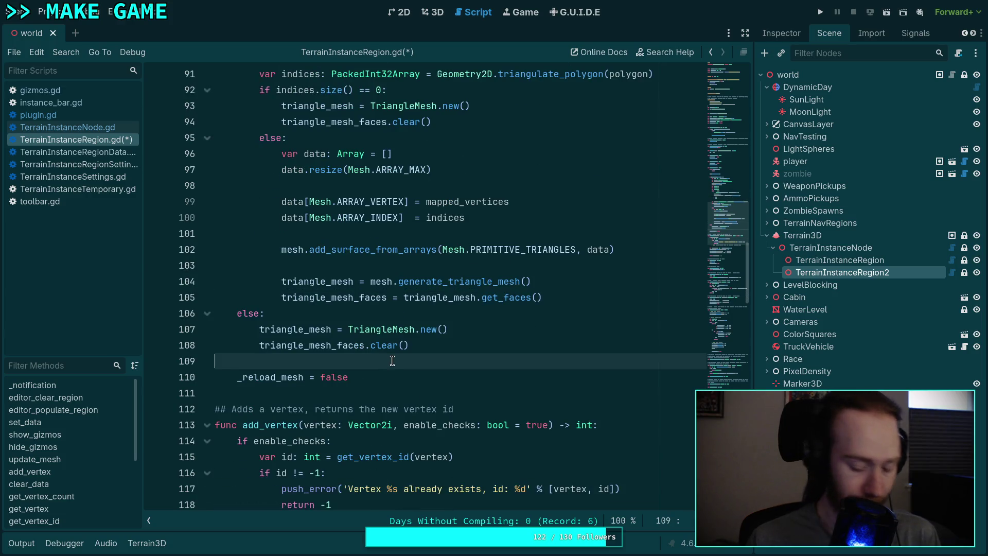
key("ctrl+s")
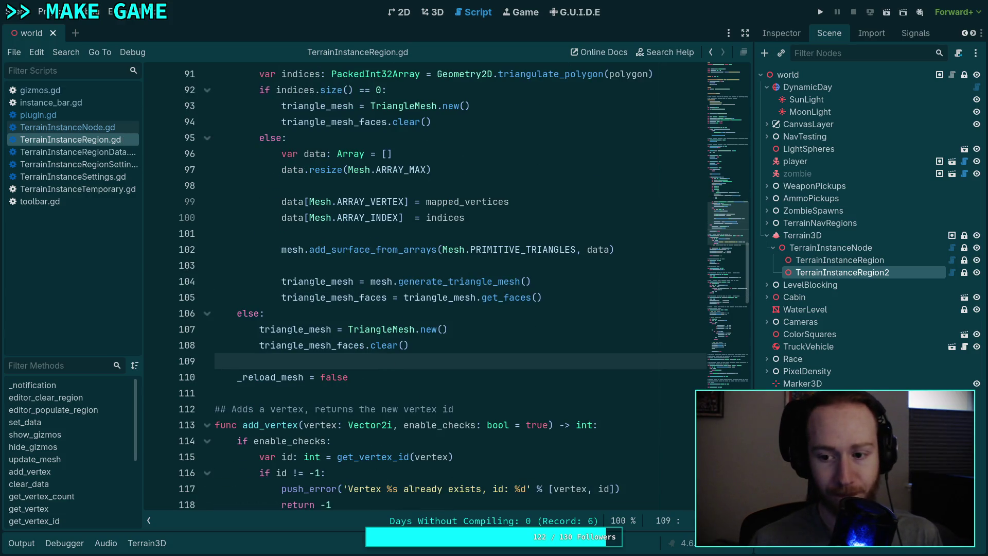
scroll(382, 344, "up", 10)
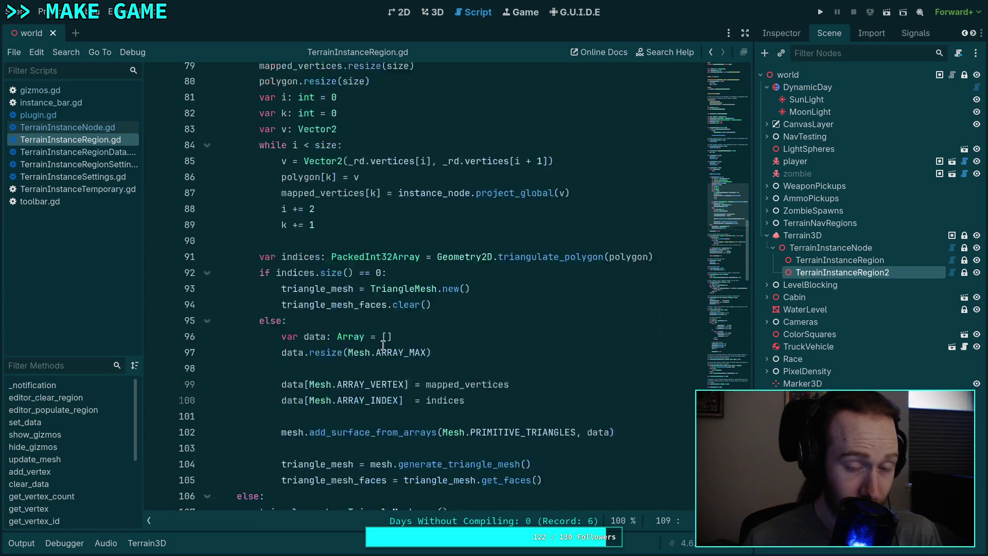
Step: Select TerrainInstanceRegion2 in the 3D view, peek at the output log, and return to the script
left_click(431, 12)
left_click(835, 222)
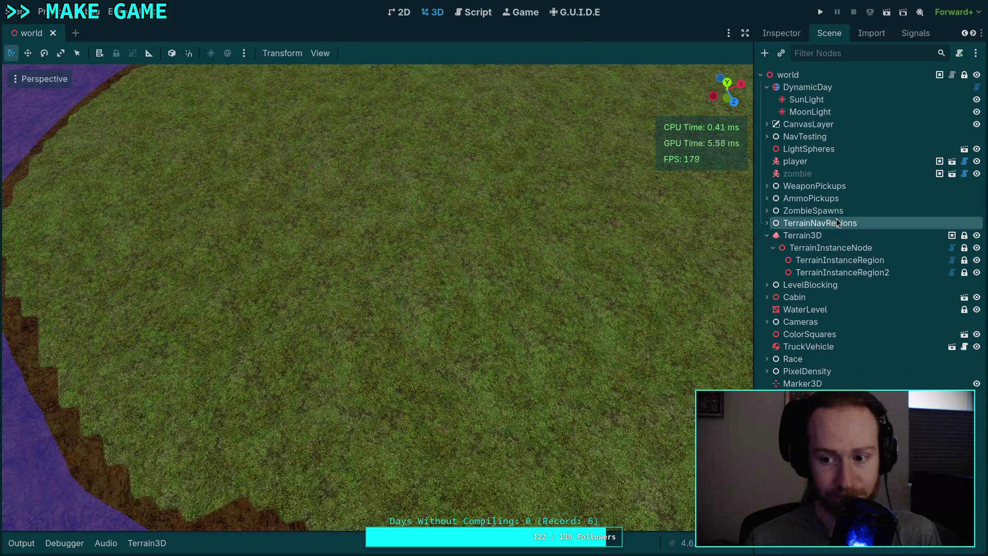
left_click(840, 272)
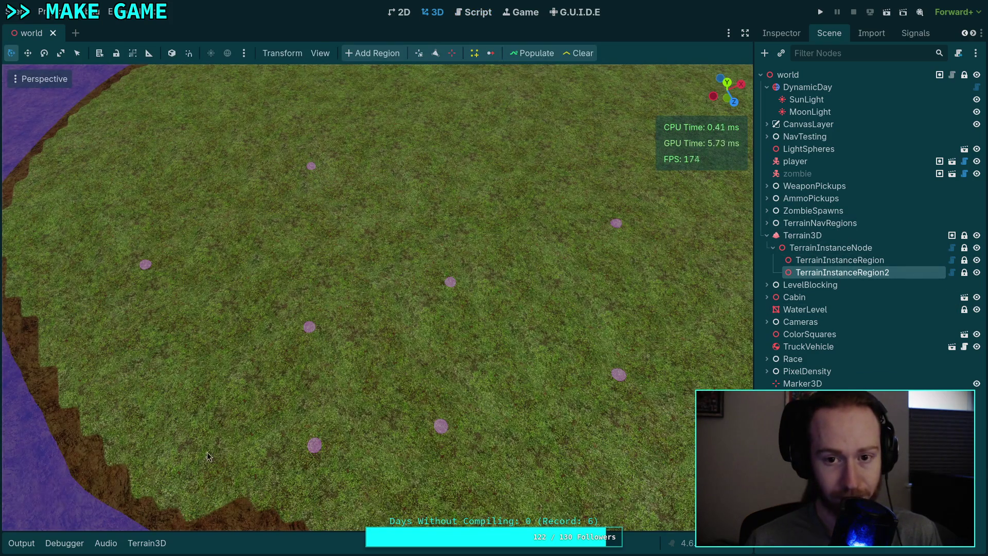
left_click(30, 543)
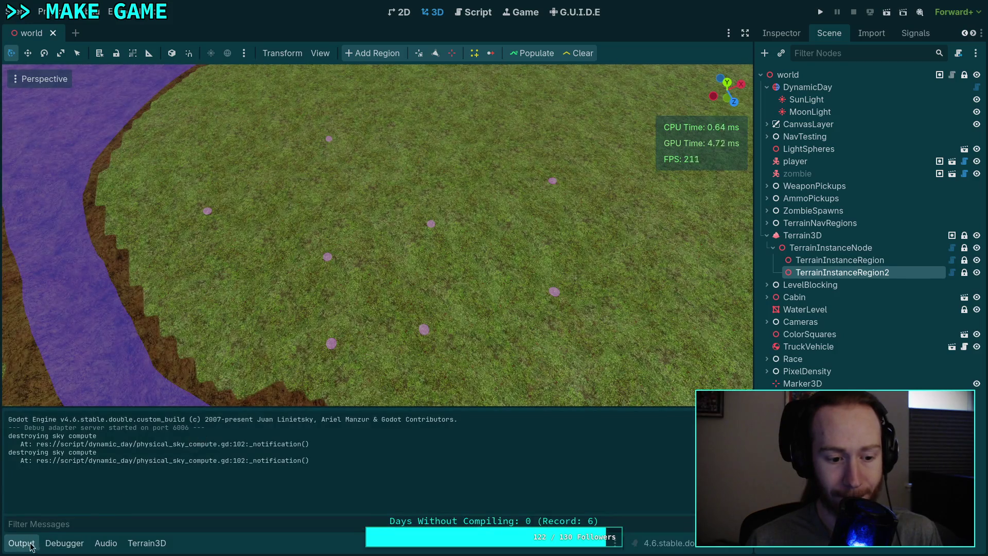
left_click(32, 543)
left_click(472, 12)
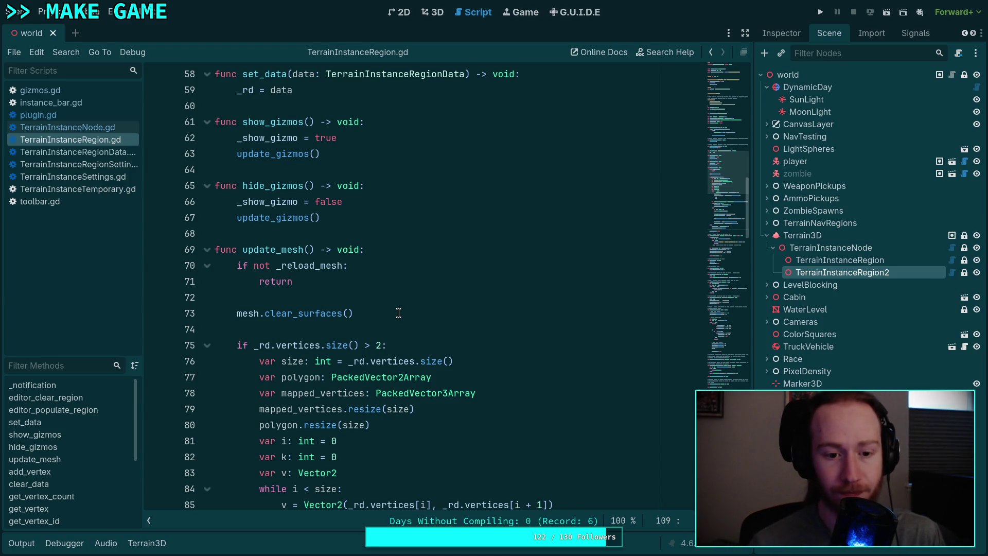
scroll(398, 313, "down", 2)
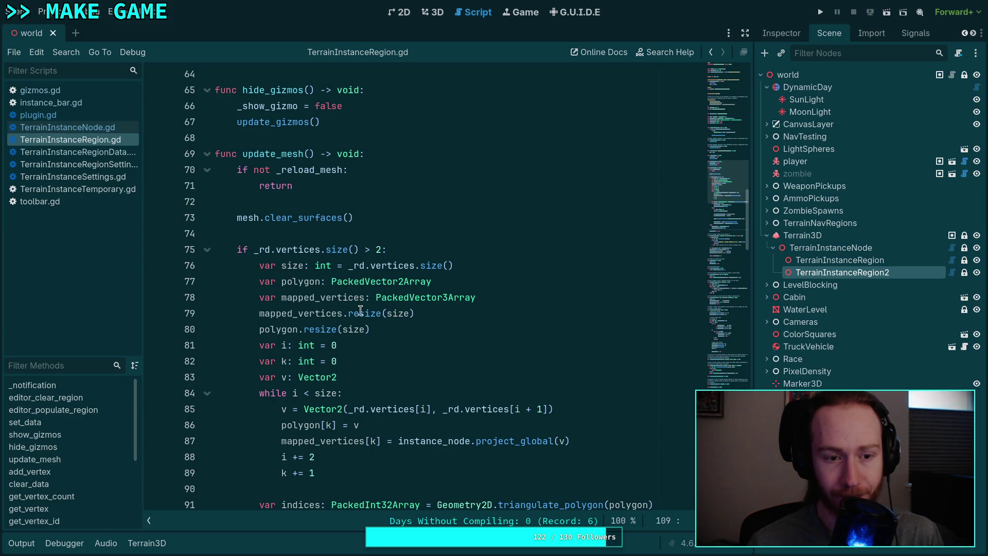
Step: Back in 3D, toggle the region vertex-select and brush editing modes and check the output
left_click(434, 13)
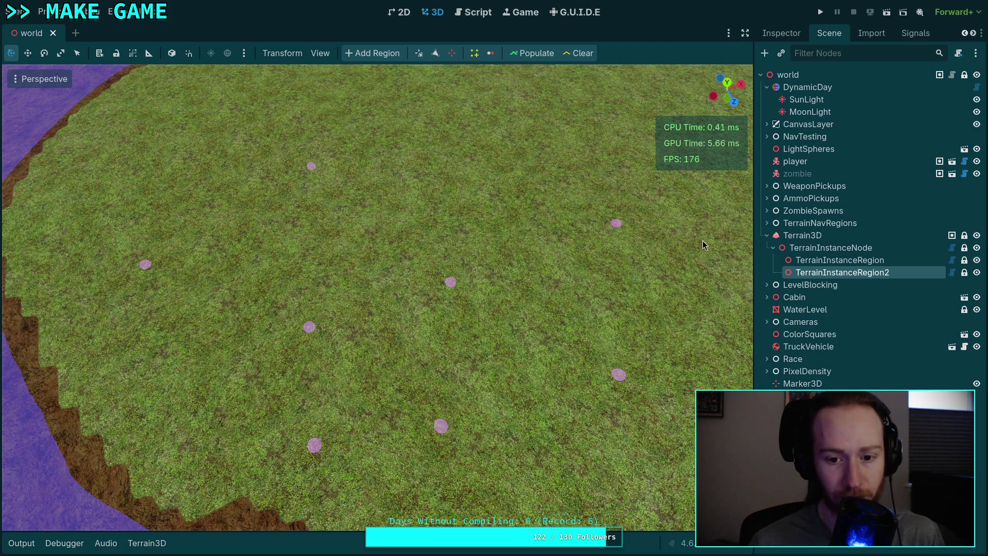
left_click(418, 57)
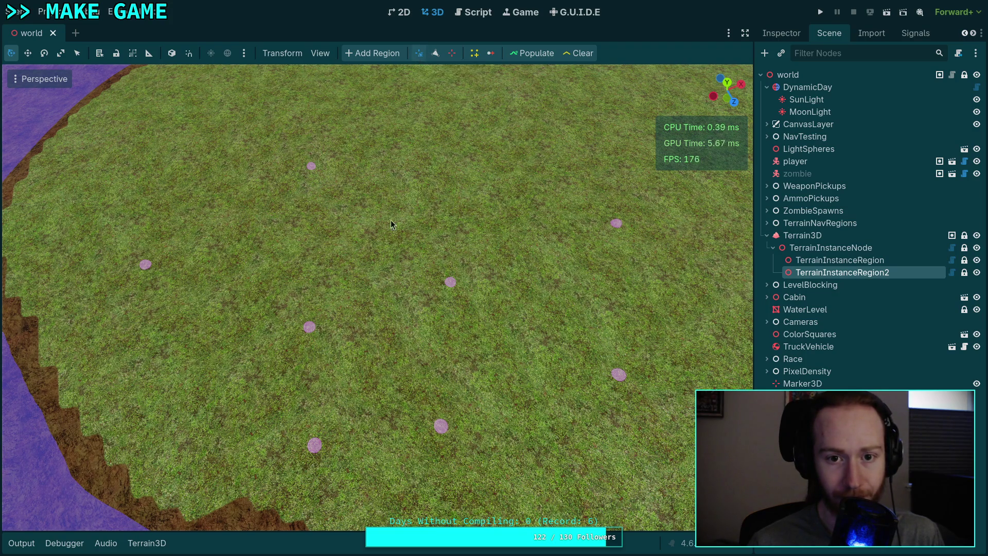
left_click(439, 54)
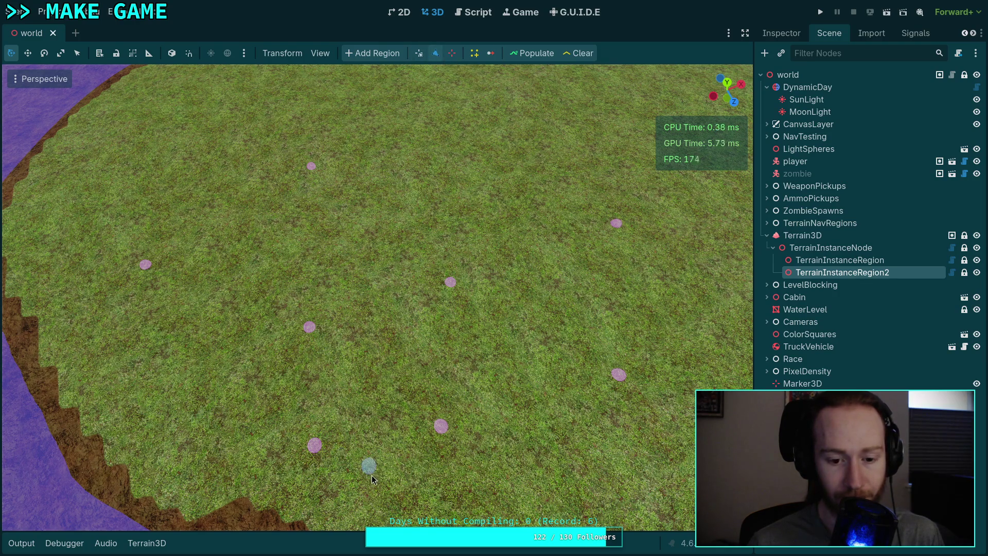
scroll(504, 469, "down", 3)
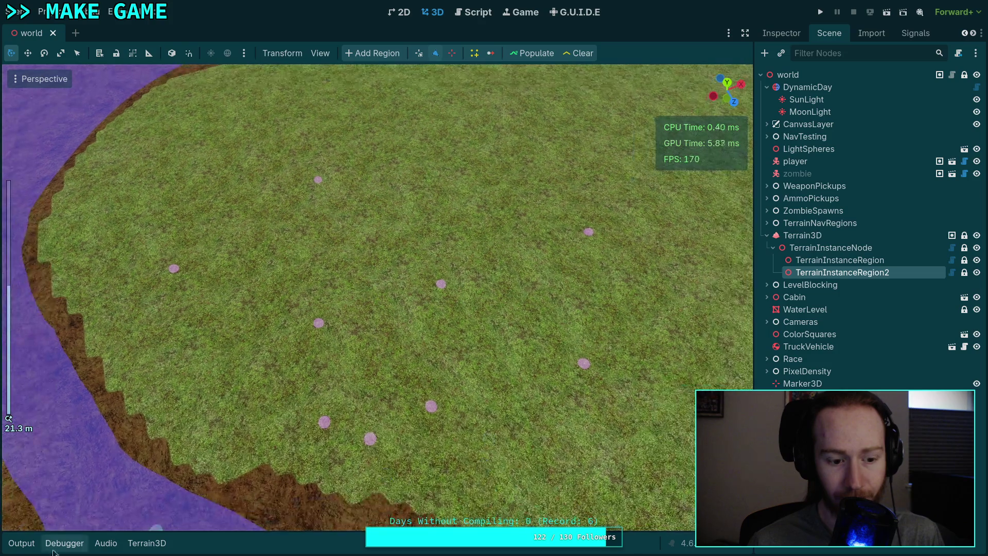
left_click(21, 543)
left_click(26, 548)
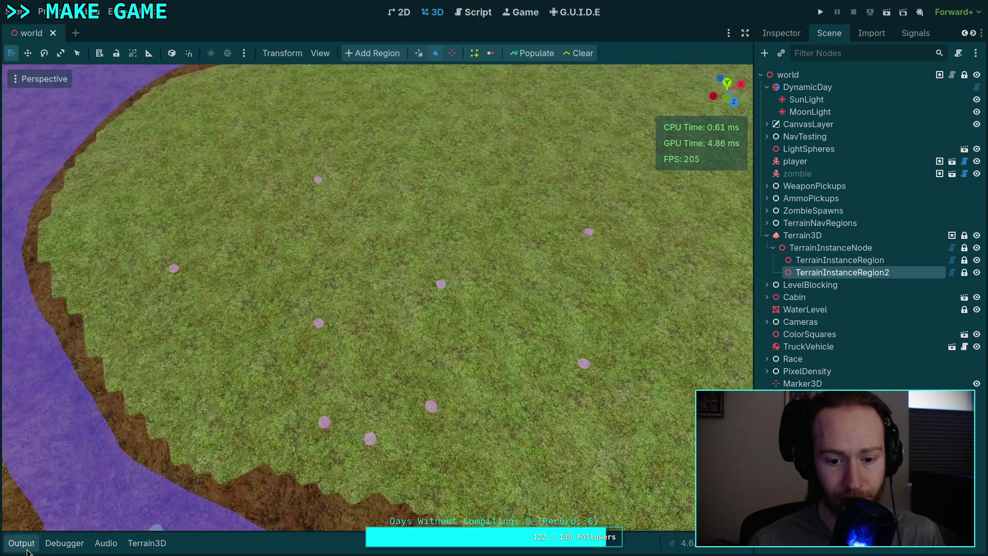
scroll(381, 252, "up", 2)
Step: Orbit around the river and cabin, reselect TerrainInstanceRegion2, then show the output and script
mouse_move(368, 256)
left_mouse_down()
mouse_move(218, 193)
mouse_move(164, 204)
mouse_move(393, 252)
mouse_move(273, 252)
left_mouse_up()
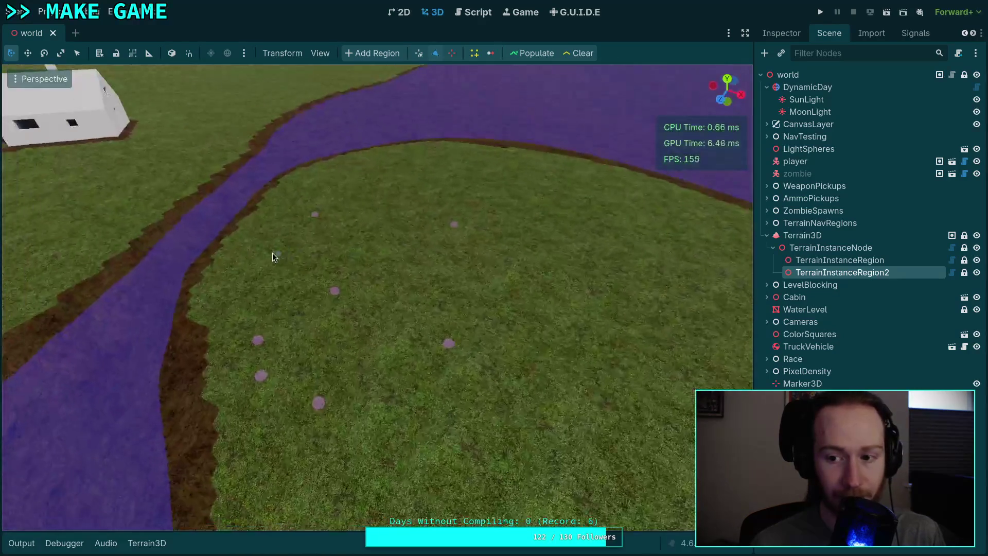
left_click(839, 260)
mouse_move(391, 252)
left_mouse_down()
mouse_move(331, 252)
mouse_move(591, 291)
mouse_move(484, 251)
left_mouse_up()
left_click(817, 272)
left_click(21, 543)
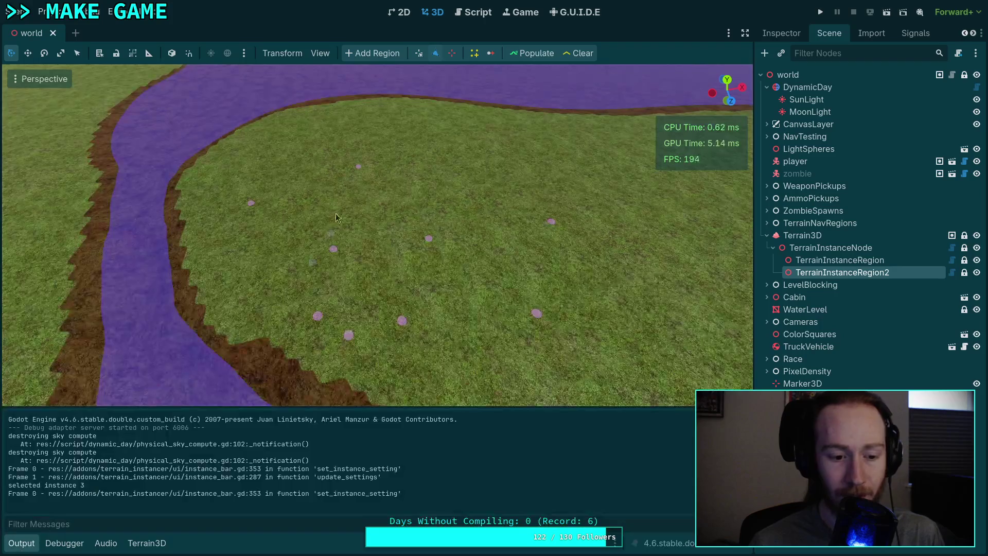
left_click(469, 14)
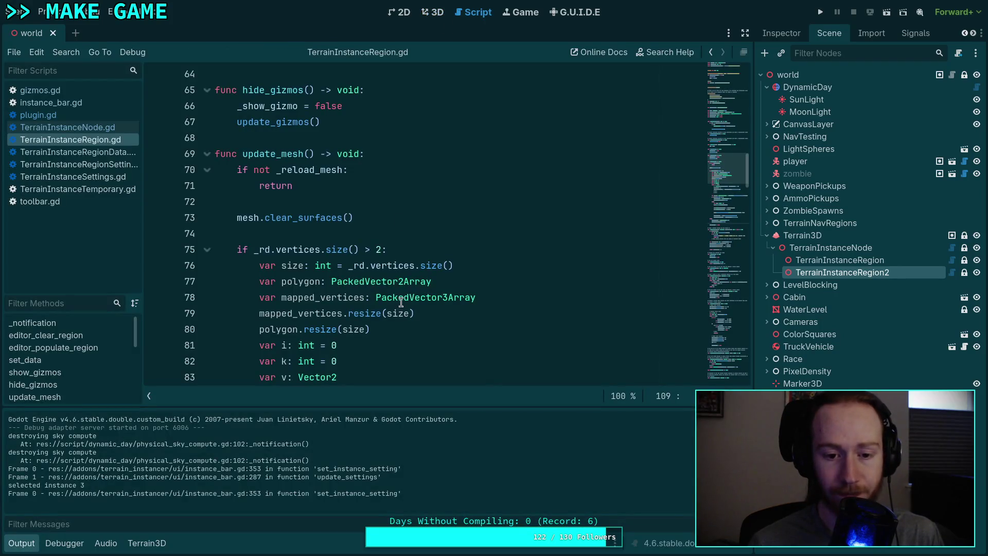
Step: Add print('Failed to triangulate!') after line 94 in the empty-indices branch and save
scroll(367, 305, "down", 5)
scroll(367, 305, "up", 2)
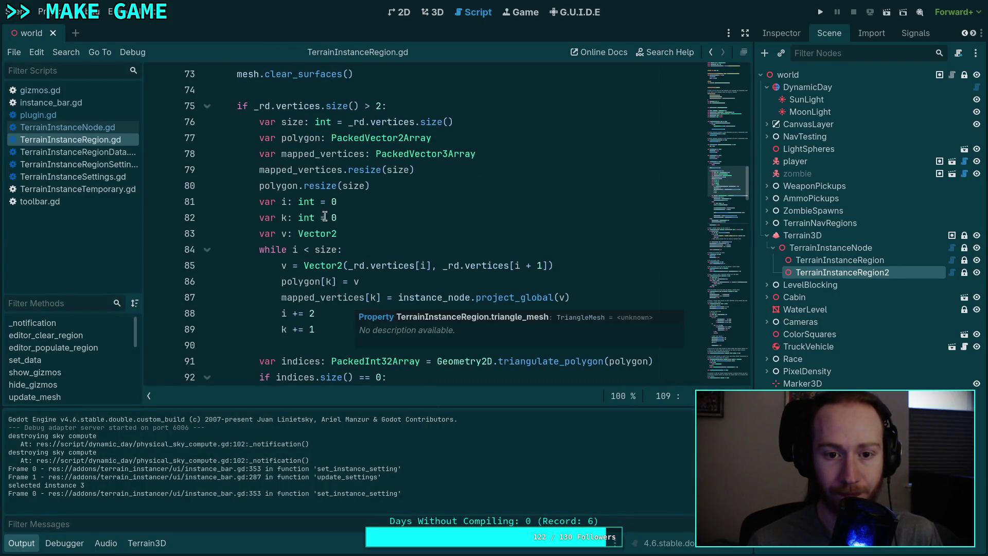
double_click(299, 138)
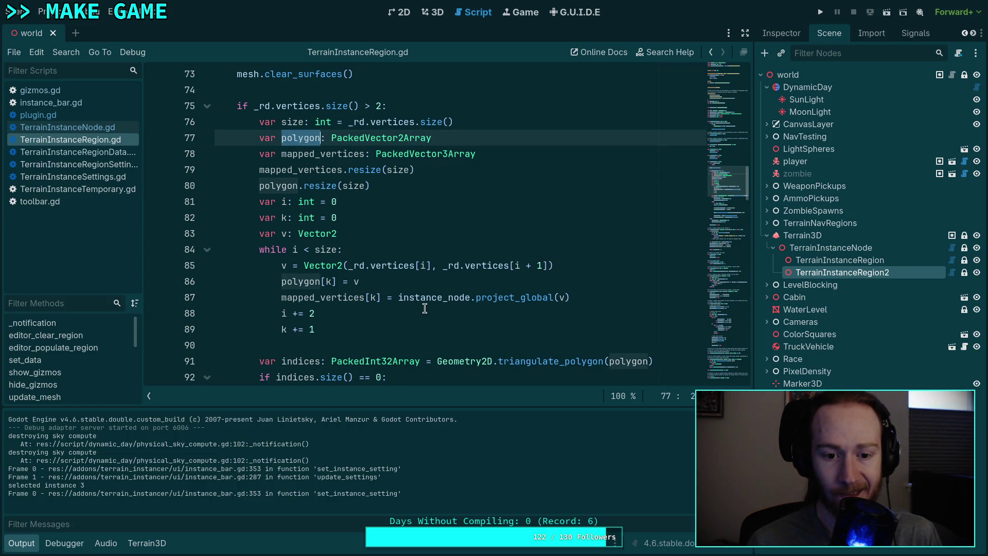
scroll(425, 308, "down", 1)
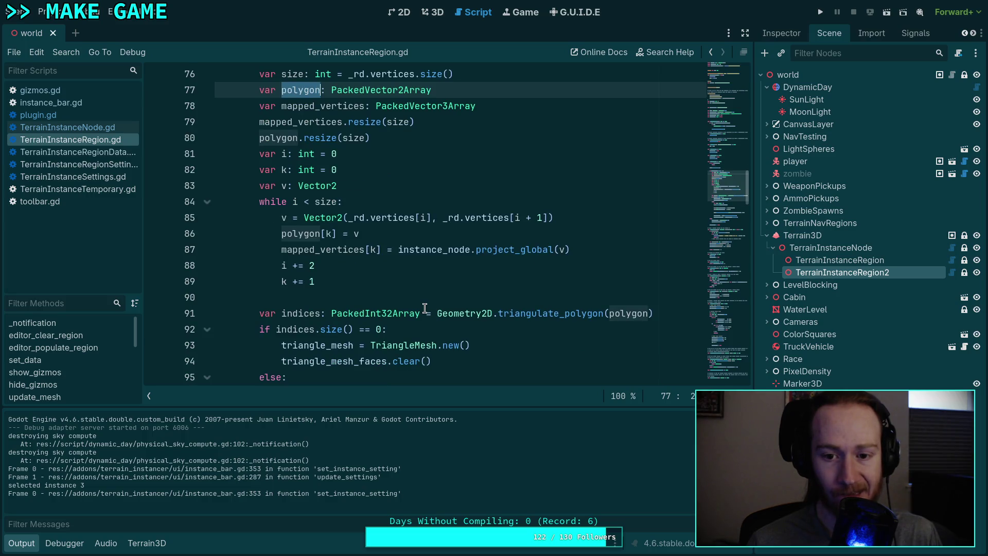
scroll(425, 308, "down", 1)
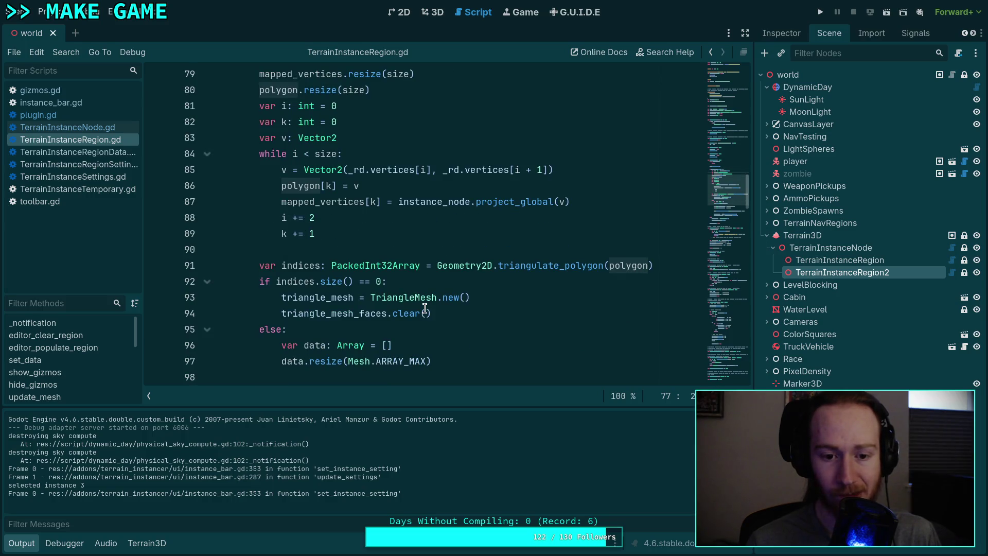
scroll(425, 308, "down", 2)
left_click(495, 217)
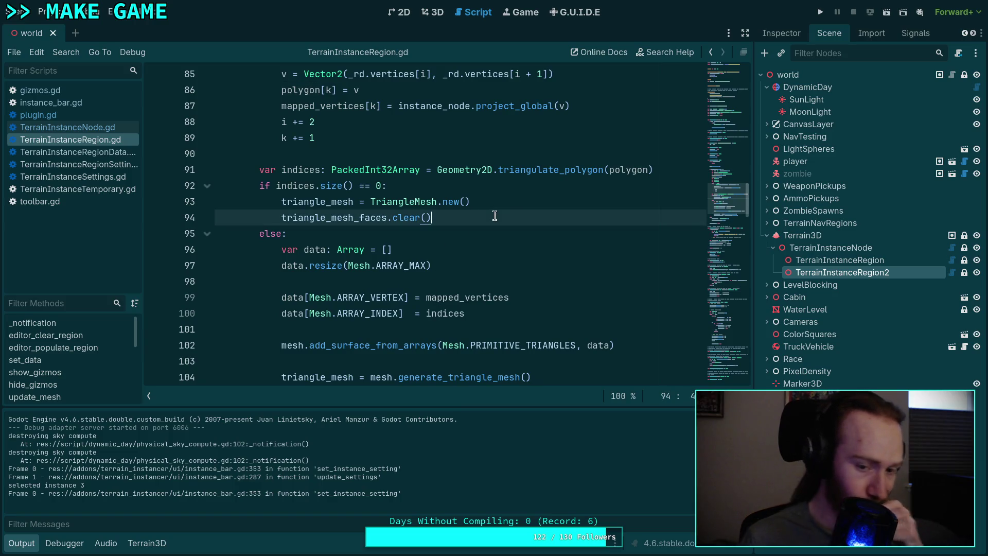
key("Return")
type("nt('Failed to triangulat")
key("ctrl+s")
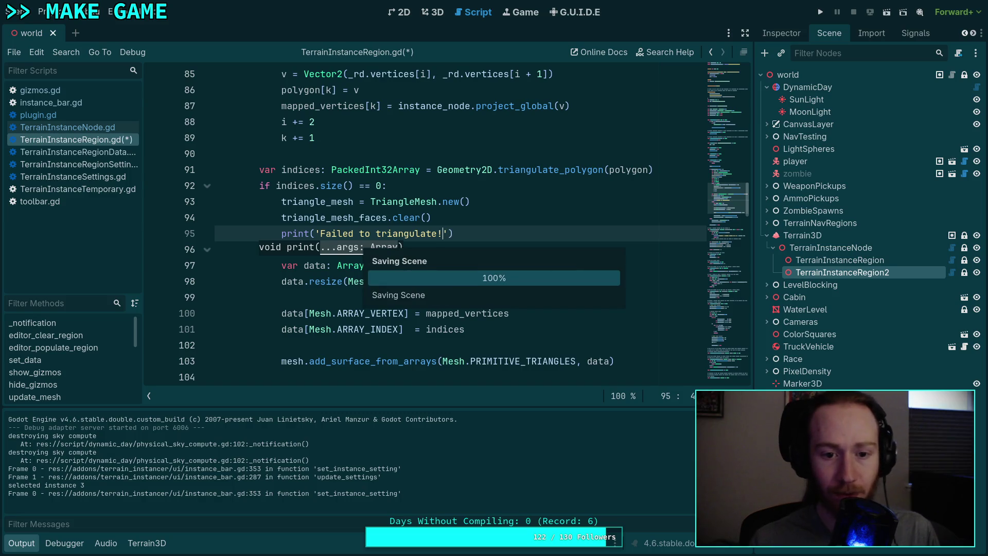
left_click(527, 170)
Step: Reload the current project from the 3D view
left_click(433, 12)
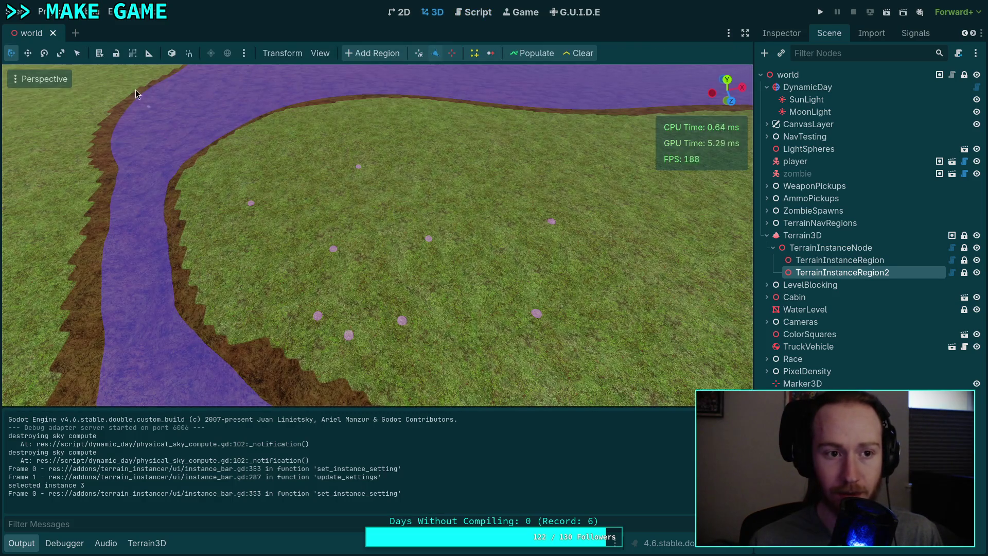
left_click(43, 11)
left_click(92, 150)
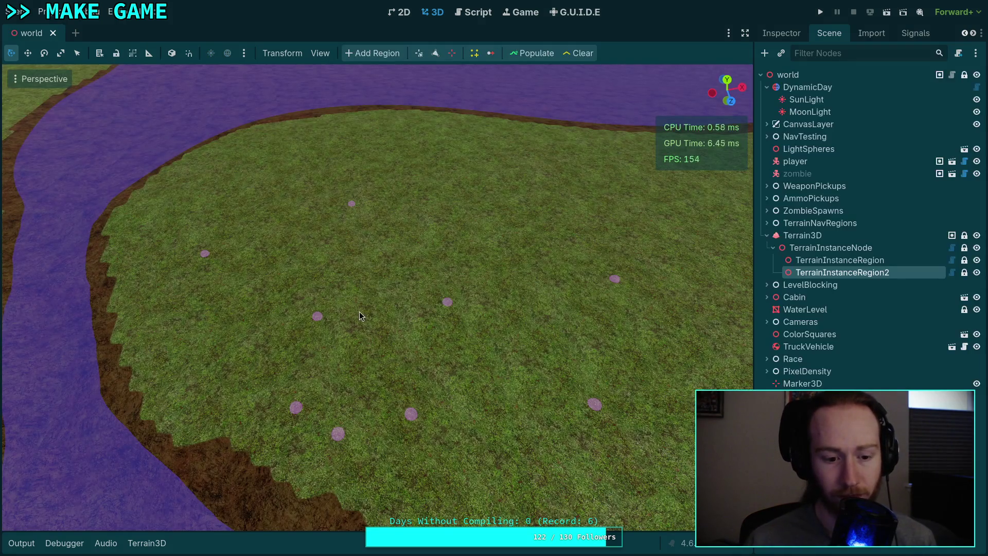
Step: Remove two region vertices with the output open, then follow the 'indexes' error link
left_click(19, 542)
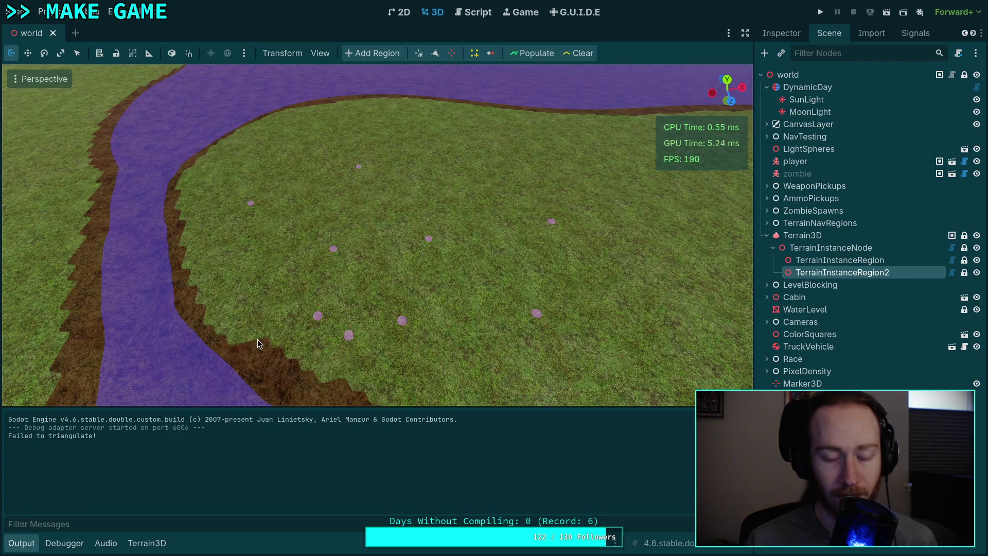
left_click(451, 53)
left_click(333, 254)
left_click(347, 338)
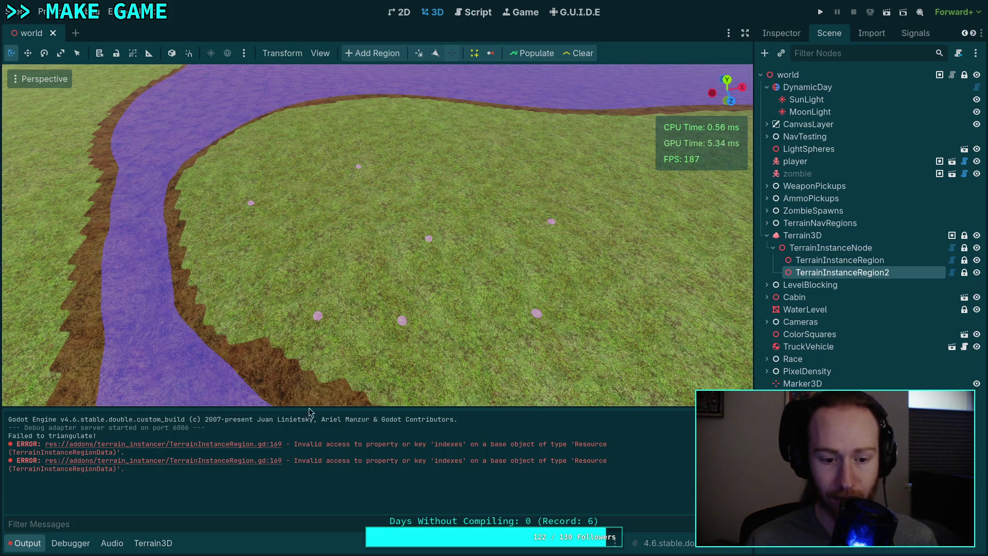
left_click(216, 444)
scroll(353, 226, "up", 4)
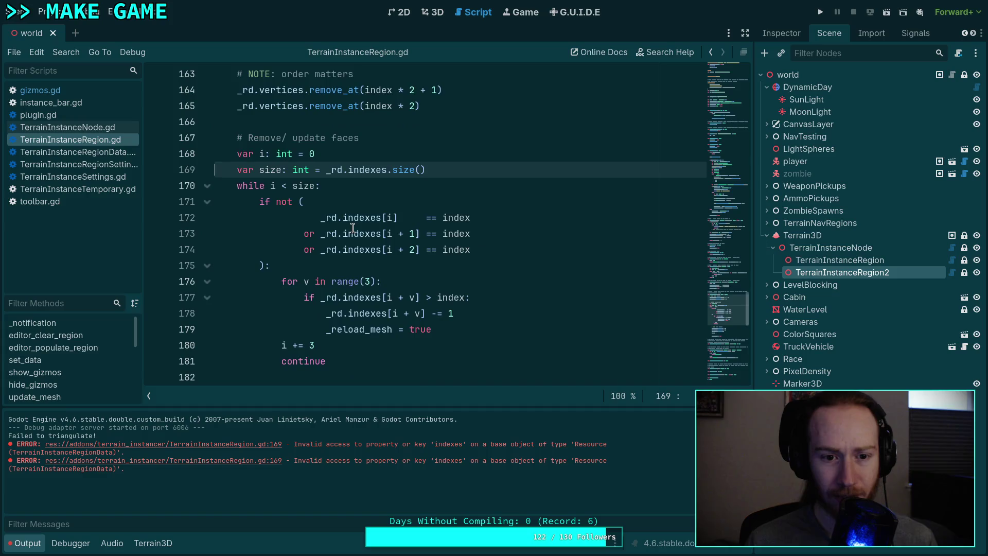
Step: Select and delete the face-updating loop (lines 167–187) in remove_vertex
left_click(28, 544)
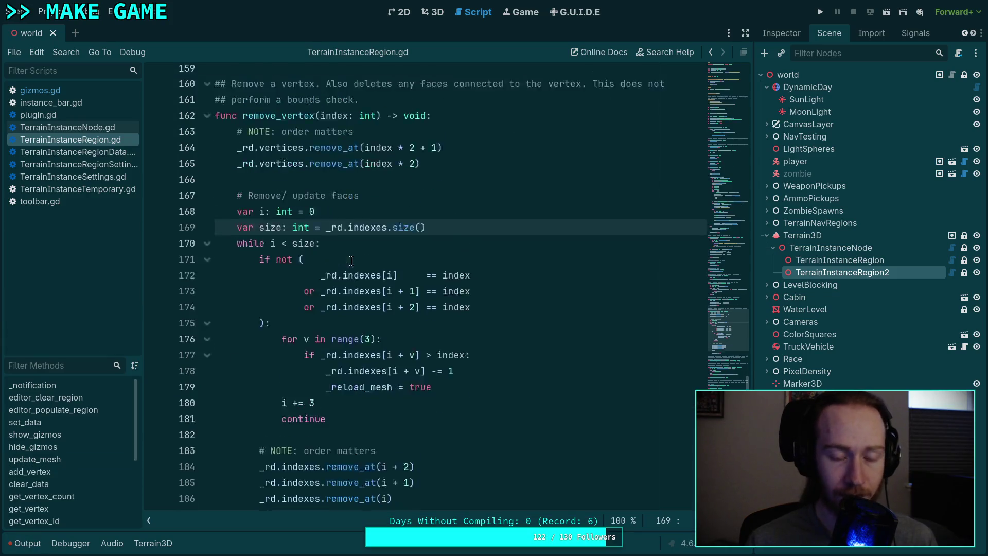
scroll(329, 251, "down", 2)
scroll(240, 144, "up", 1)
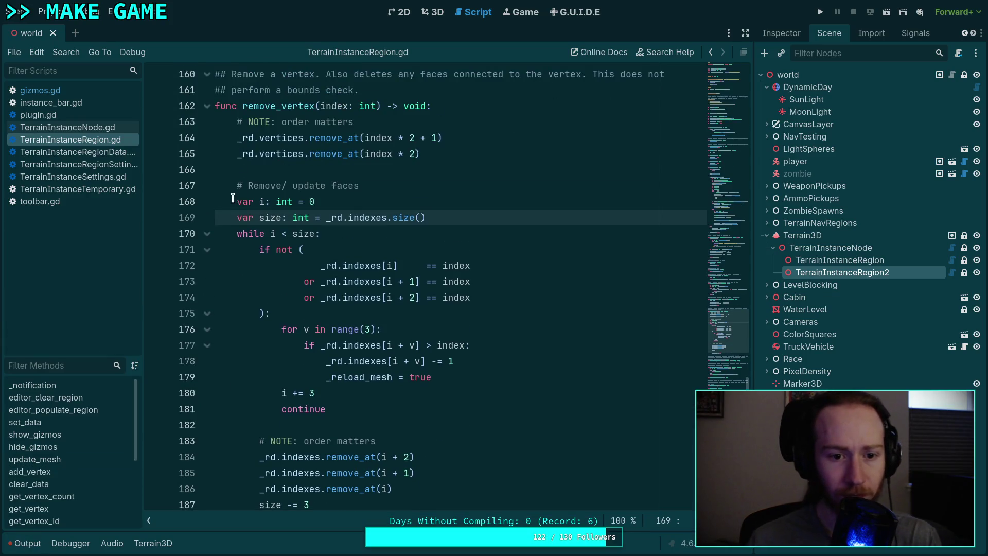
scroll(311, 230, "down", 1)
mouse_move(238, 185)
left_mouse_down()
mouse_move(312, 230)
mouse_move(367, 358)
left_mouse_up()
scroll(361, 355, "down", 2)
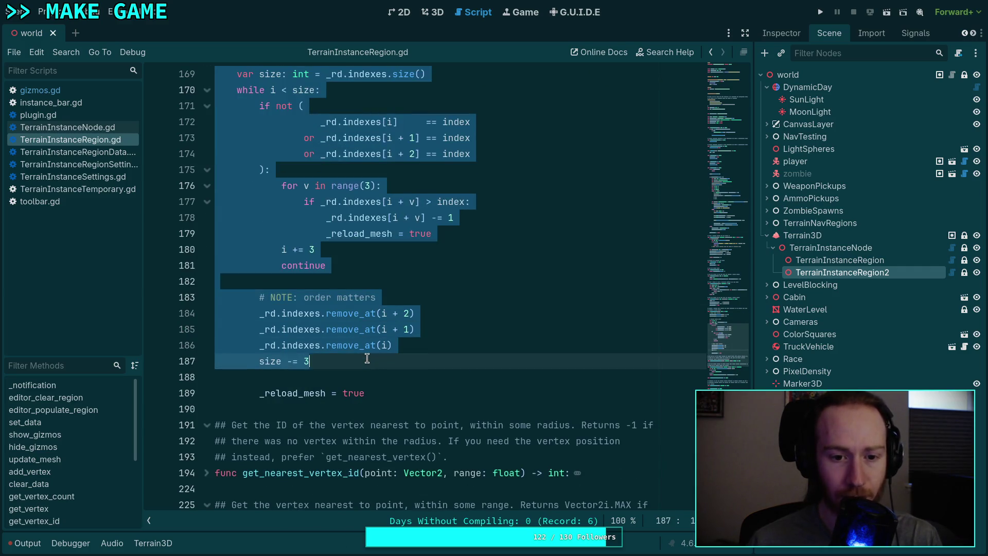
scroll(436, 323, "up", 1)
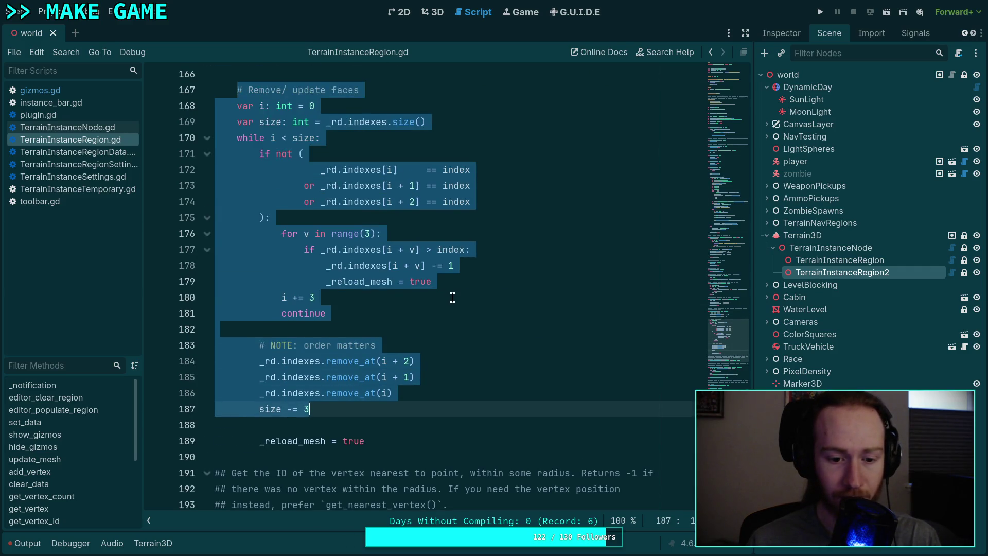
key("BackSpace")
Step: Fix the indentation of _reload_mesh = true and delete the leftover blank lines
left_click(308, 268)
key("Tab")
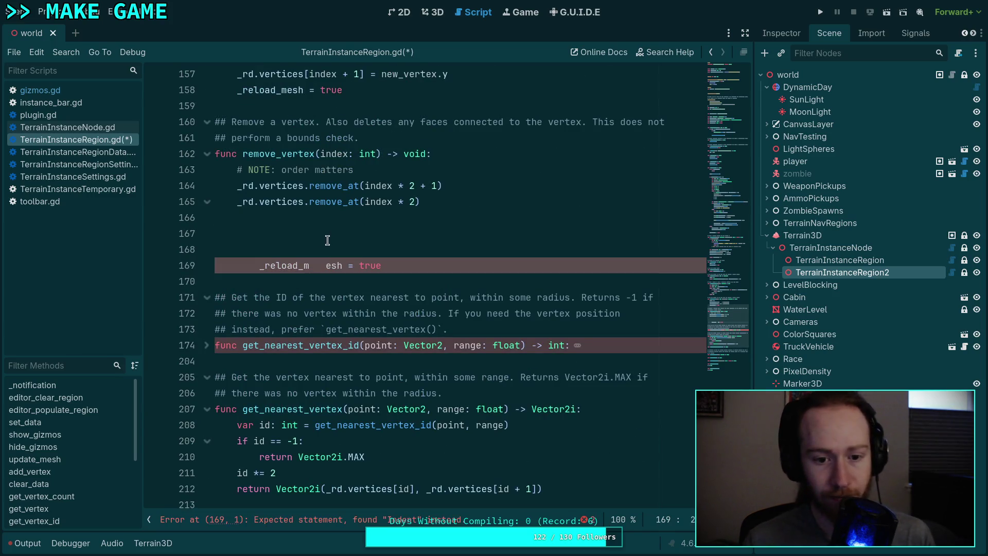
key("ctrl+z")
key("shift+Tab")
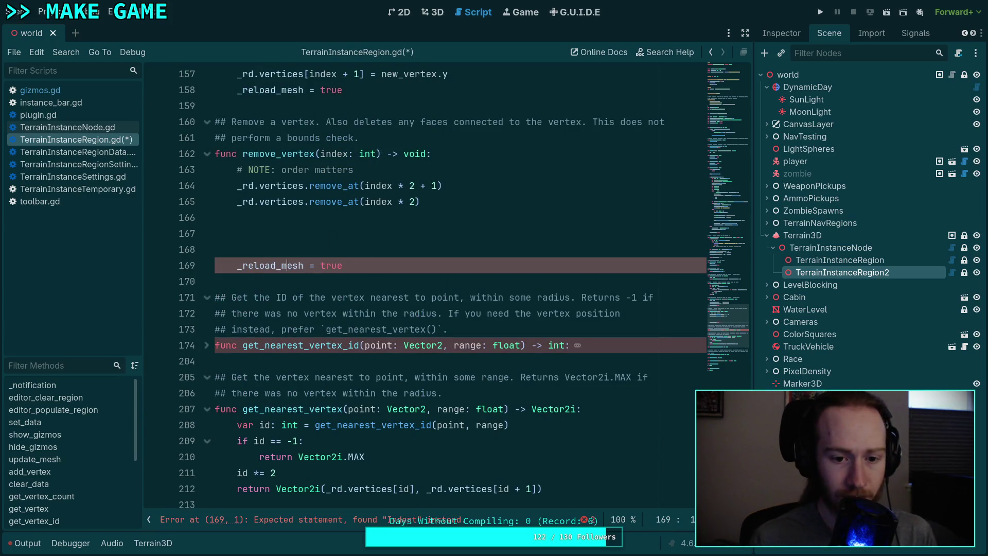
left_click(361, 210)
key("shift+Down")
key("ctrl+shift+k")
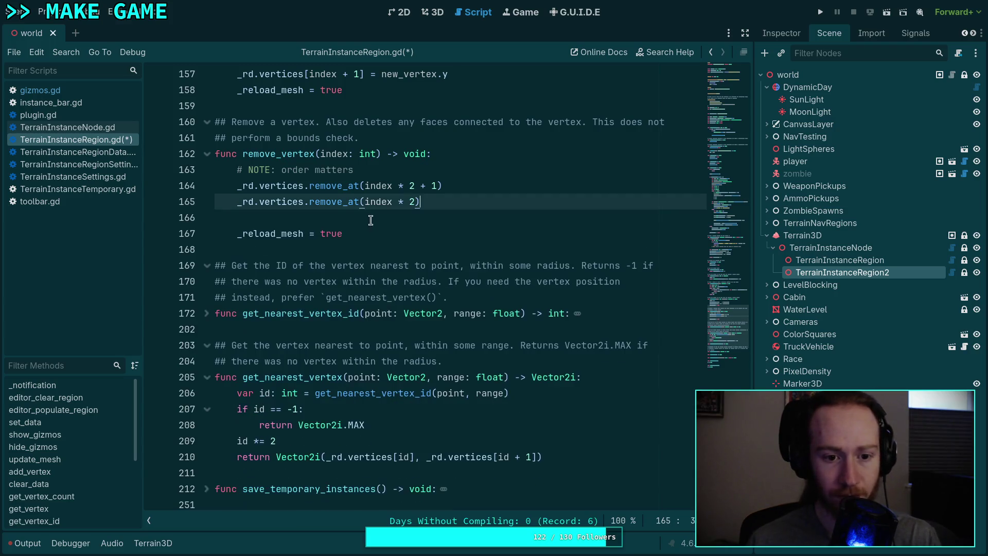
Step: Unfold get_nearest_vertex_id and start a text search from its id += 2 line
left_click(206, 313)
scroll(211, 306, "down", 3)
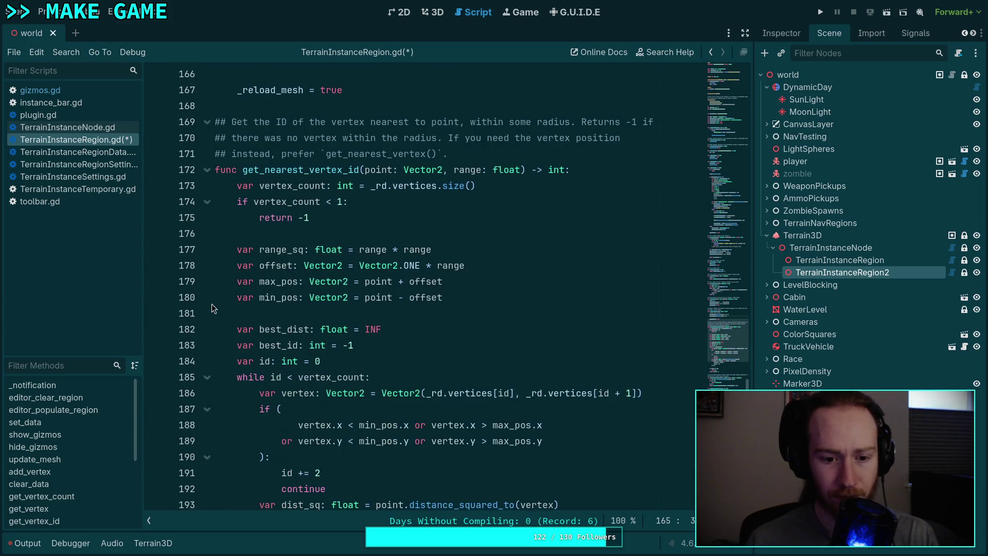
scroll(268, 299, "down", 4)
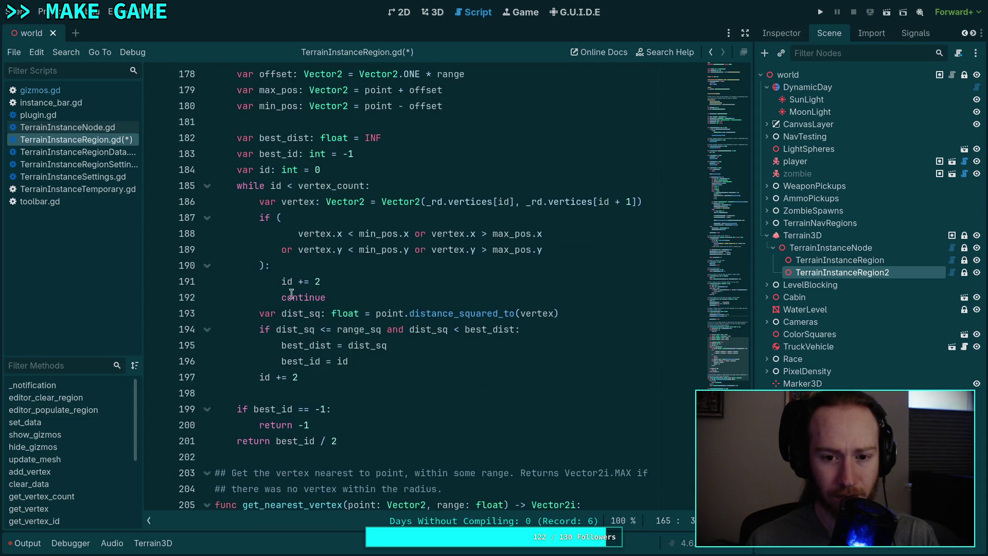
left_click(408, 287)
key("ctrl+f")
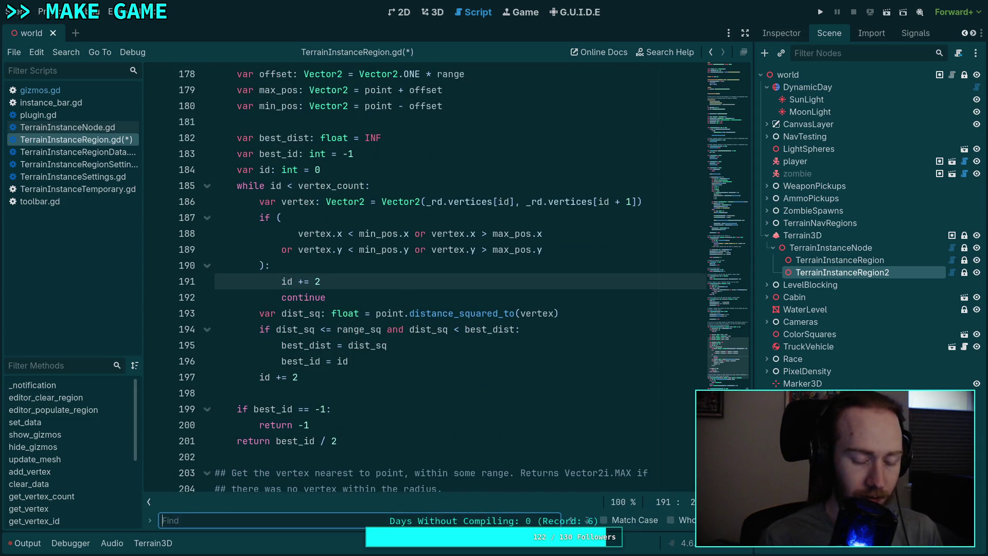
Step: Search the script for 'index' and glance at TerrainInstanceRegionData.gd before returning
type("indi")
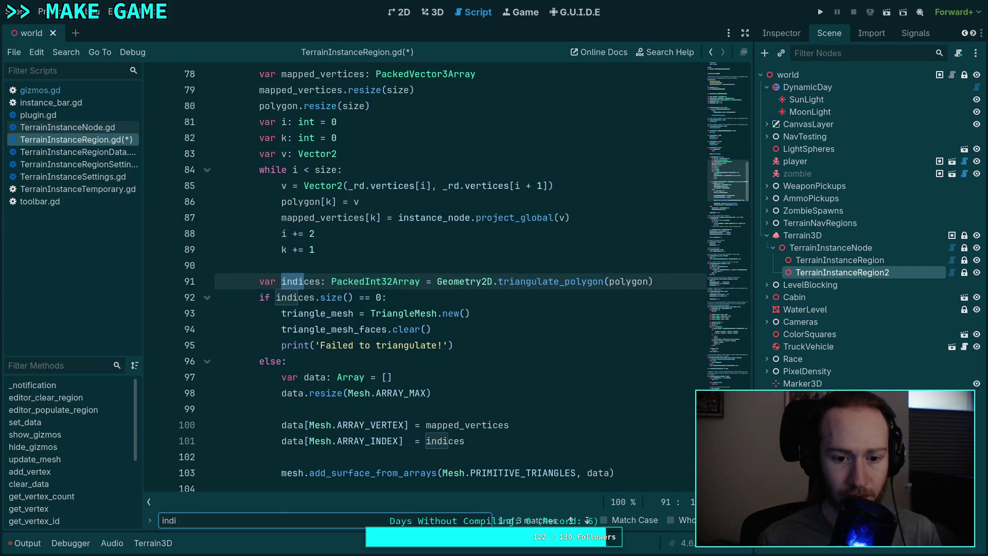
key("BackSpace")
type("ex")
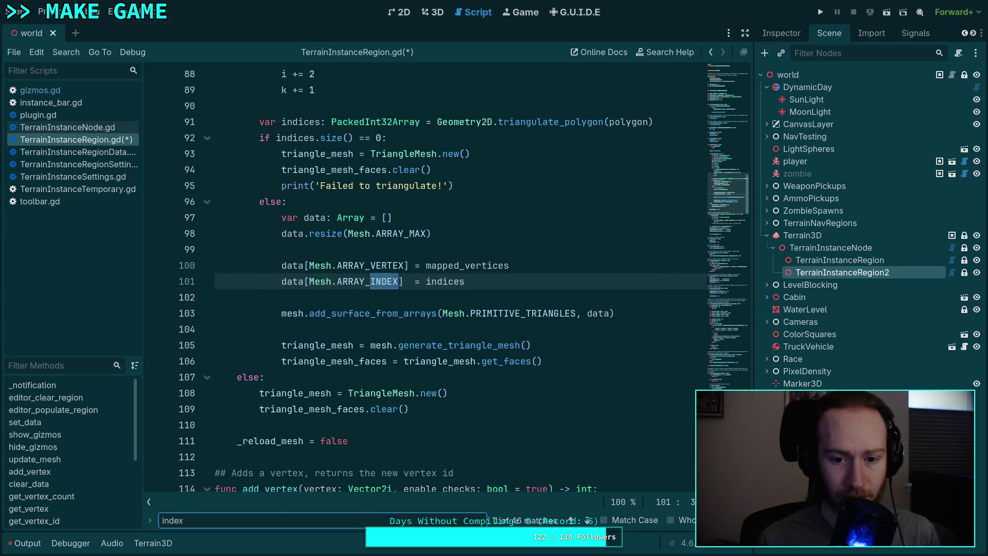
left_click(77, 152)
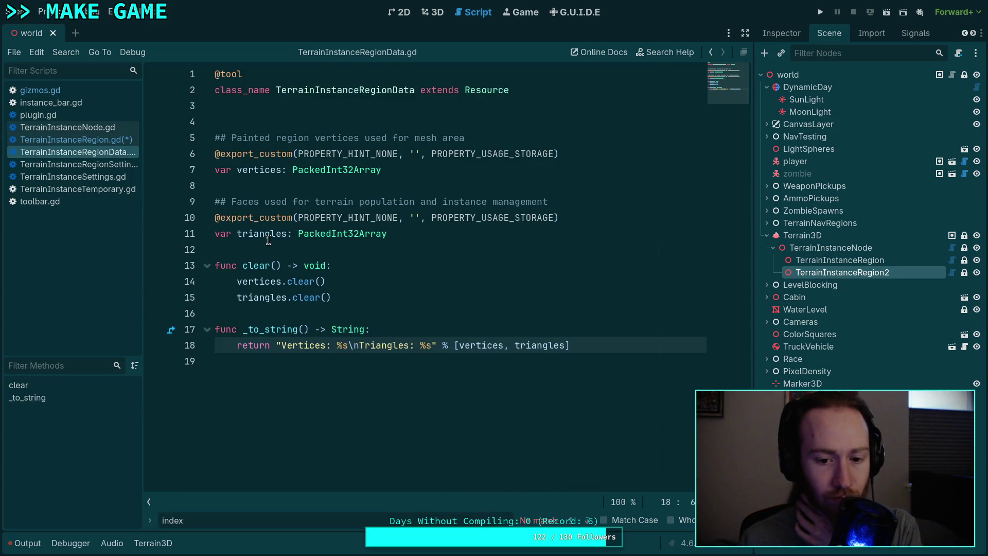
left_click(83, 138)
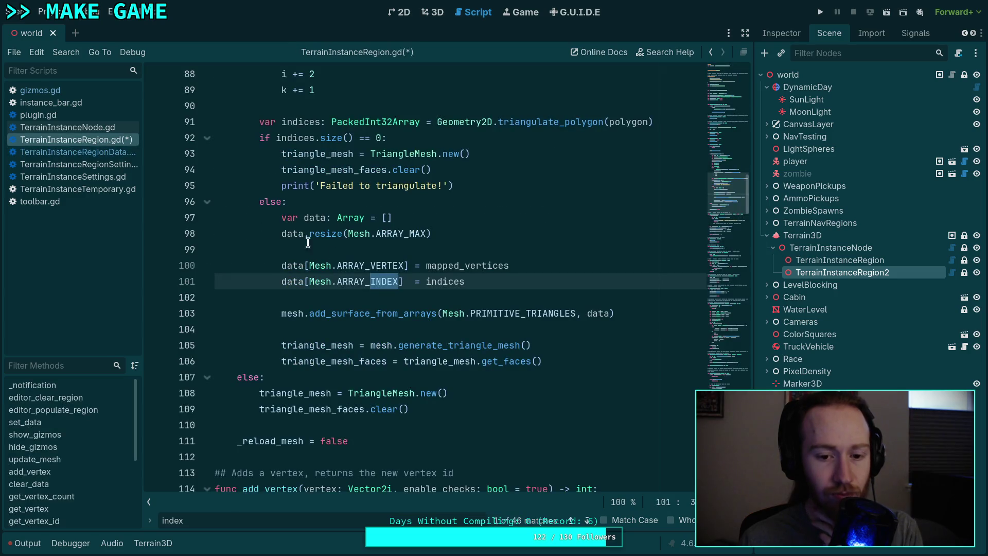
Step: Step through the 'indic' search matches, save, and go back to the 3D view
left_click(205, 522)
key("BackSpace")
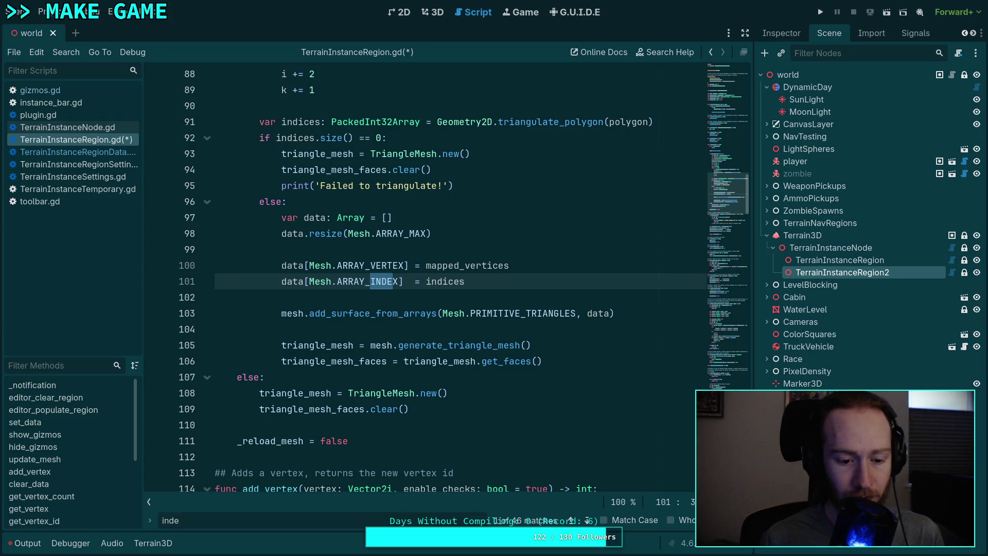
key("BackSpace")
type("ic")
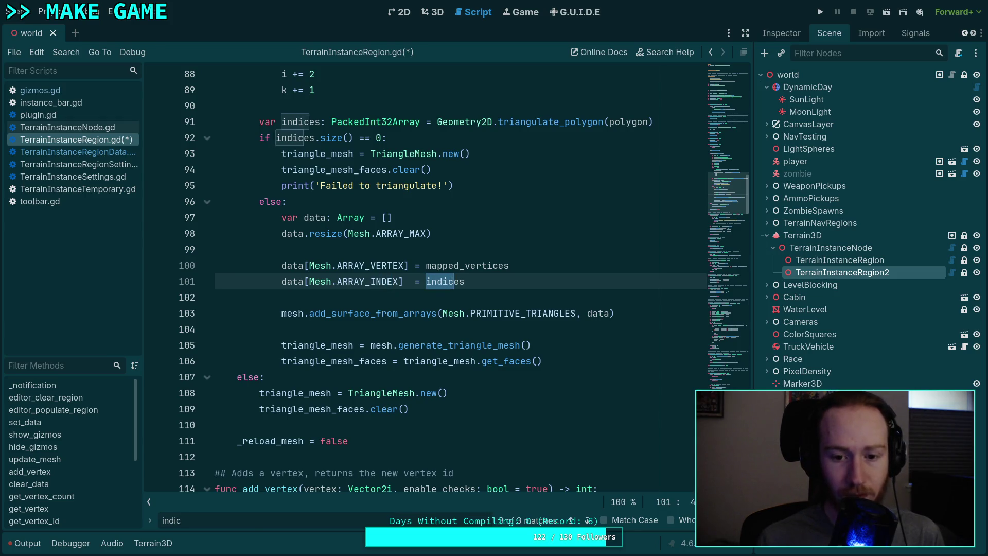
left_click(586, 520)
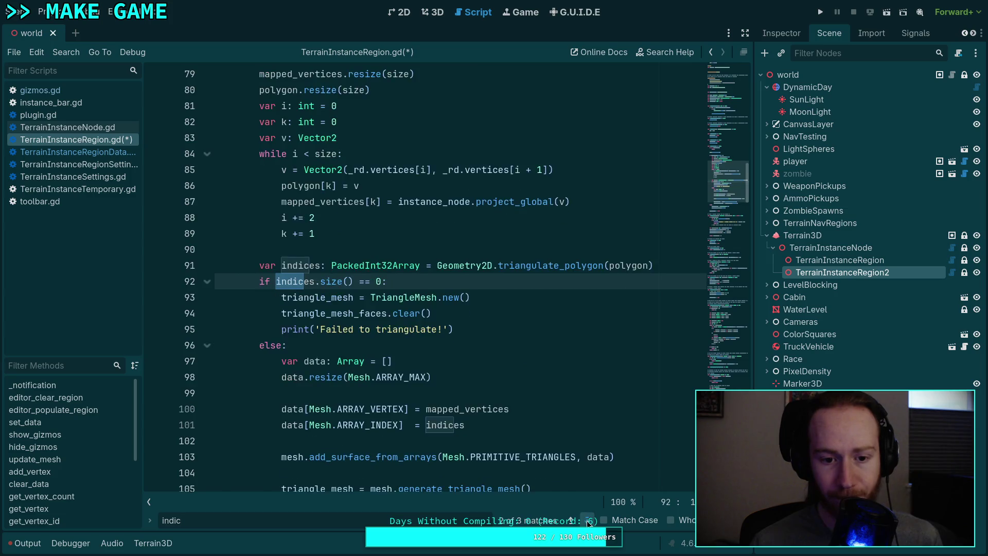
left_click(587, 520)
key("ctrl+s")
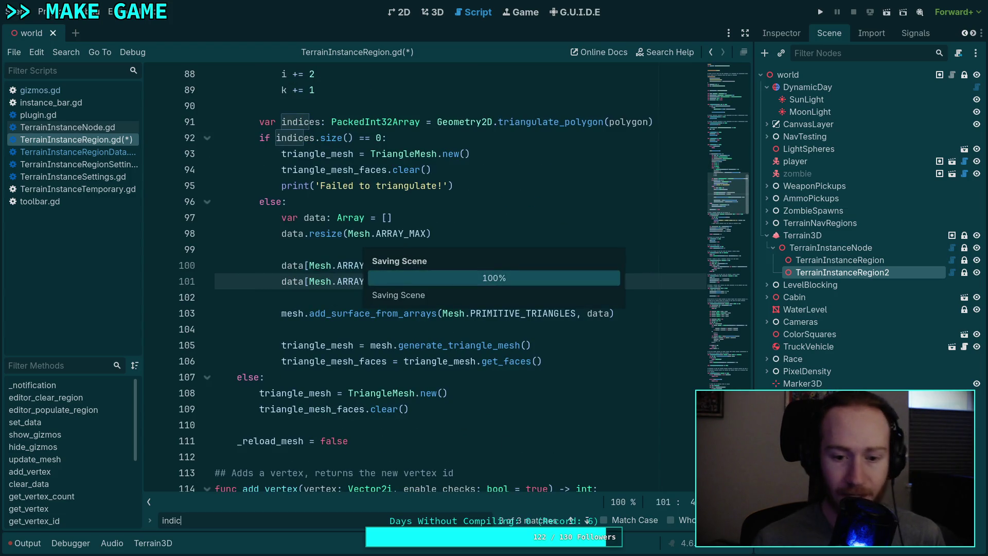
left_click(433, 12)
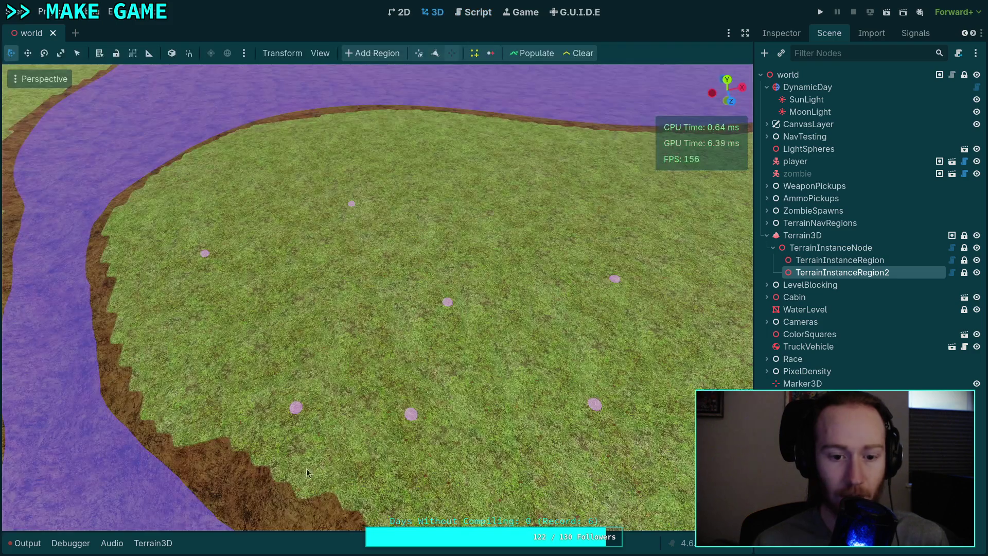
Step: Open and clear the output log, then pick the remove-vertex tool
left_click(26, 542)
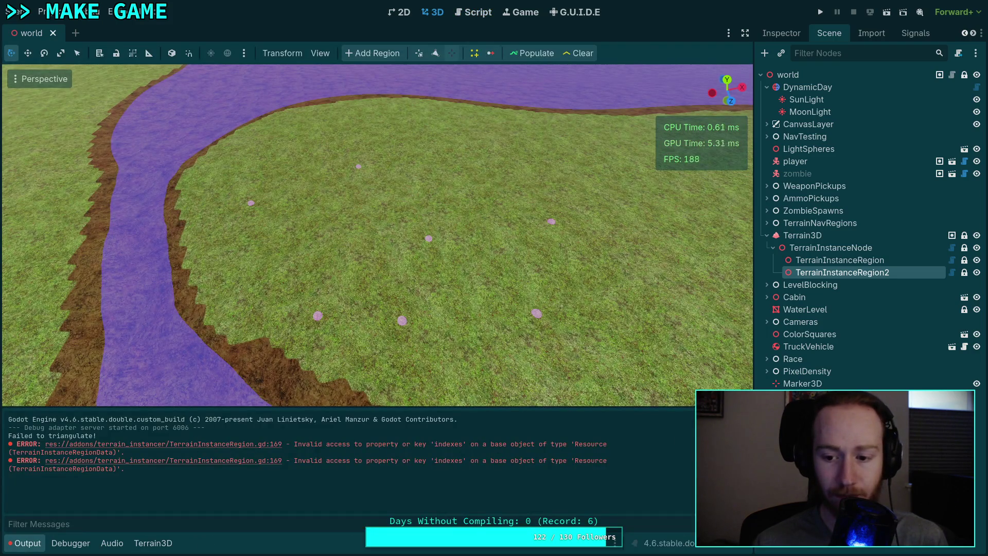
key("ctrl+alt+k")
left_click(397, 342)
left_click(403, 320)
left_click(402, 320)
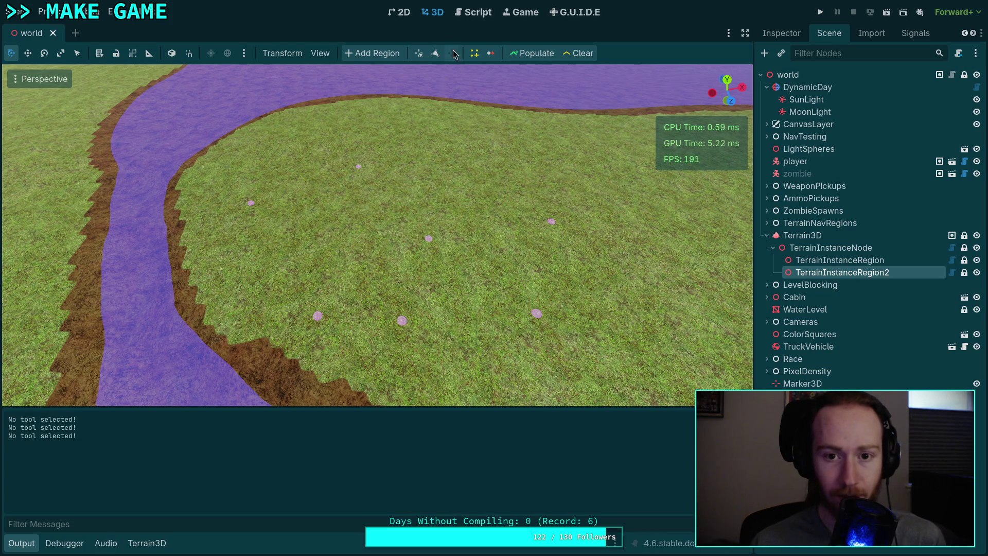
Step: Remove four pink region vertices, orbit the view, and return to the region script
left_click(403, 321)
left_click(429, 238)
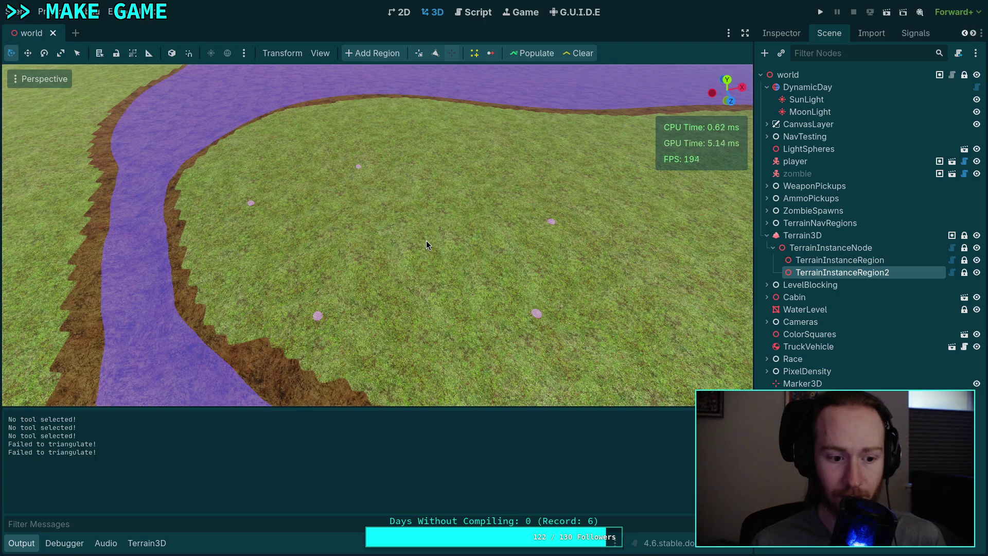
left_click(538, 311)
left_click(551, 222)
mouse_move(471, 287)
left_mouse_down()
mouse_move(279, 252)
mouse_move(417, 257)
mouse_move(313, 292)
mouse_move(389, 226)
mouse_move(286, 242)
mouse_move(348, 243)
left_mouse_up()
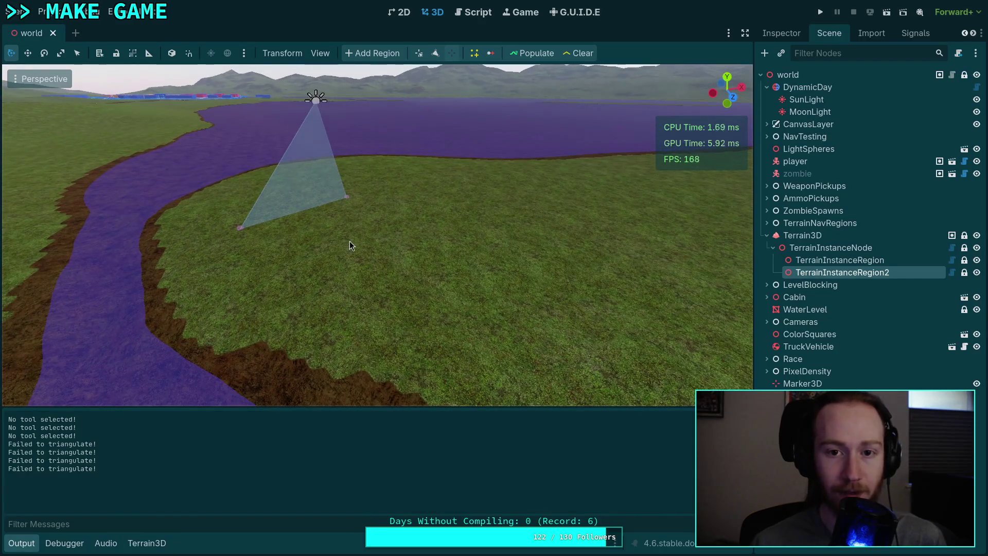
left_click(475, 15)
scroll(480, 252, "up", 2)
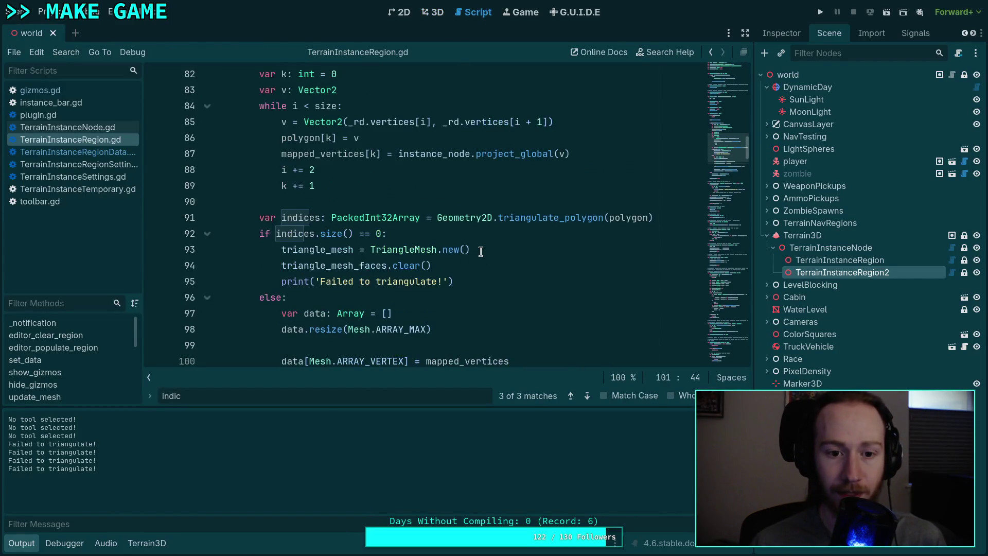
Step: Fly over the river in 3D and close the region polygon into a filled triangle
scroll(480, 252, "up", 1)
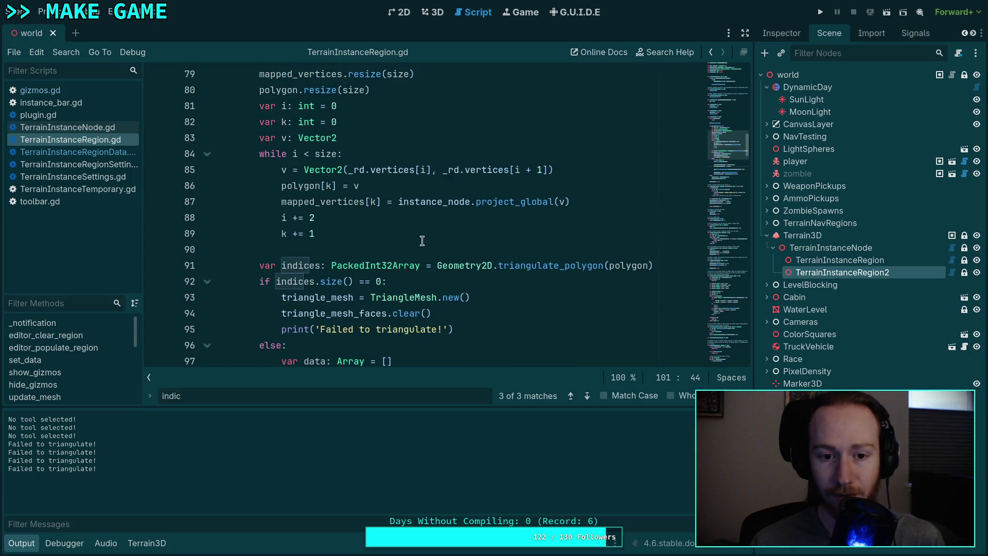
scroll(422, 240, "up", 1)
scroll(399, 249, "up", 1)
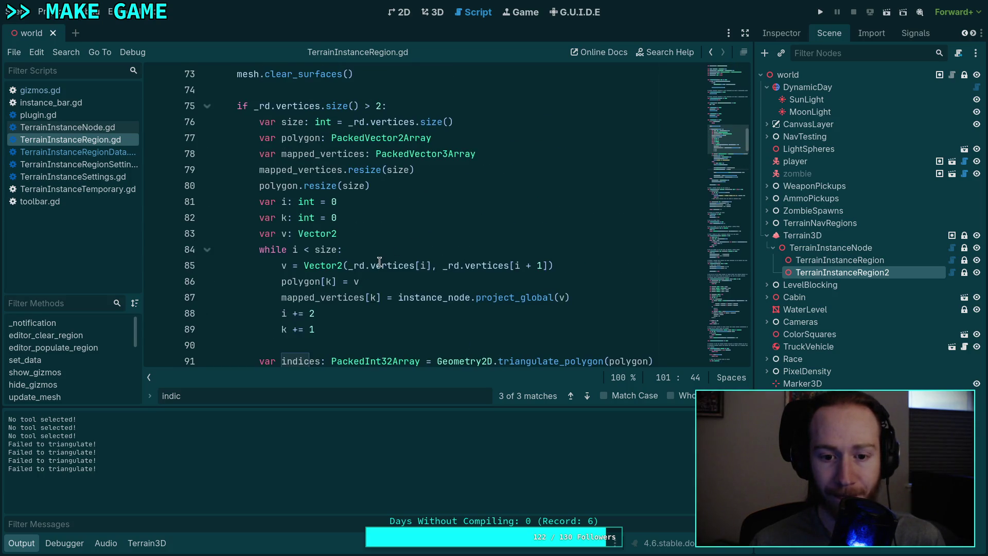
mouse_move(379, 262)
left_click(432, 12)
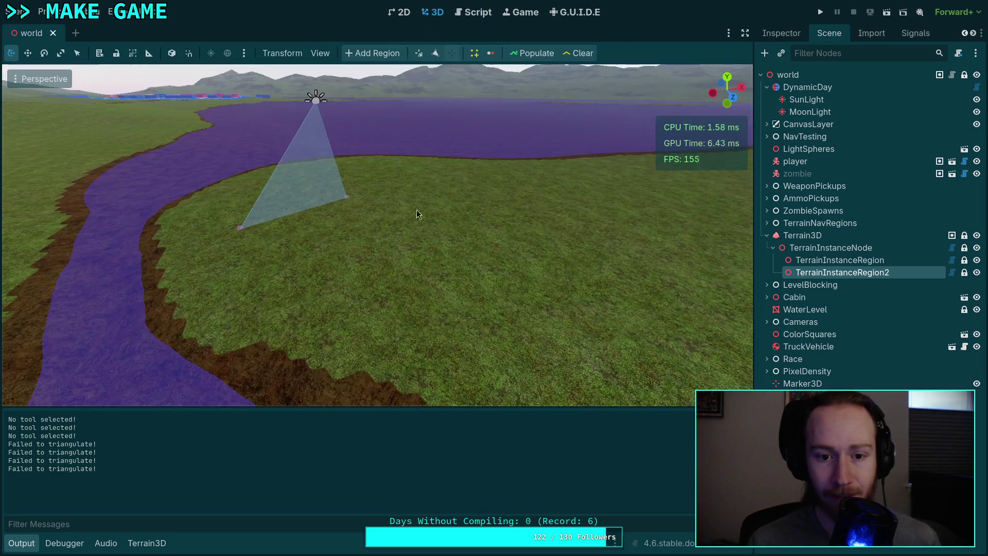
scroll(377, 234, "up", 3)
key("w")
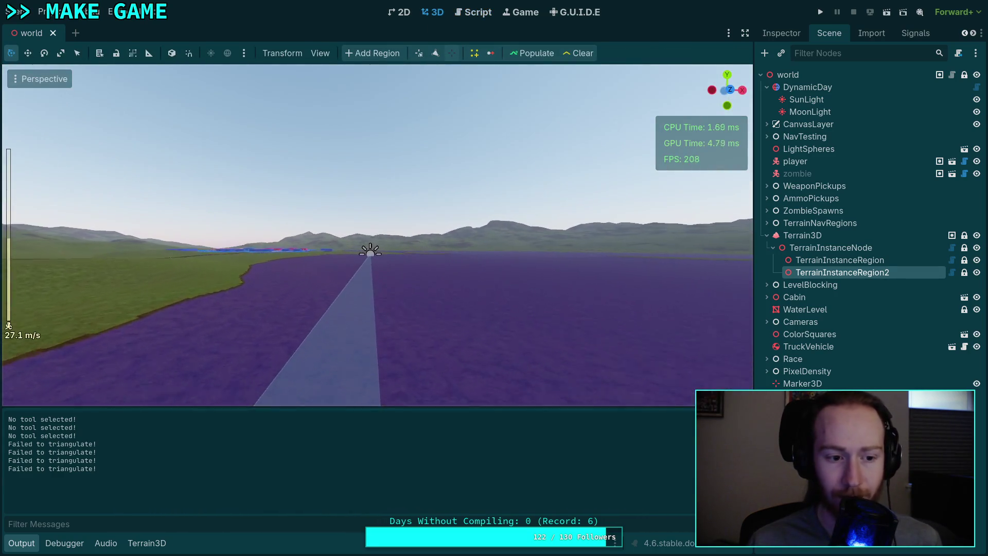
key("w")
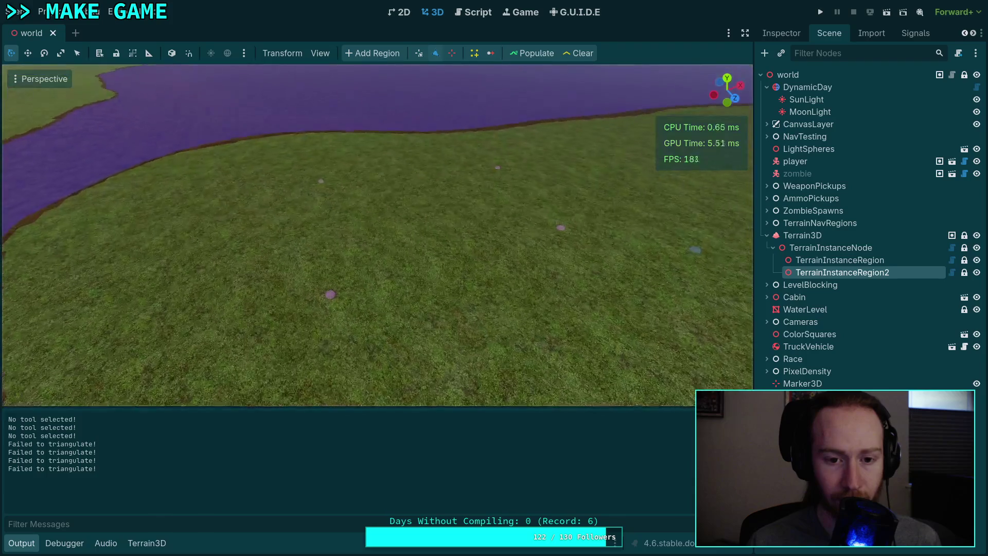
key("d")
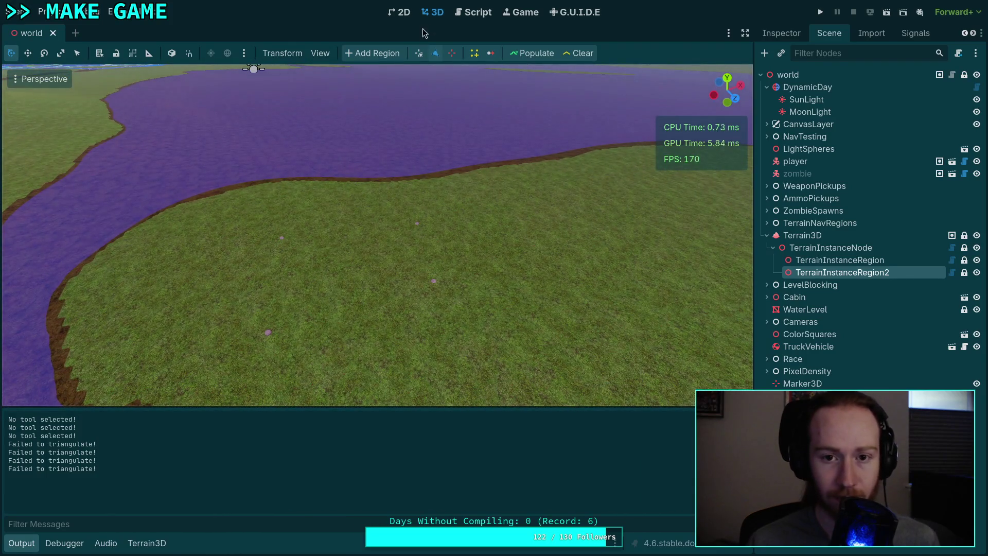
left_click(418, 224)
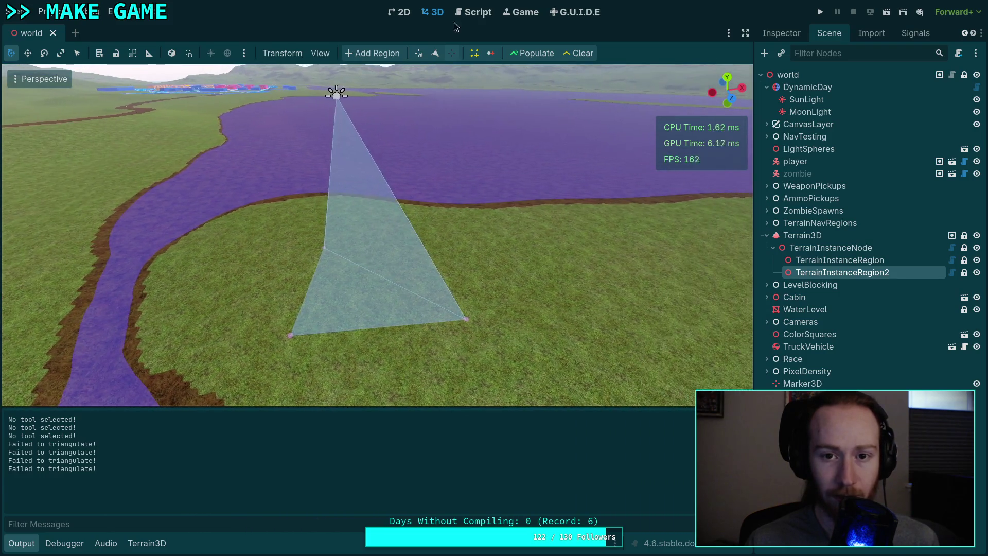
left_click(471, 14)
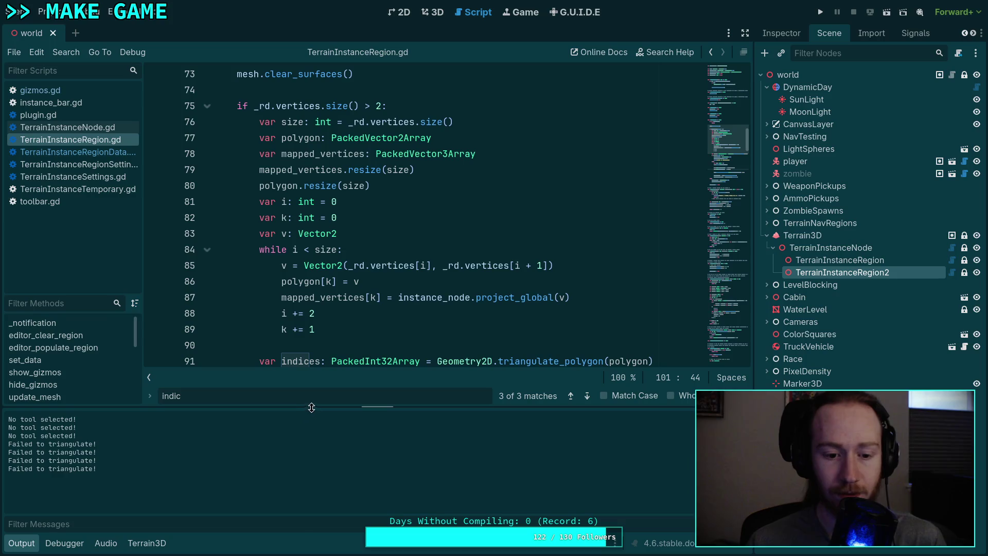
Step: Hide the output log and delete the TODO comment in add_vertex
key("ctrl+j")
scroll(421, 347, "up", 5)
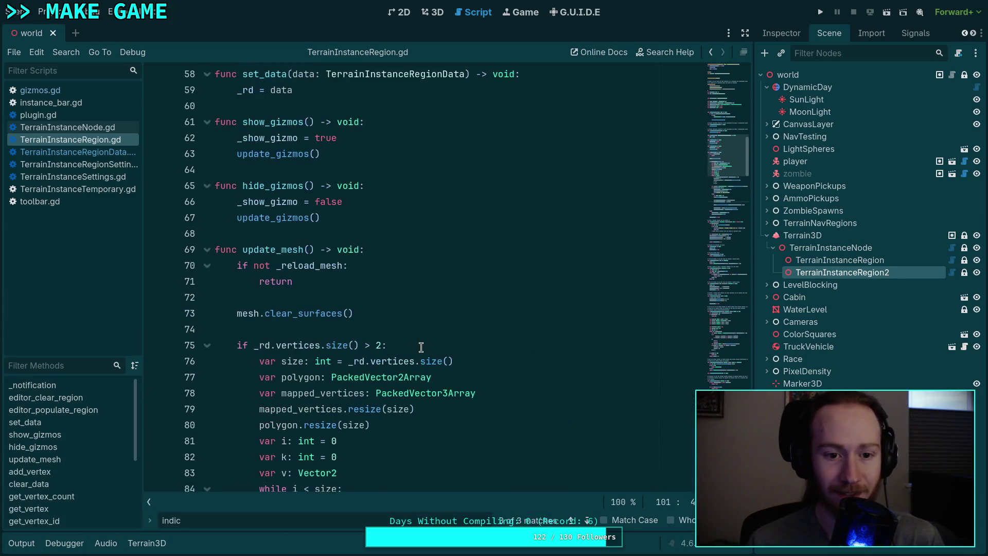
scroll(322, 323, "down", 16)
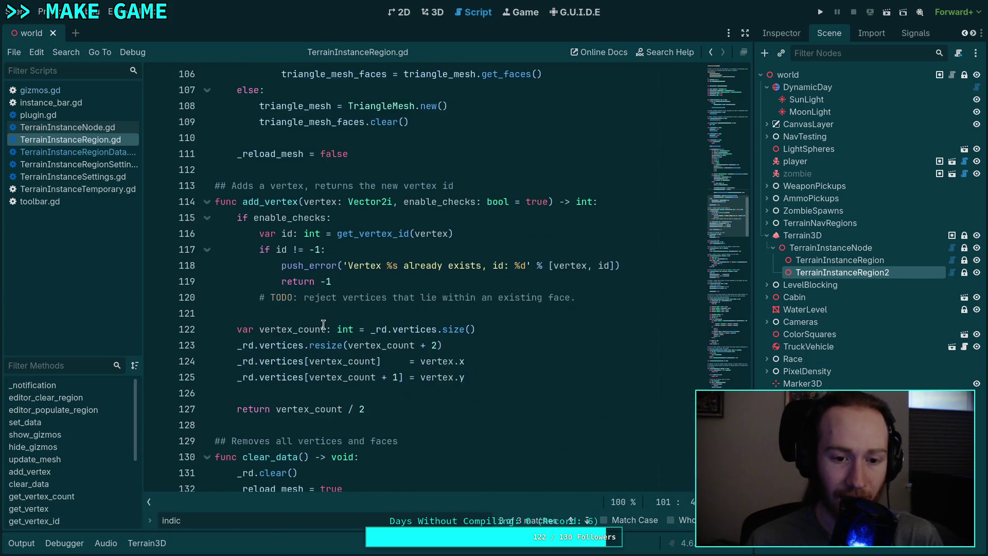
left_click(547, 377)
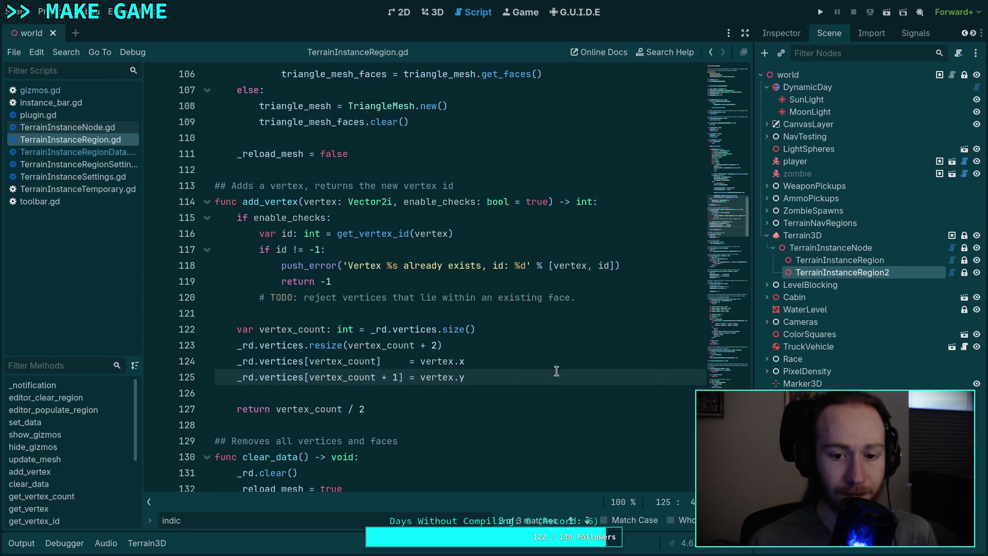
left_click_drag(594, 295, 594, 281)
left_click(551, 373)
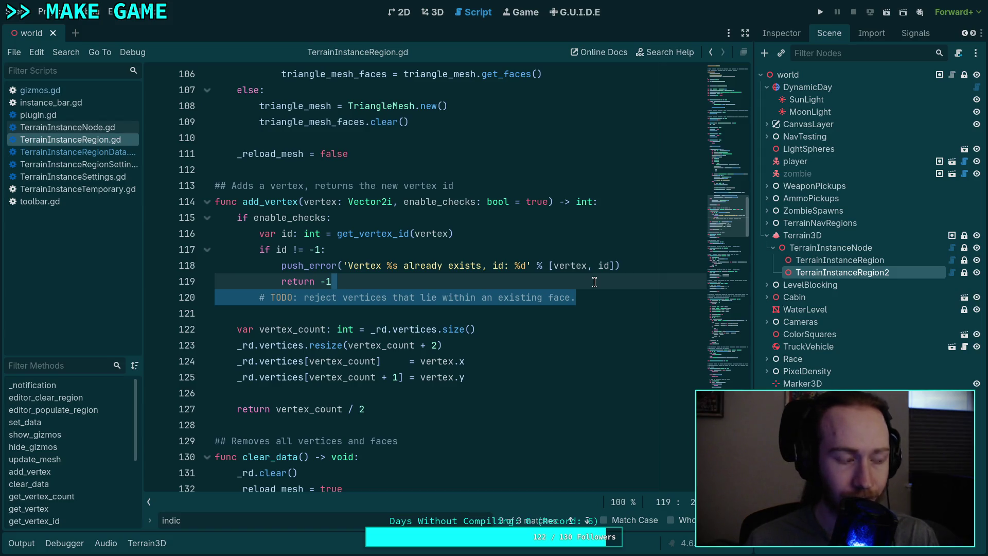
key("BackSpace")
Step: Add '_reload_mesh = true' after the vertex assignments and save TerrainInstanceRegion.gd
left_click(539, 363)
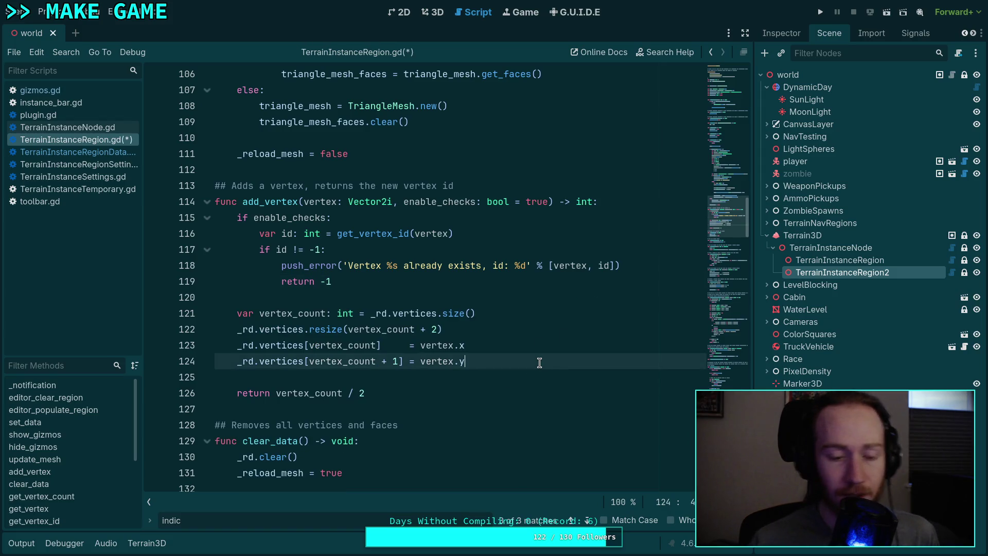
key("Return")
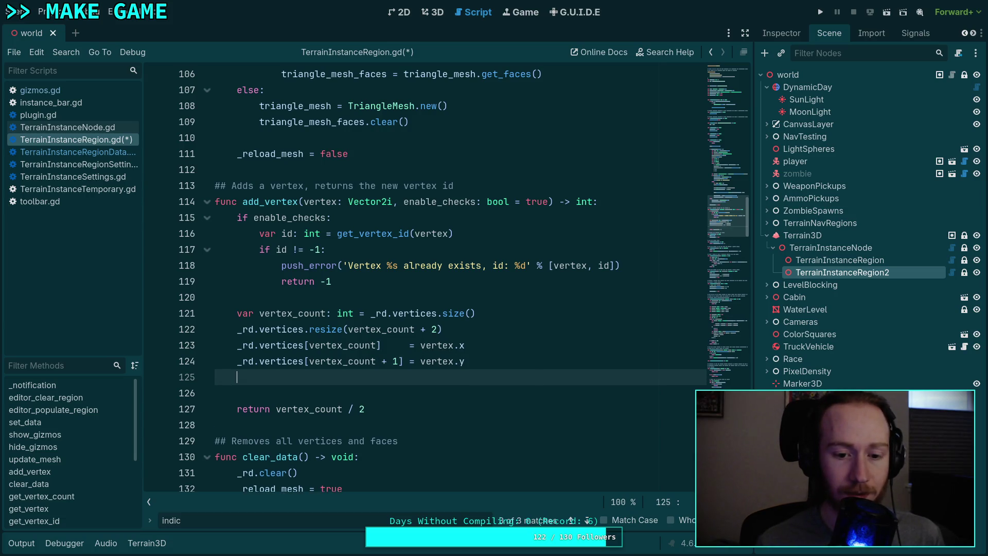
key("Return")
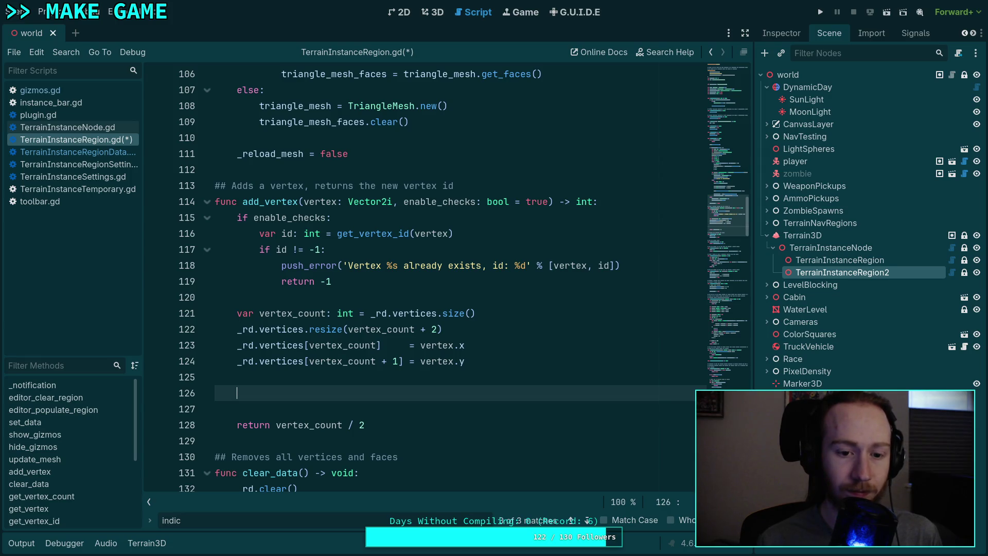
type("_rel")
key("Return")
type("= true")
key("ctrl+s")
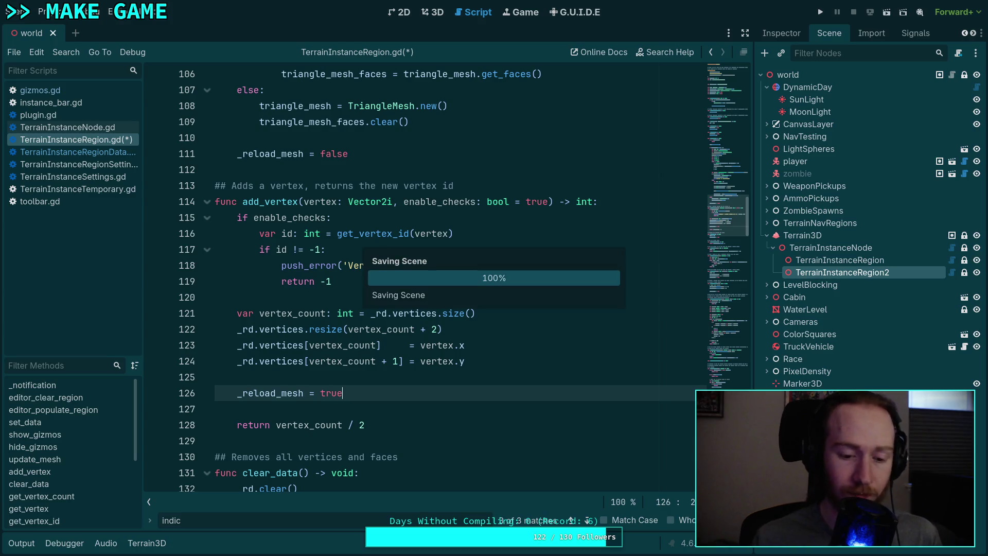
scroll(480, 253, "up", 8)
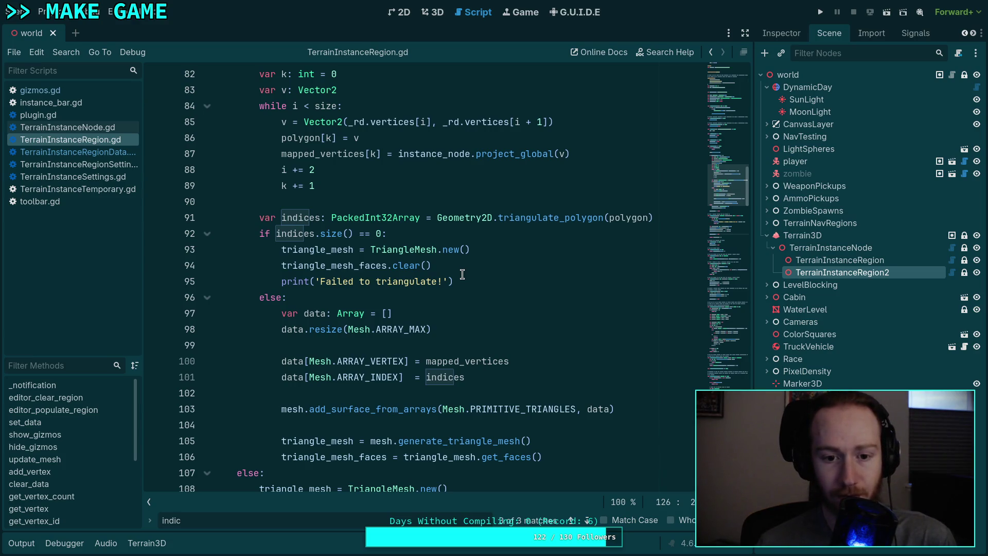
scroll(462, 274, "up", 2)
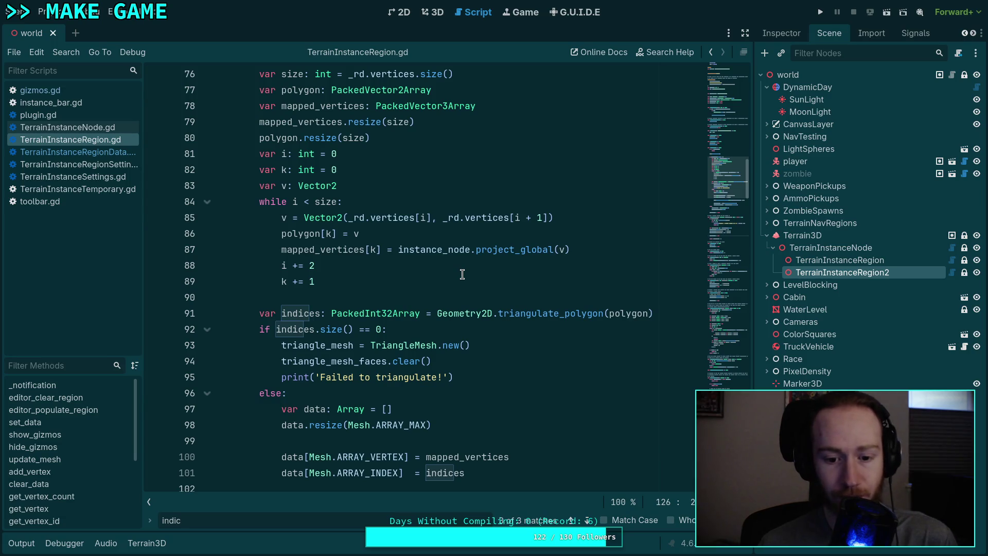
scroll(462, 274, "up", 1)
scroll(380, 335, "up", 1)
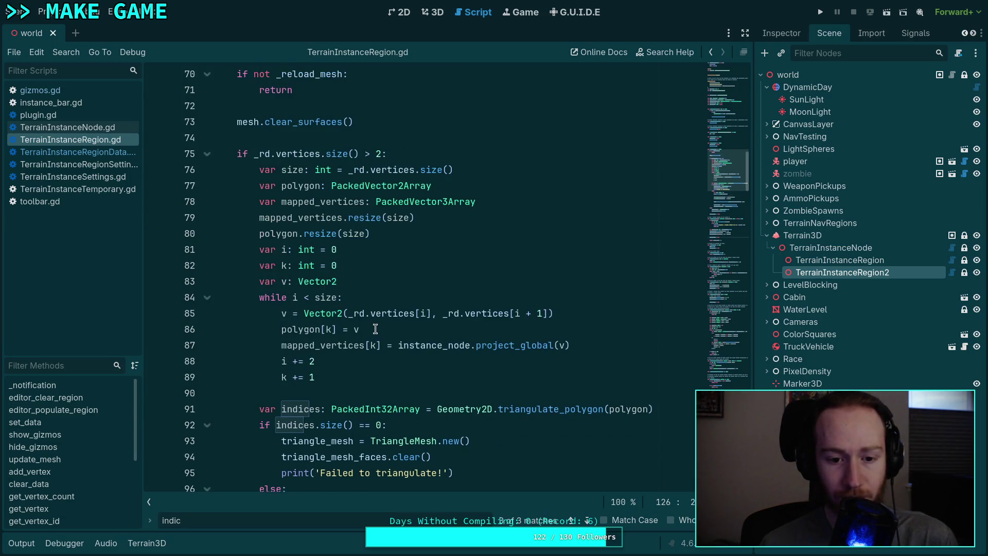
left_click(280, 362)
double_click(284, 362)
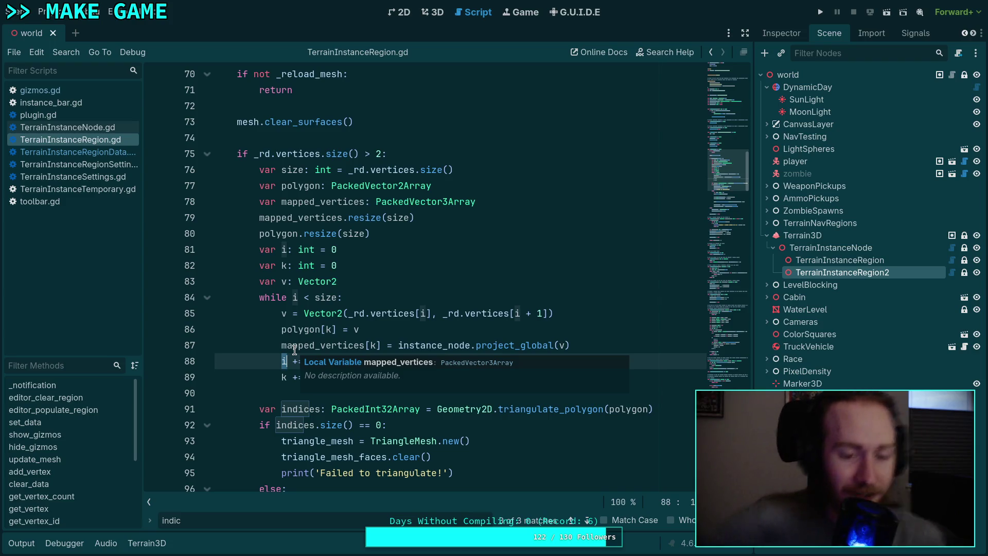
left_click(451, 328)
double_click(314, 332)
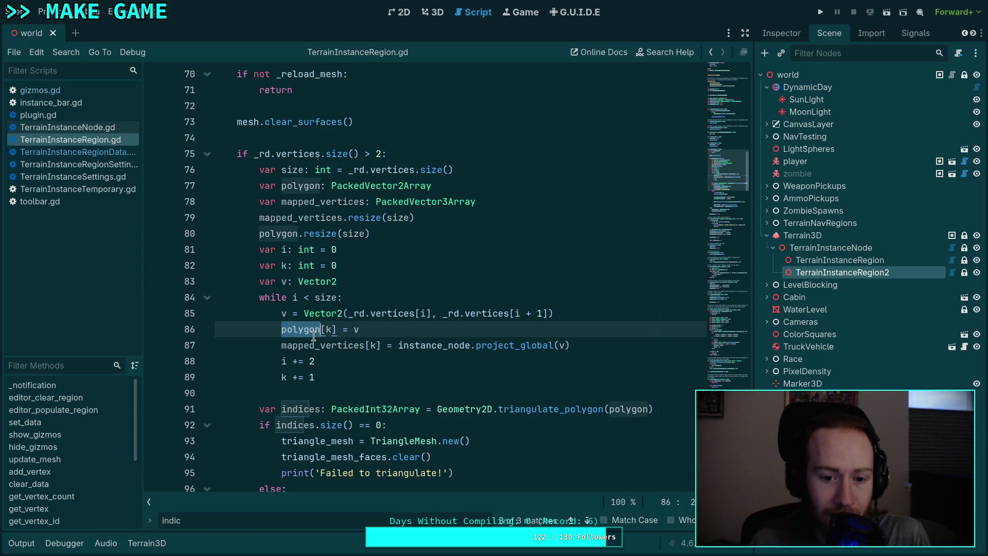
double_click(332, 343)
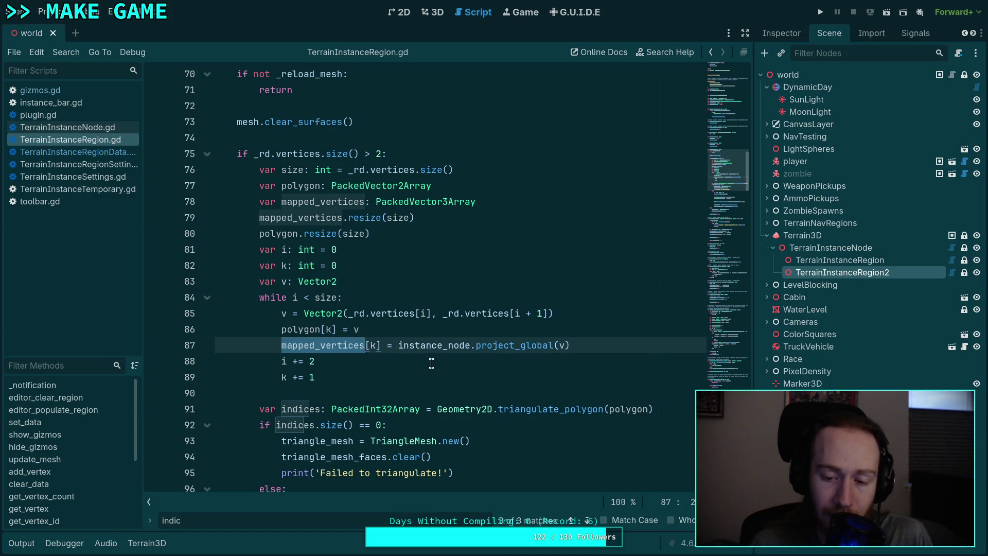
scroll(453, 362, "down", 1)
scroll(417, 341, "down", 1)
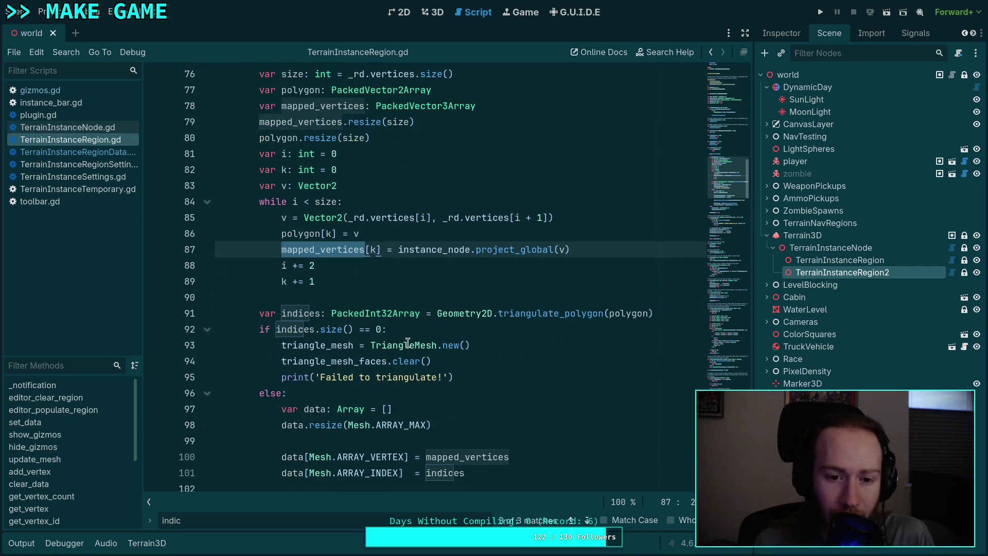
scroll(409, 342, "down", 3)
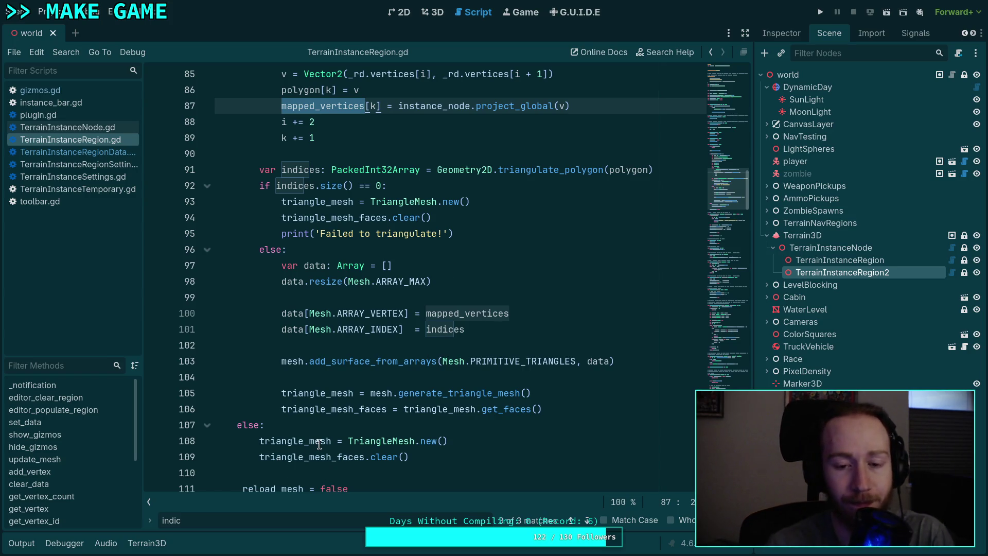
scroll(343, 417, "up", 7)
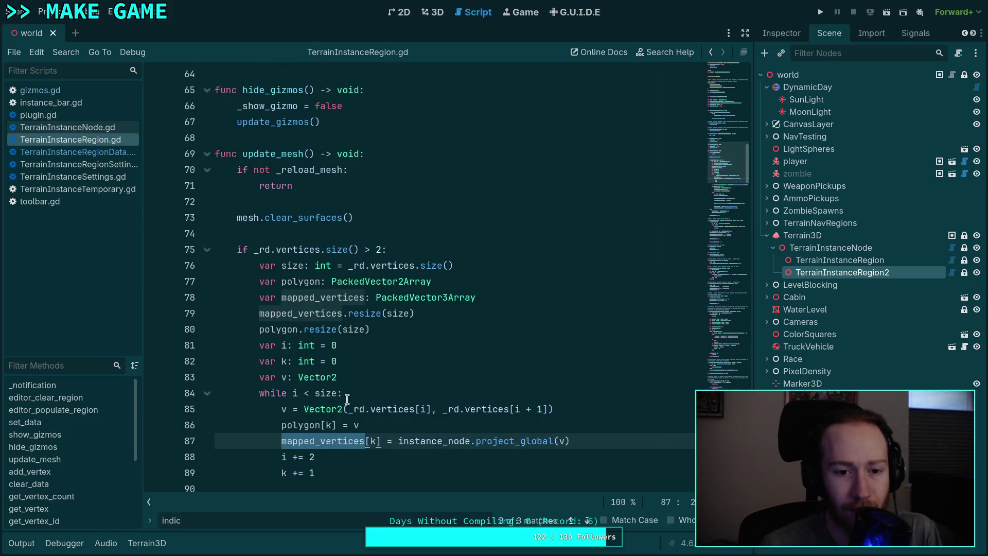
scroll(348, 401, "up", 3)
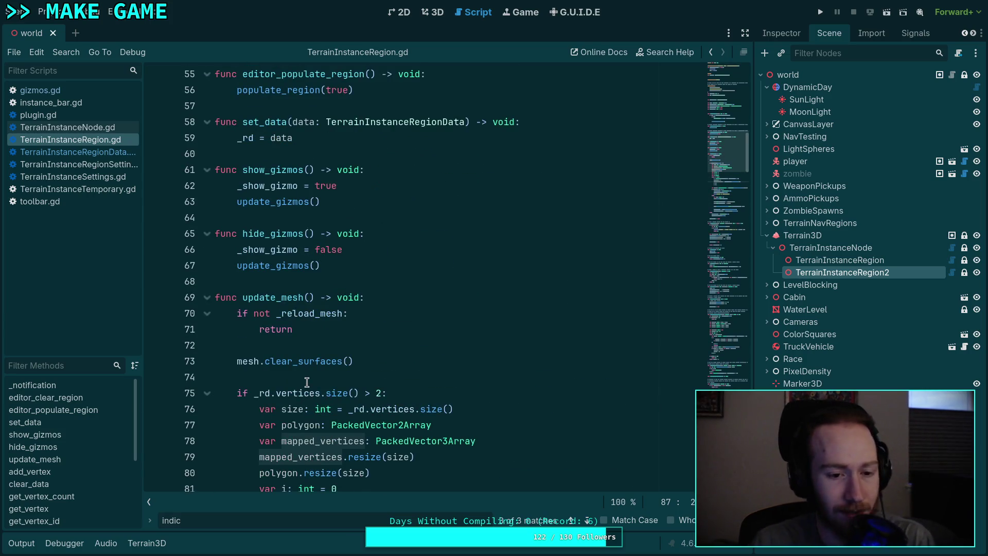
left_click(310, 376)
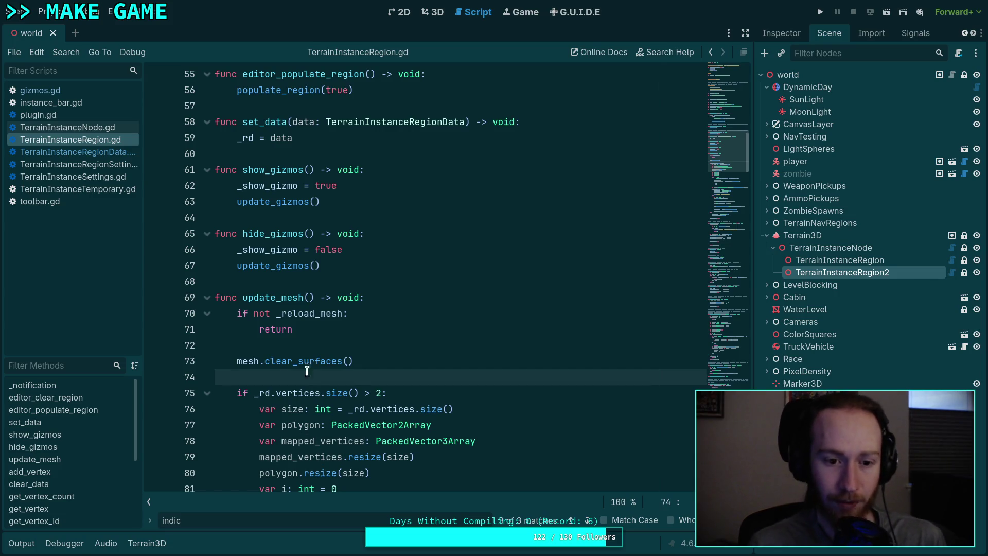
scroll(310, 373, "up", 3)
left_click(245, 279)
scroll(352, 314, "up", 3)
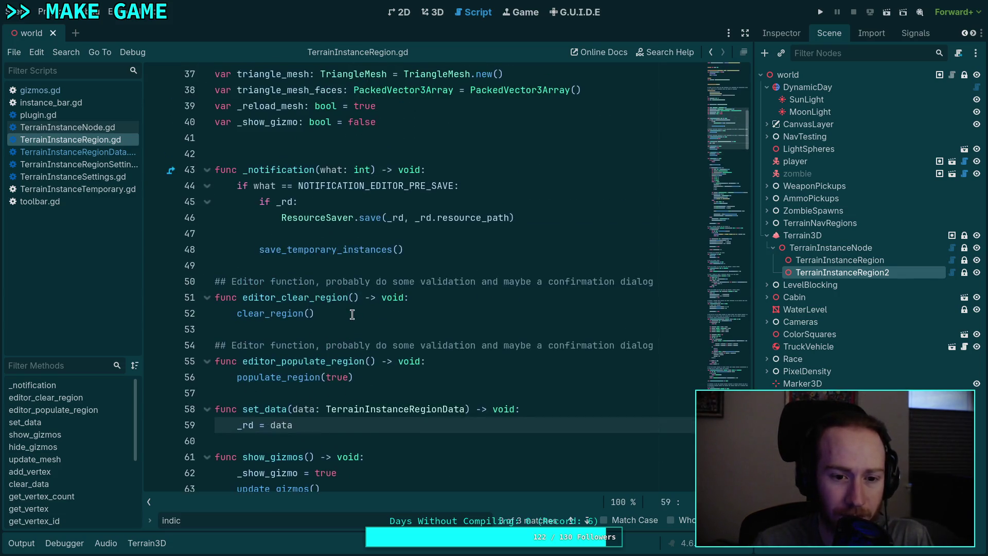
scroll(350, 316, "down", 12)
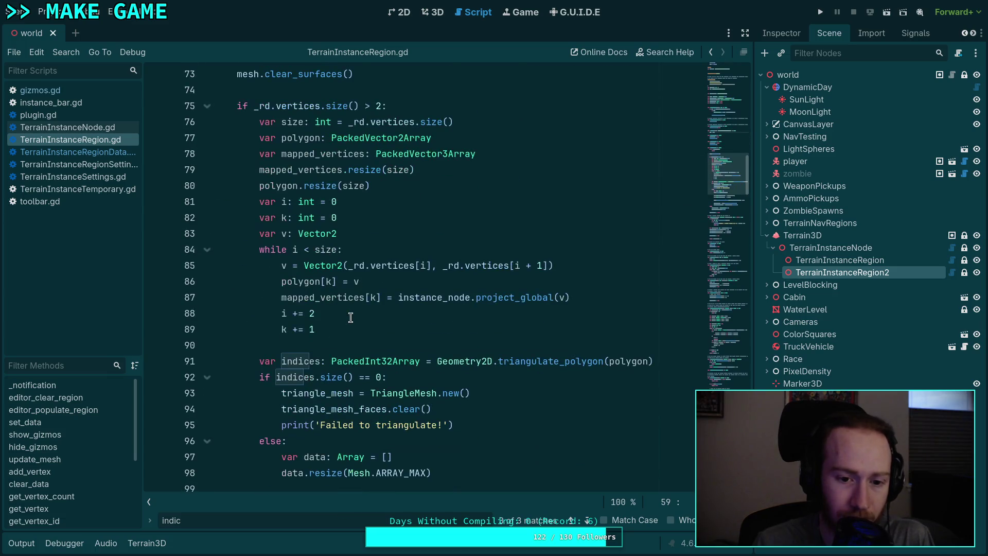
scroll(351, 318, "down", 1)
scroll(350, 317, "up", 3)
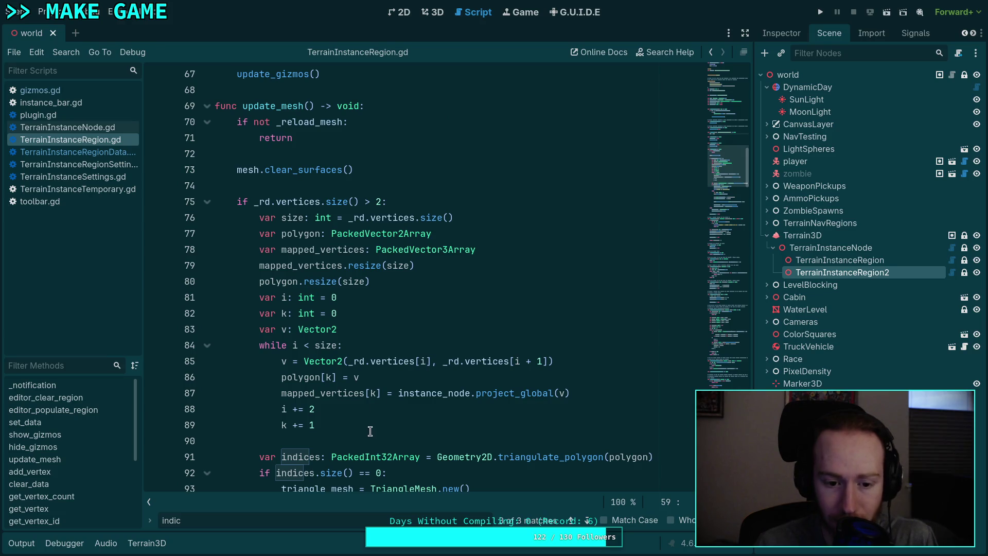
scroll(390, 363, "down", 2)
scroll(389, 360, "down", 2)
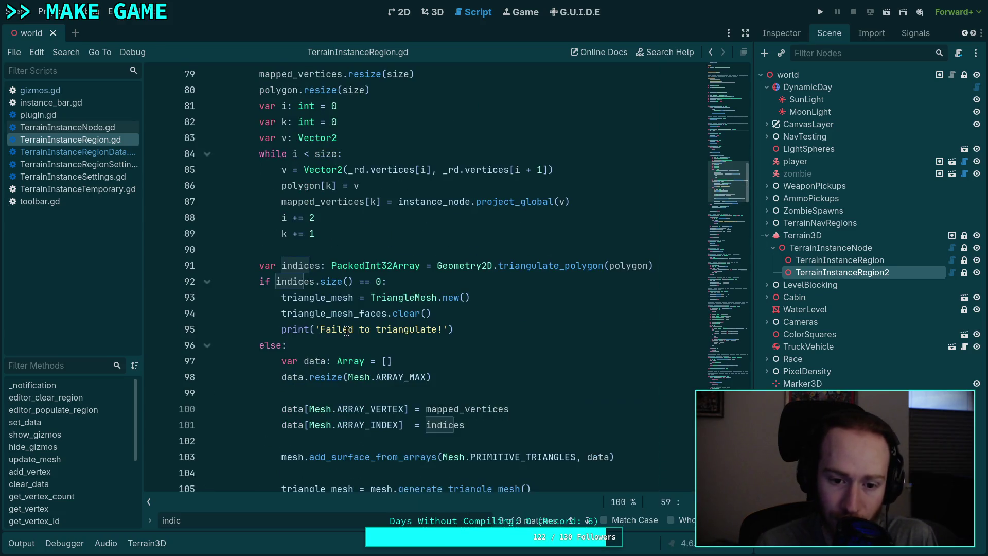
scroll(309, 329, "down", 2)
left_click(494, 234)
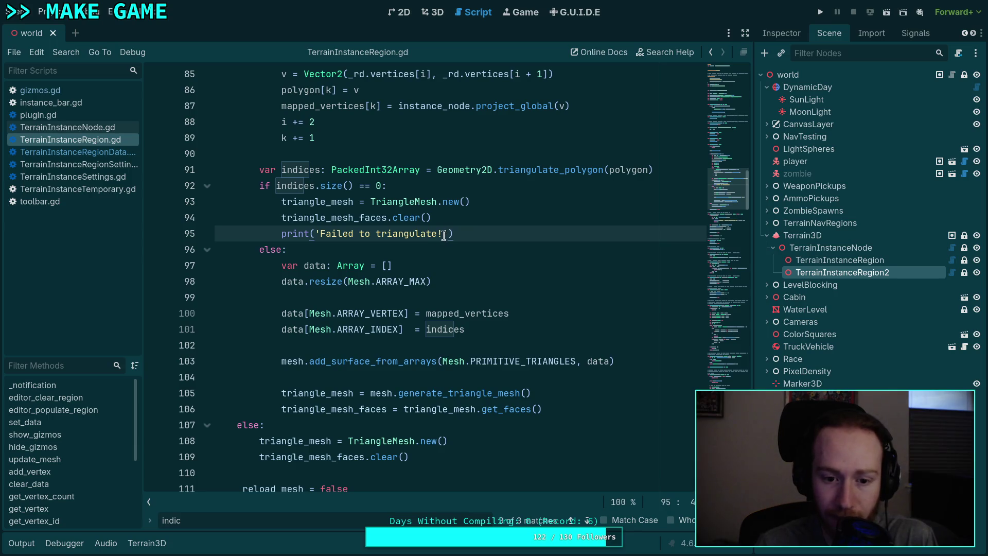
scroll(435, 234, "up", 2)
left_click(436, 236)
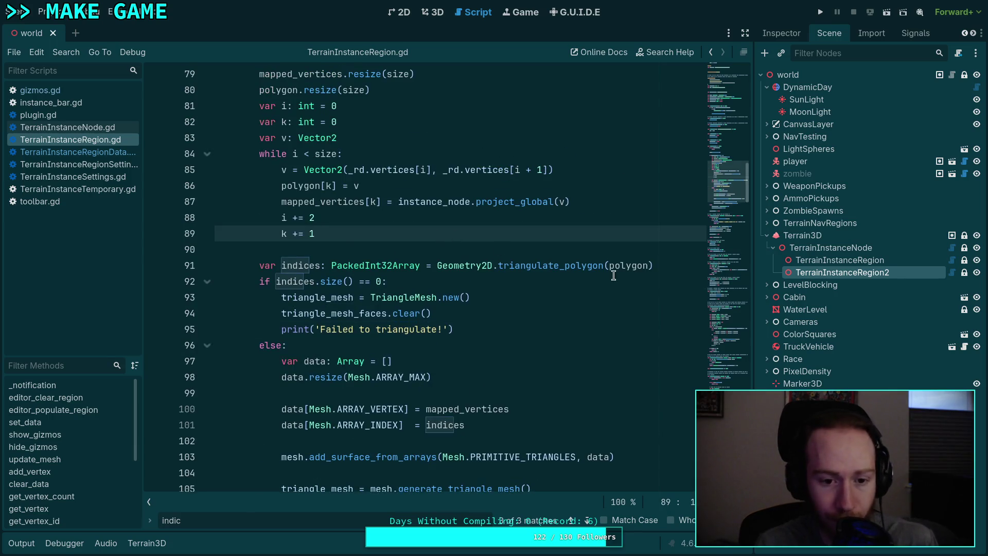
scroll(561, 340, "down", 1)
left_click(588, 456)
scroll(554, 384, "up", 3)
scroll(554, 384, "down", 5)
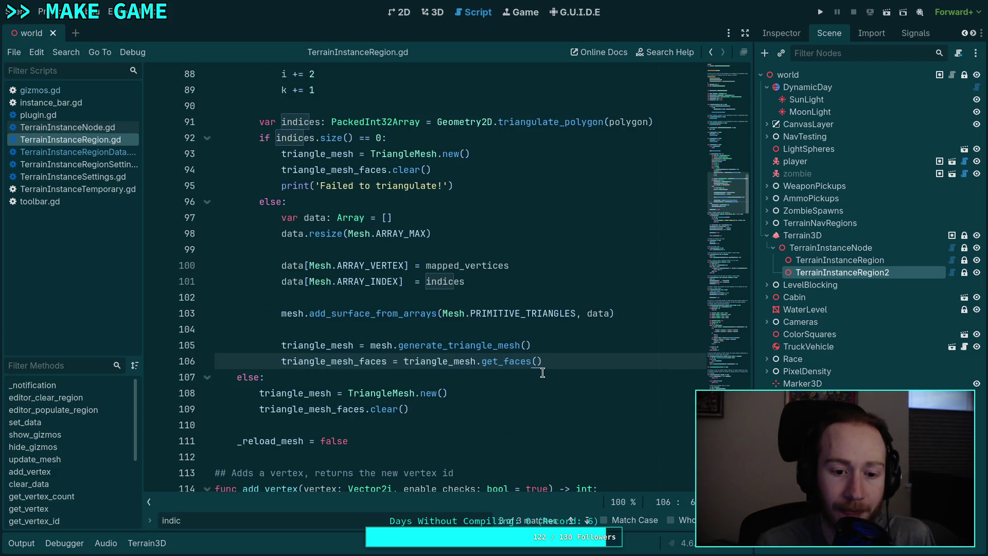
Step: Add a print(_rd) line after the get_faces assignment on line 107, save, and close the find bar
key("Return")
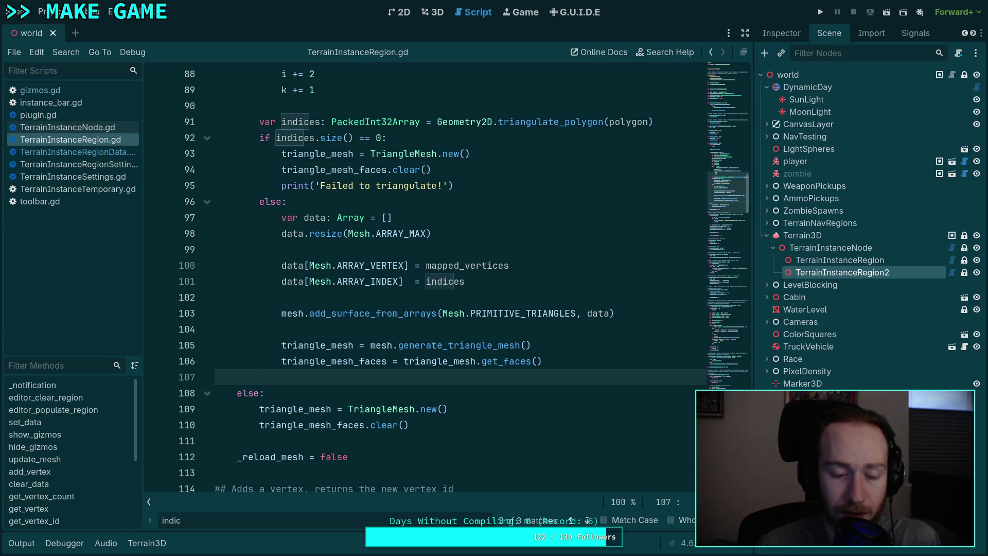
type("print(_rd")
key("ctrl+s")
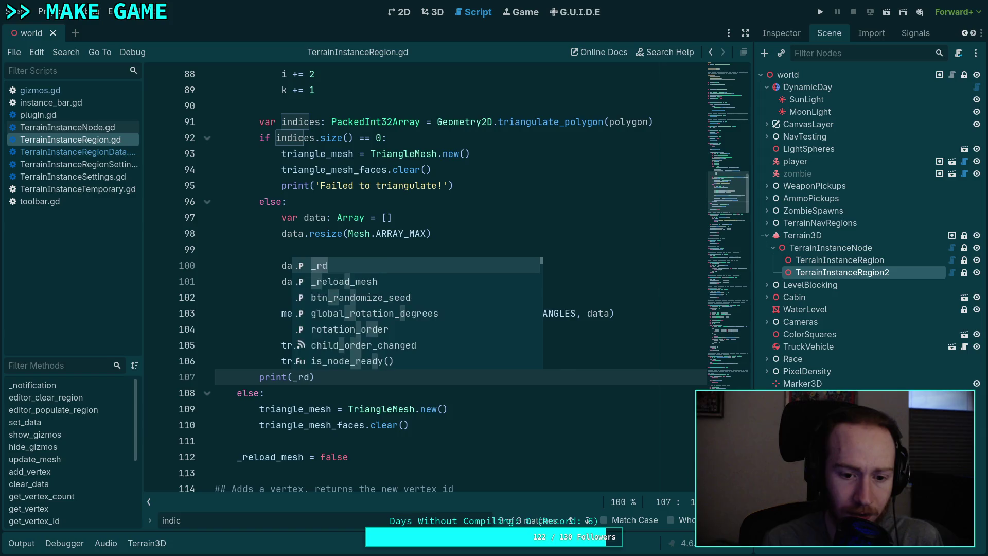
type(".")
key("Down")
key("Down")
key("Down")
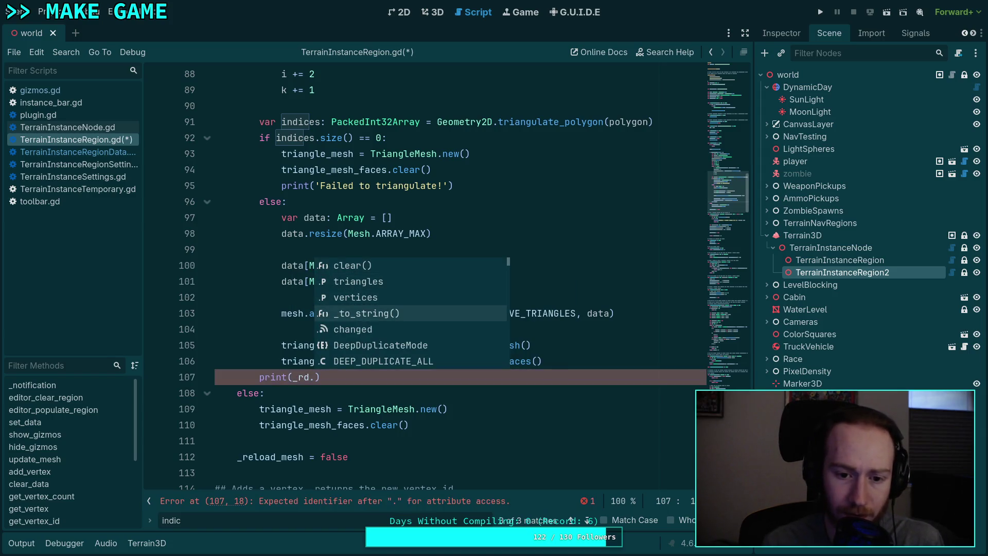
key("Return")
key("BackSpace")
key("BackSpace")
key("BackSpace")
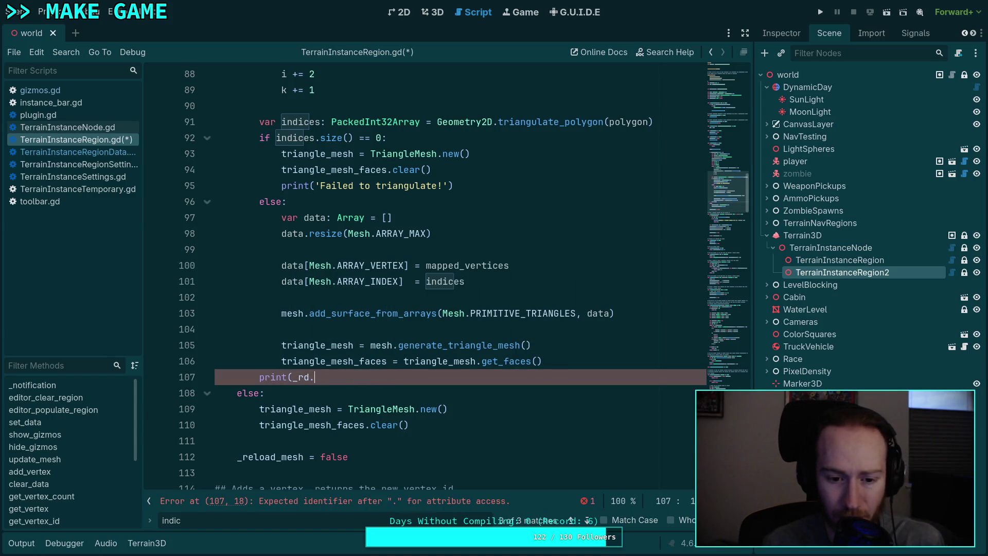
type(")")
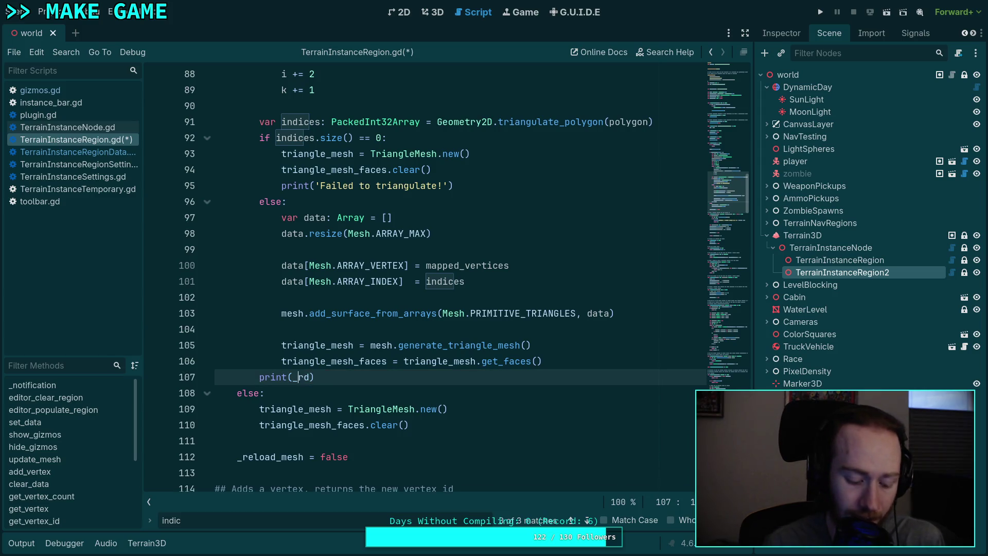
left_click(292, 377)
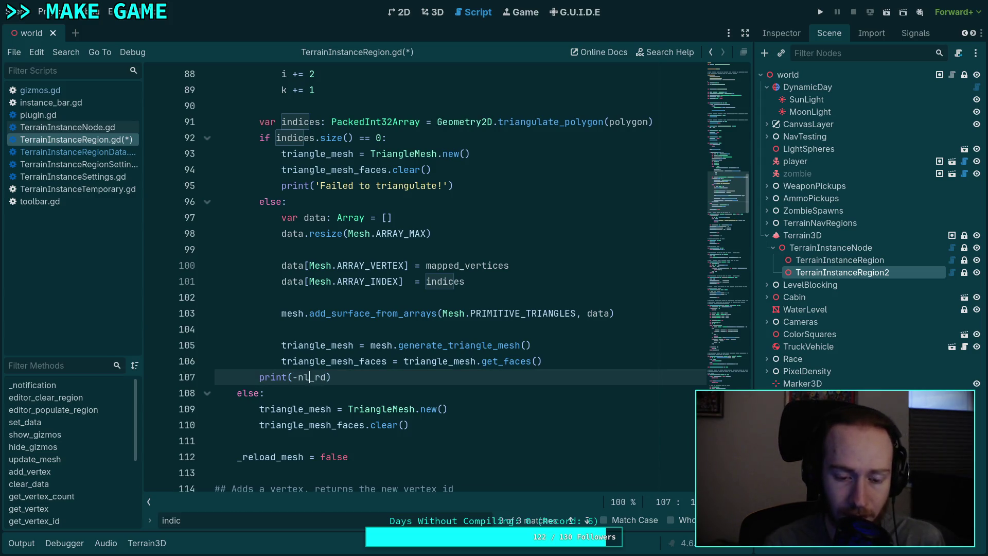
key("ctrl+s")
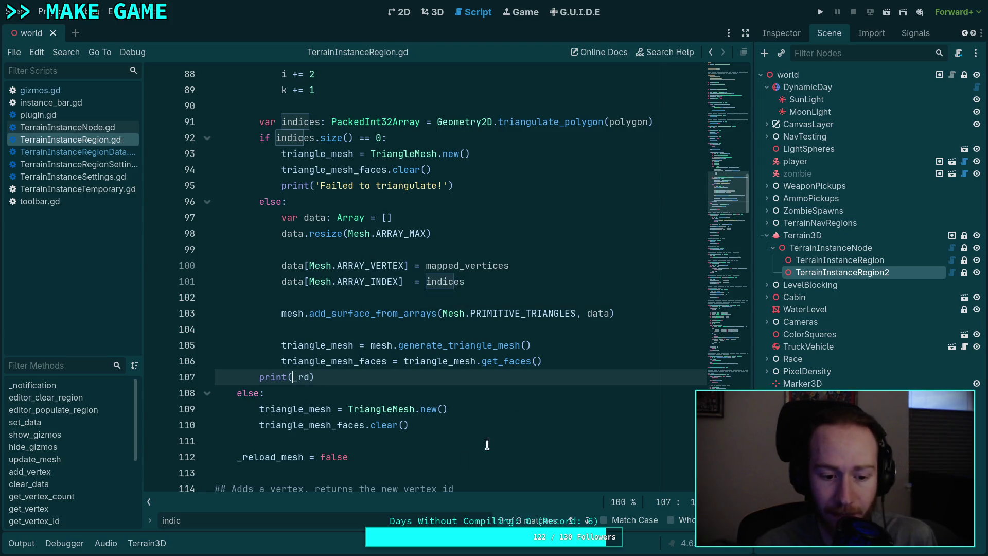
key("Escape")
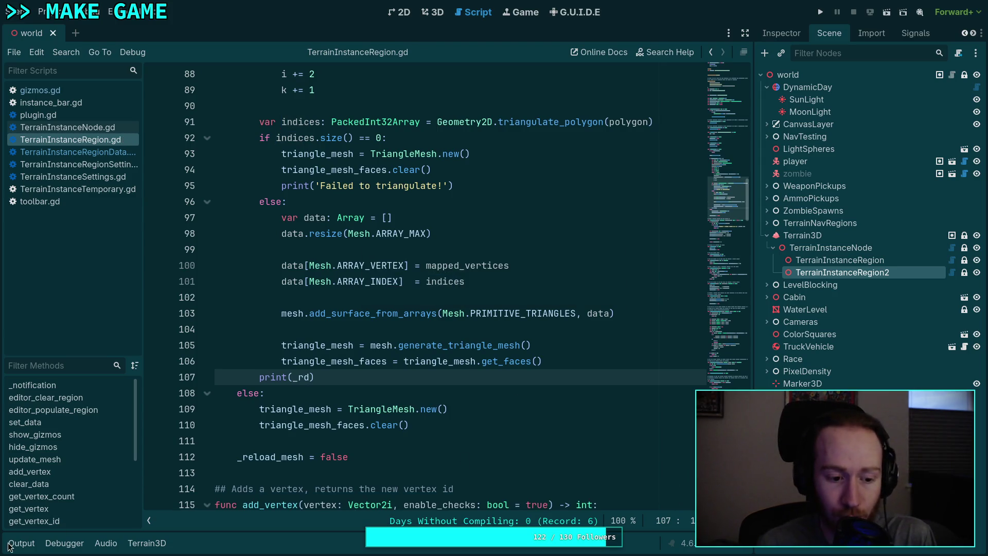
Step: Delete two vertices of TerrainInstanceRegion2 and add one new point to form a thin triangle
left_click(432, 13)
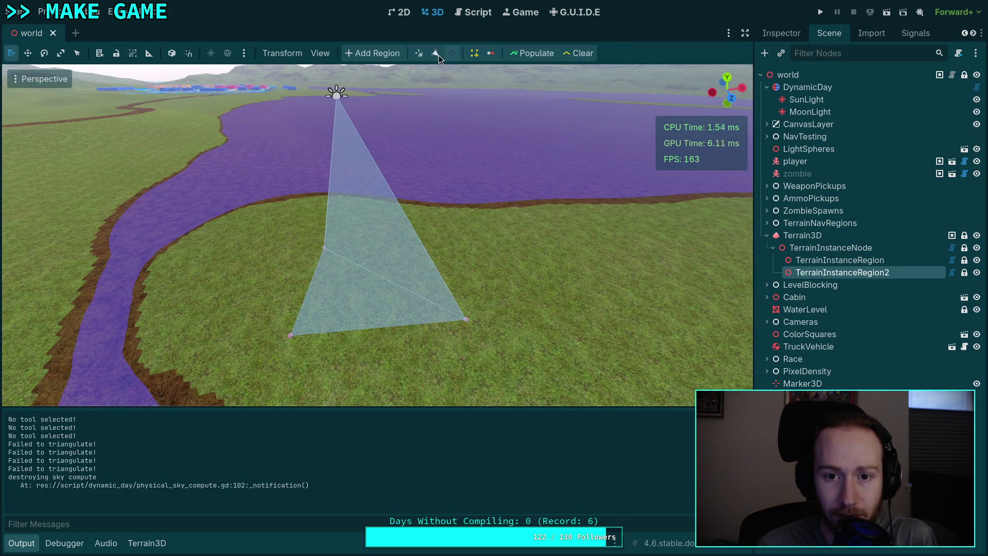
right_click(467, 323)
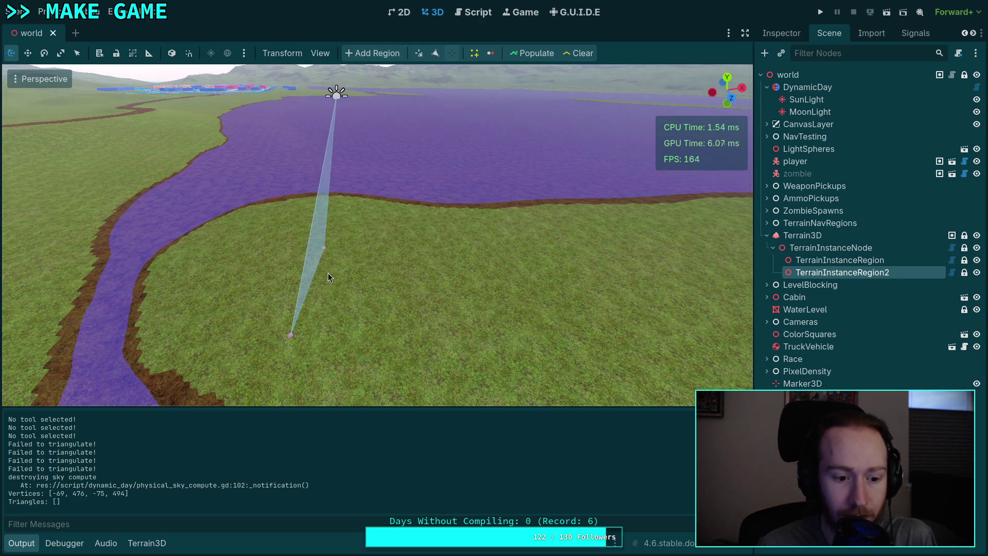
right_click(324, 249)
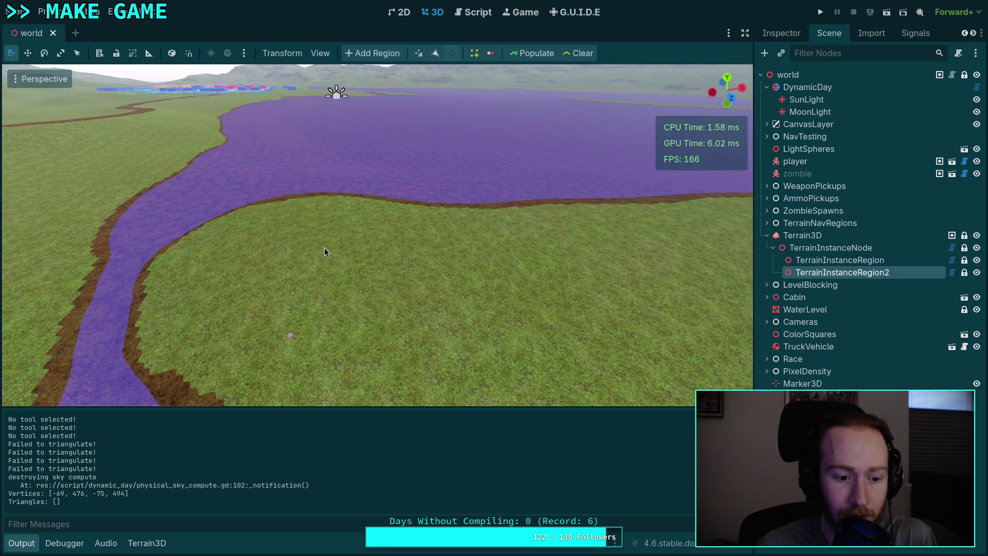
left_click(435, 53)
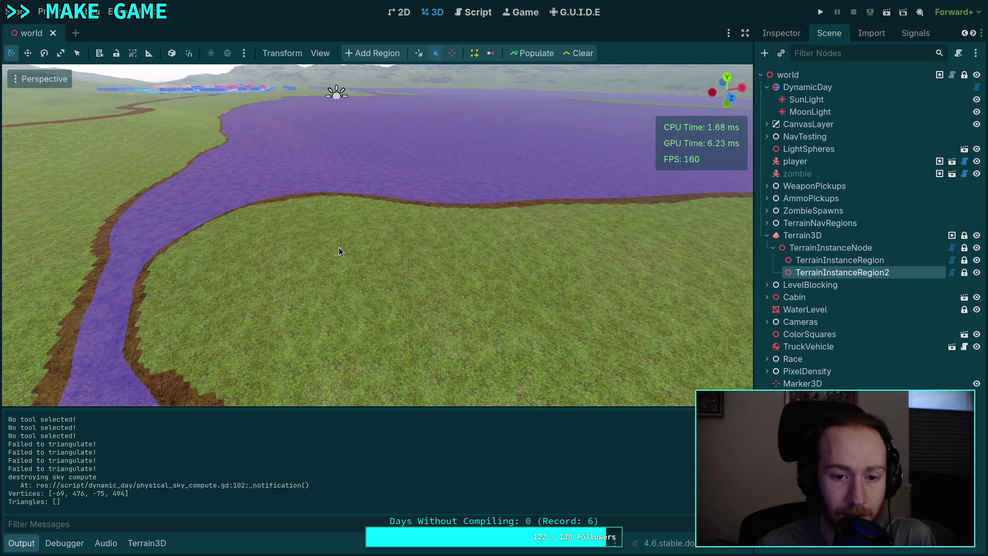
left_click(307, 320)
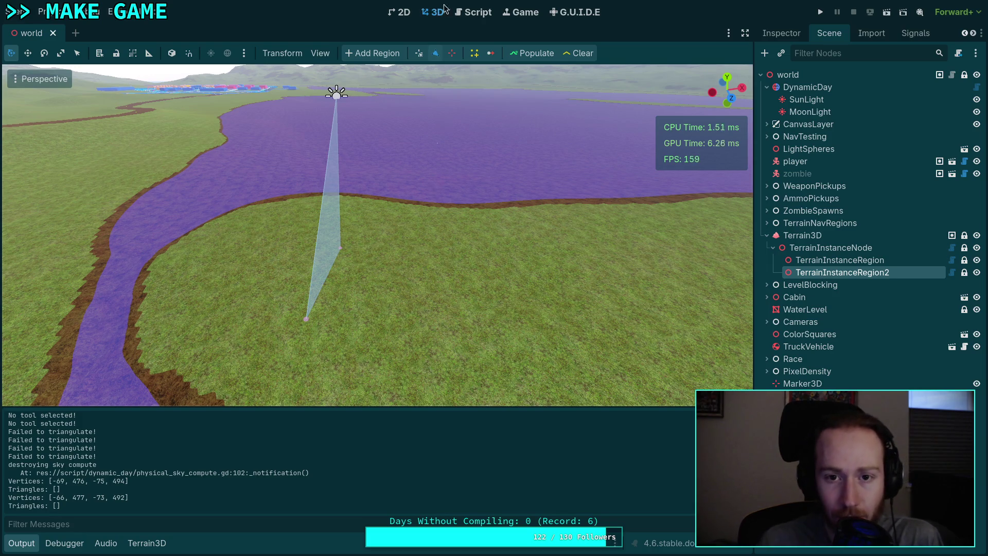
left_click(475, 12)
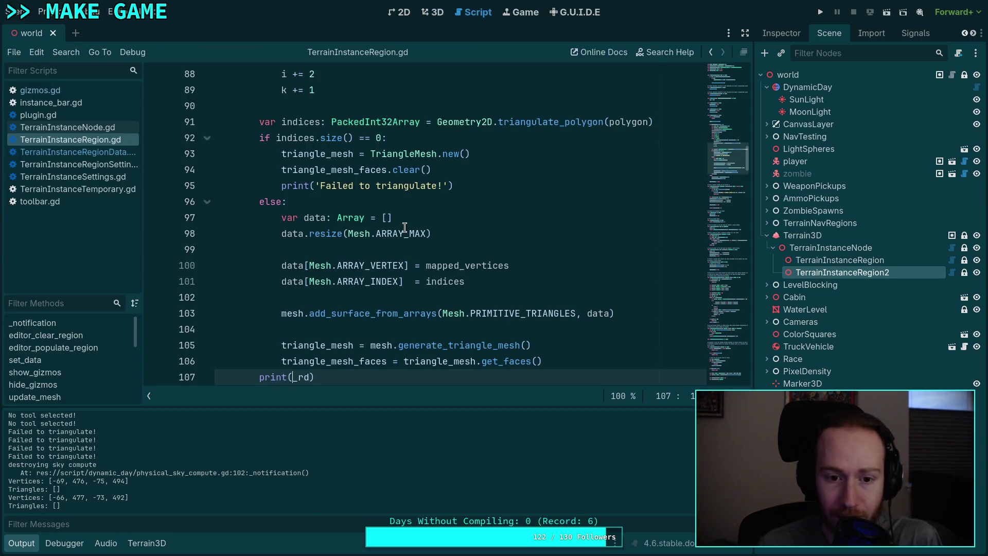
Step: Change 'if _rd.vertices.size() > 2:' on line 75 to a threshold of 4 and save
scroll(405, 218, "down", 2)
scroll(381, 226, "up", 10)
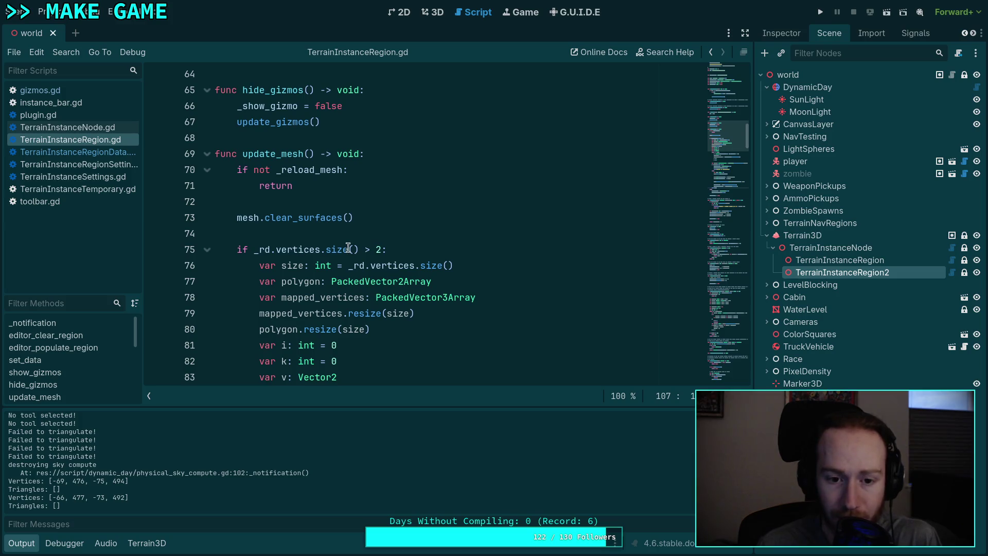
mouse_move(307, 250)
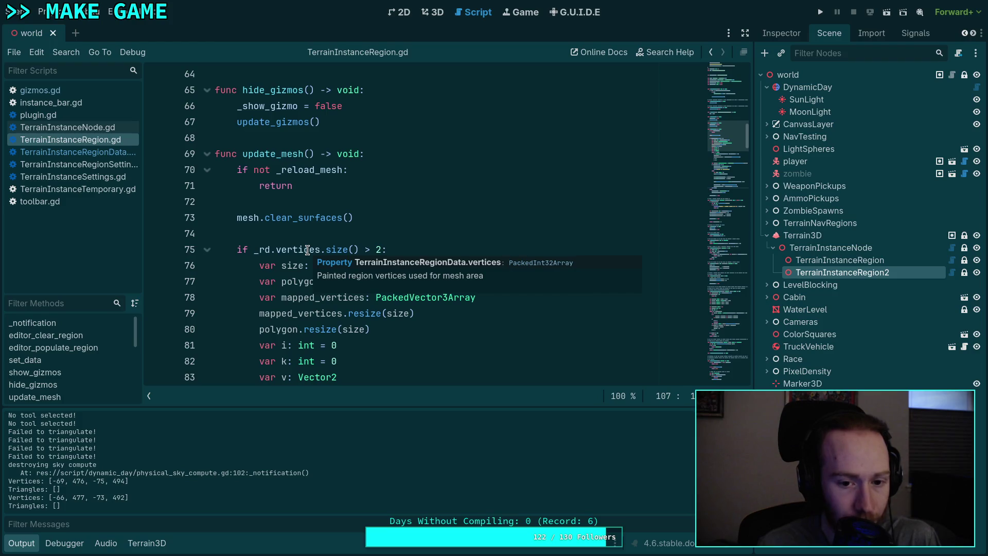
double_click(378, 250)
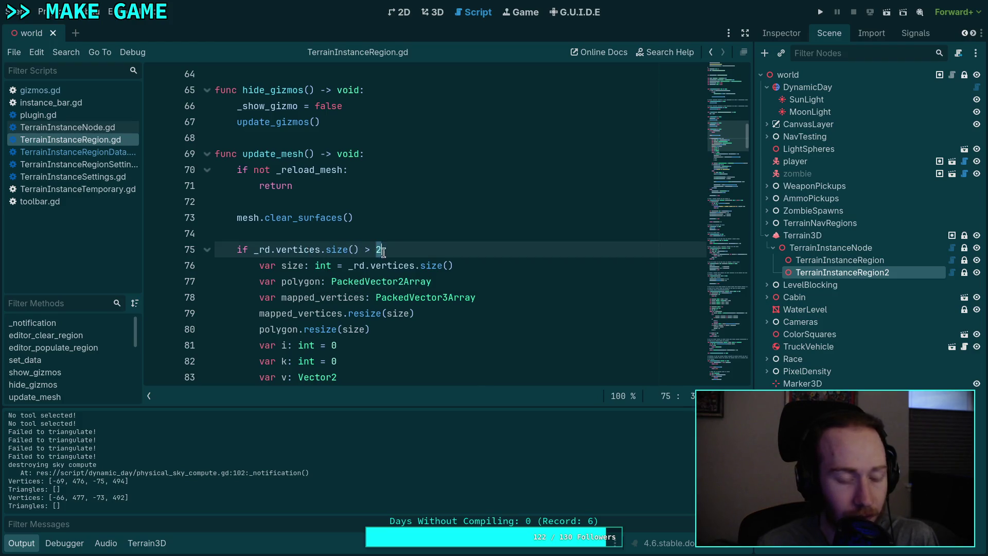
type("4")
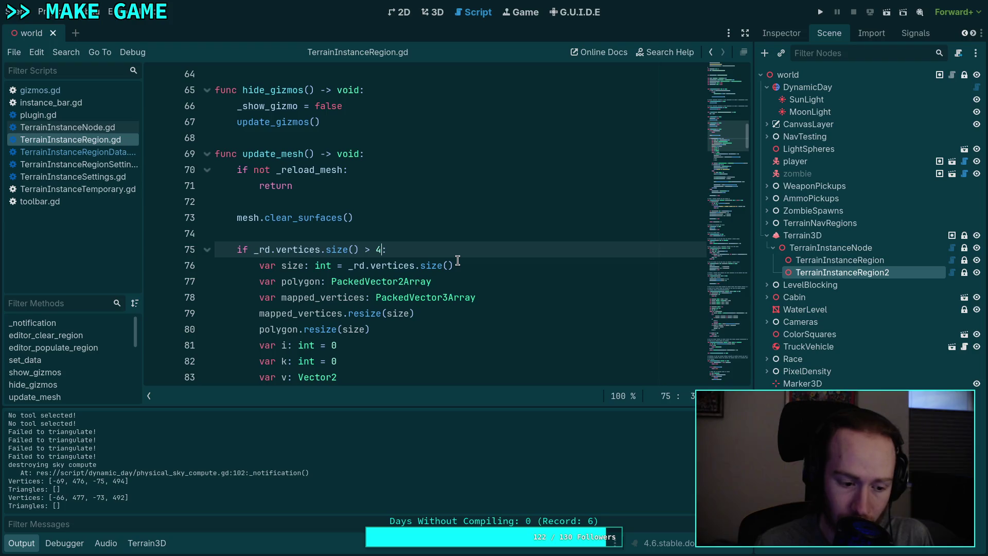
key("BackSpace")
type("5")
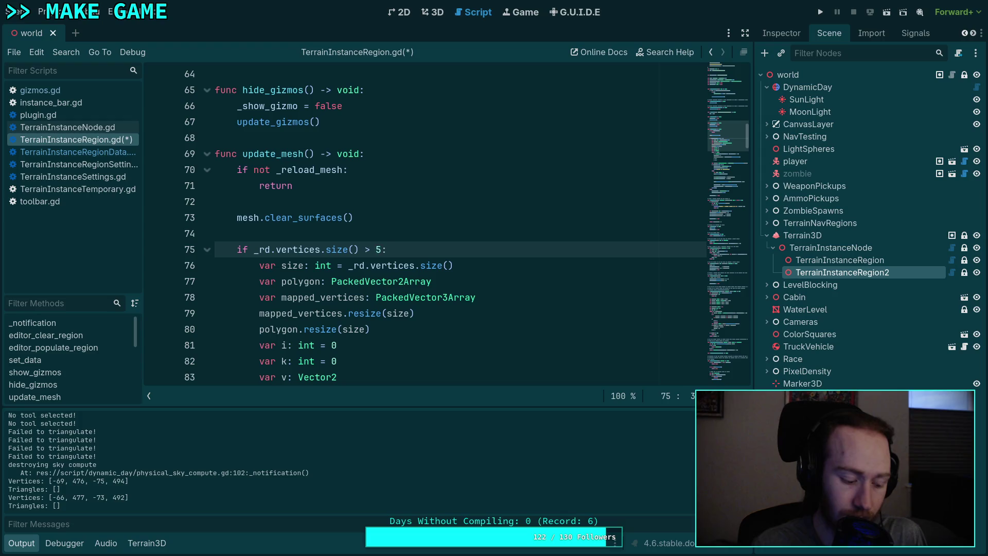
key("ctrl+s")
Step: Place six new vertices on the grass to extend the region polygon
left_click(434, 12)
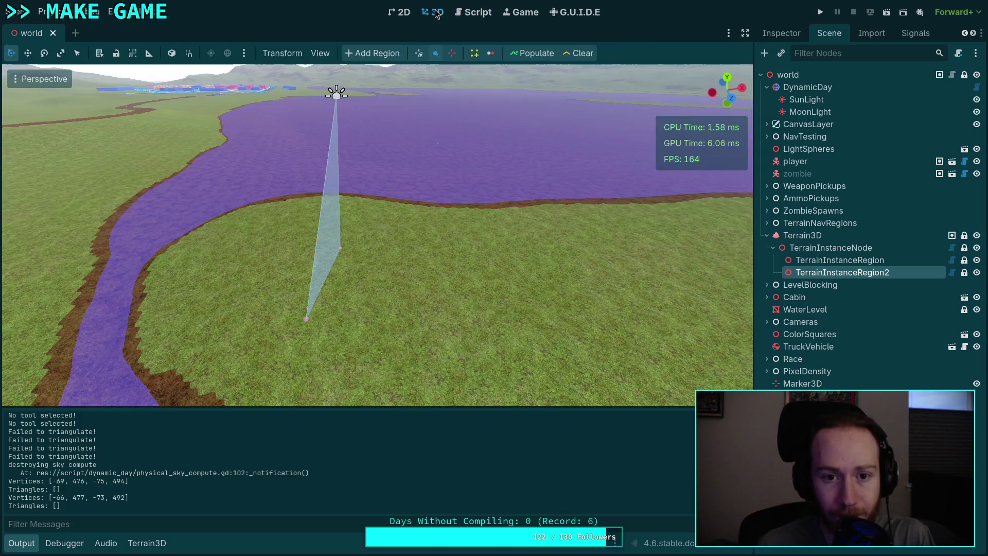
left_click(406, 302)
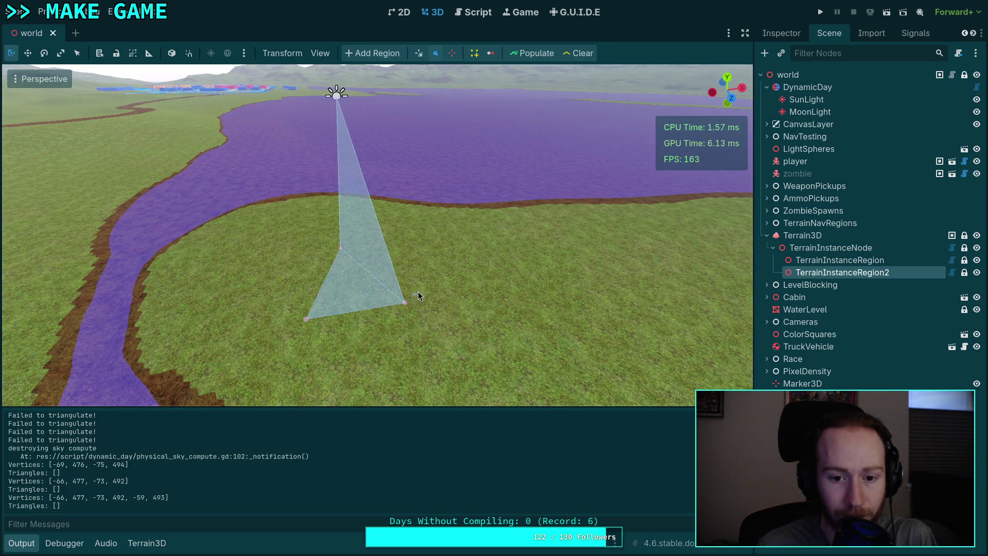
left_click(431, 256)
left_click(492, 324)
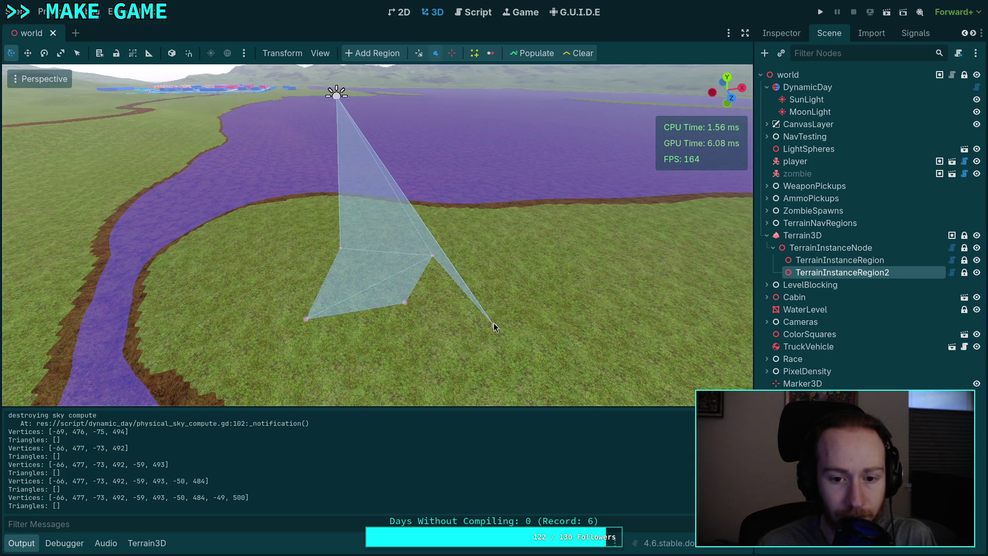
left_click(530, 240)
left_click(415, 212)
left_click(316, 230)
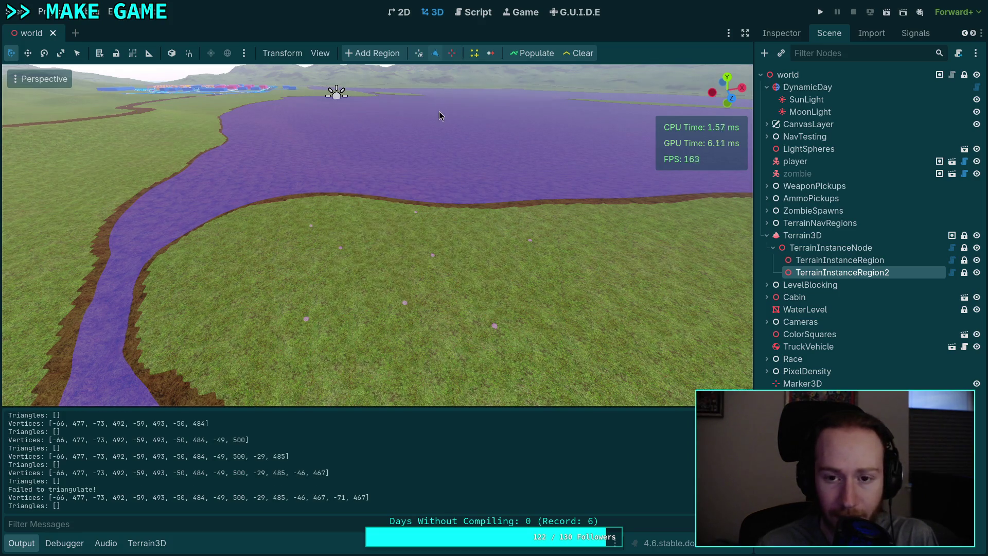
Step: Delete the point that broke triangulation and drag four vertices to widen the region
left_click(452, 53)
left_click(311, 227)
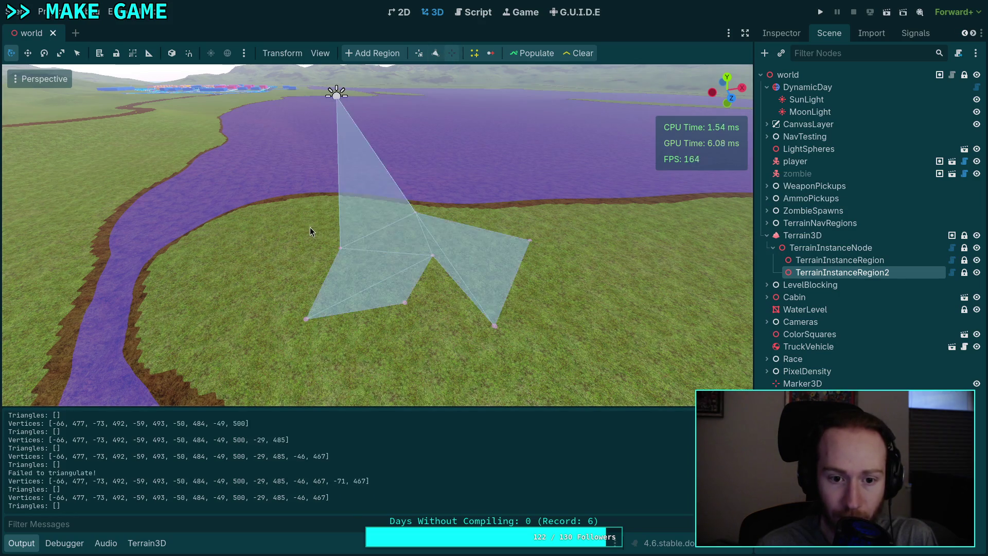
left_click(420, 54)
left_click_drag(341, 248, 269, 264)
left_click_drag(307, 320, 266, 350)
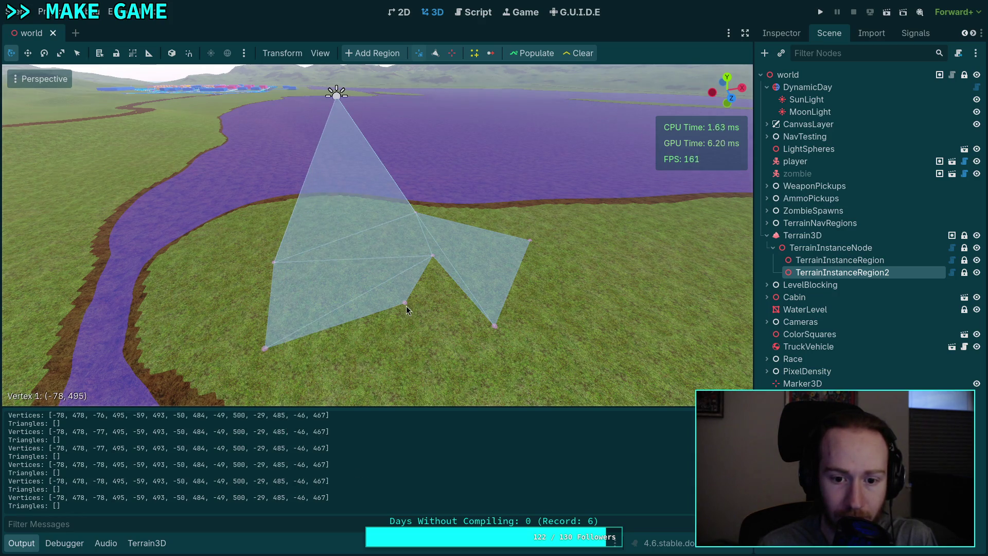
left_click_drag(406, 304, 391, 348)
mouse_move(430, 256)
left_mouse_down()
mouse_move(421, 311)
mouse_move(443, 391)
mouse_move(447, 354)
mouse_move(424, 279)
left_mouse_up()
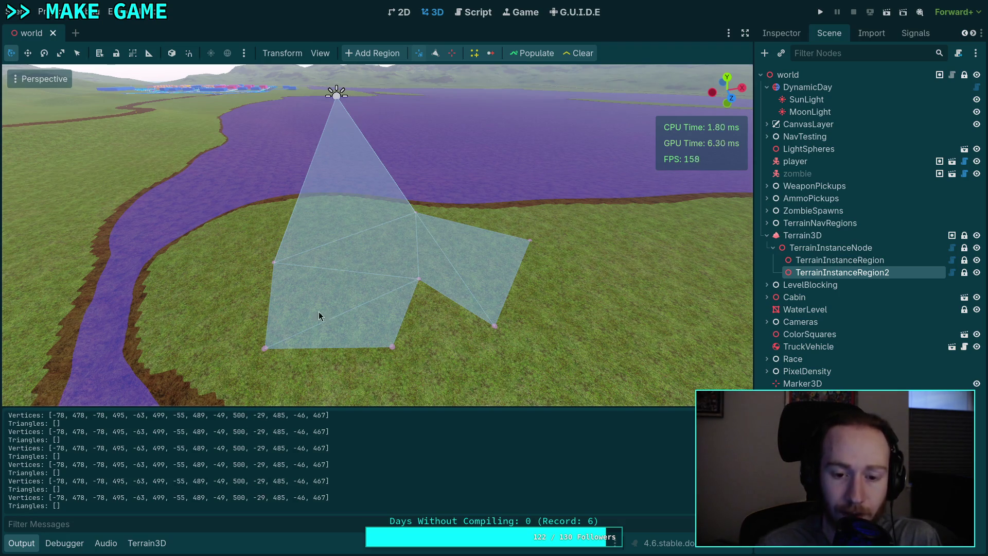
left_click(465, 16)
Step: Insert a print(indices) line right after 'else:' in update_mesh
scroll(375, 262, "down", 3)
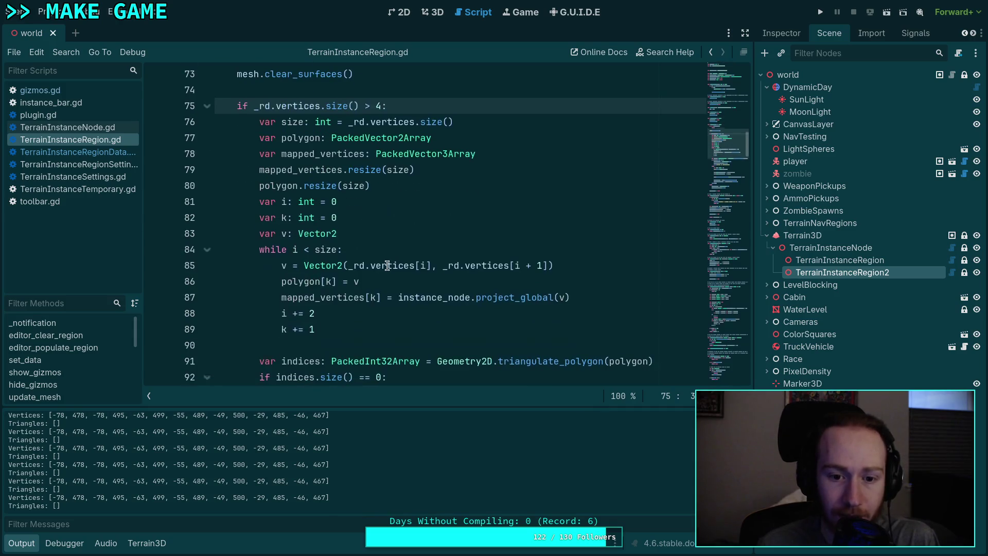
double_click(301, 137)
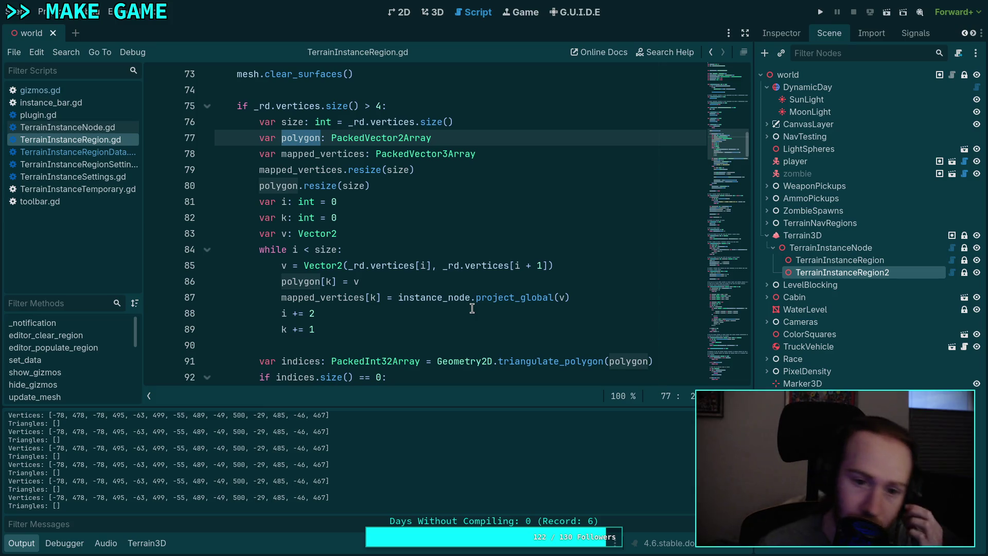
scroll(469, 303, "down", 1)
scroll(468, 303, "down", 1)
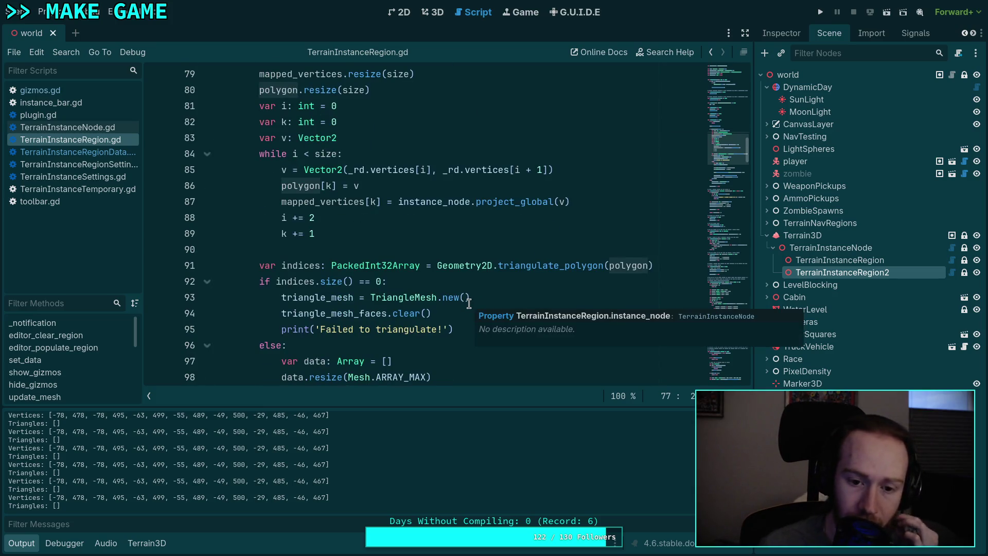
scroll(469, 303, "down", 3)
scroll(469, 303, "down", 1)
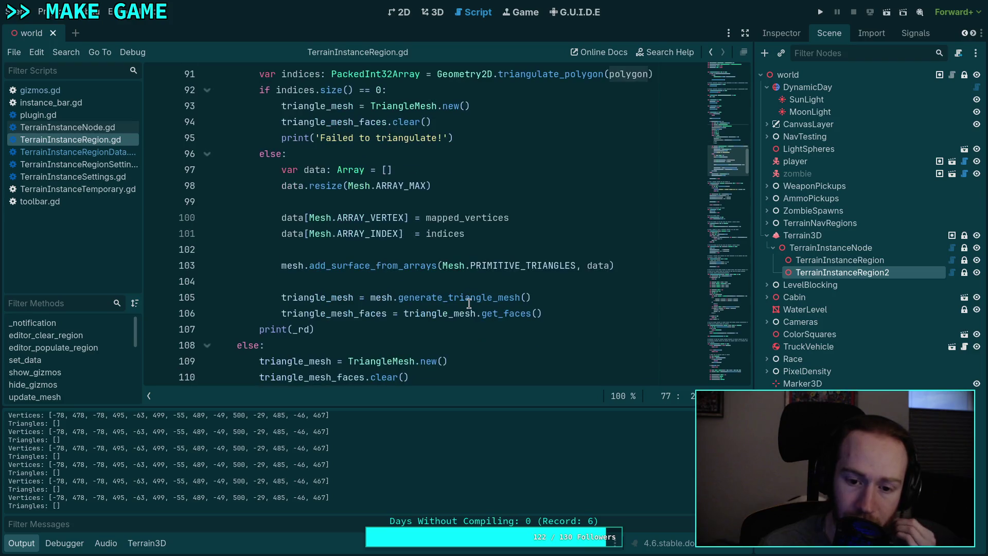
scroll(468, 303, "up", 4)
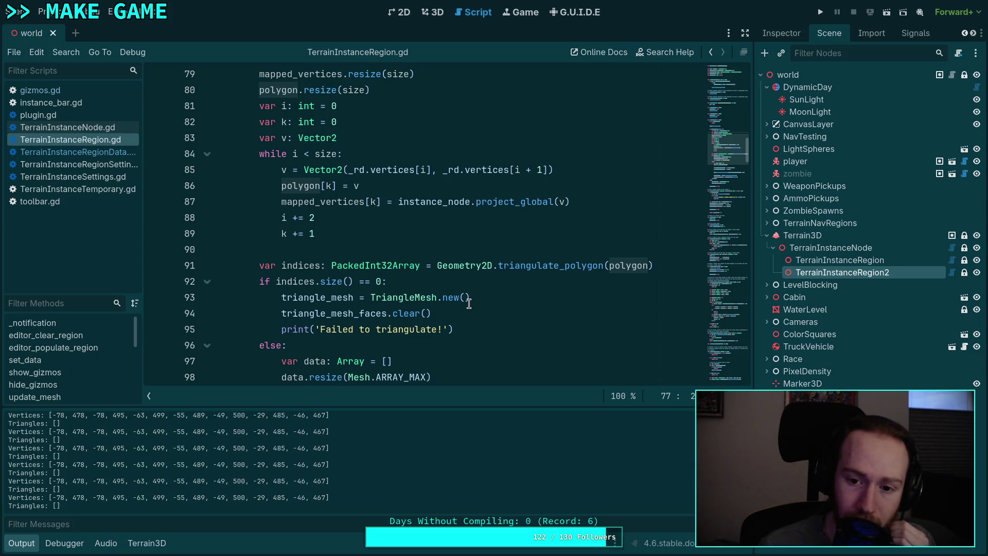
key("Return")
type("print(indices)")
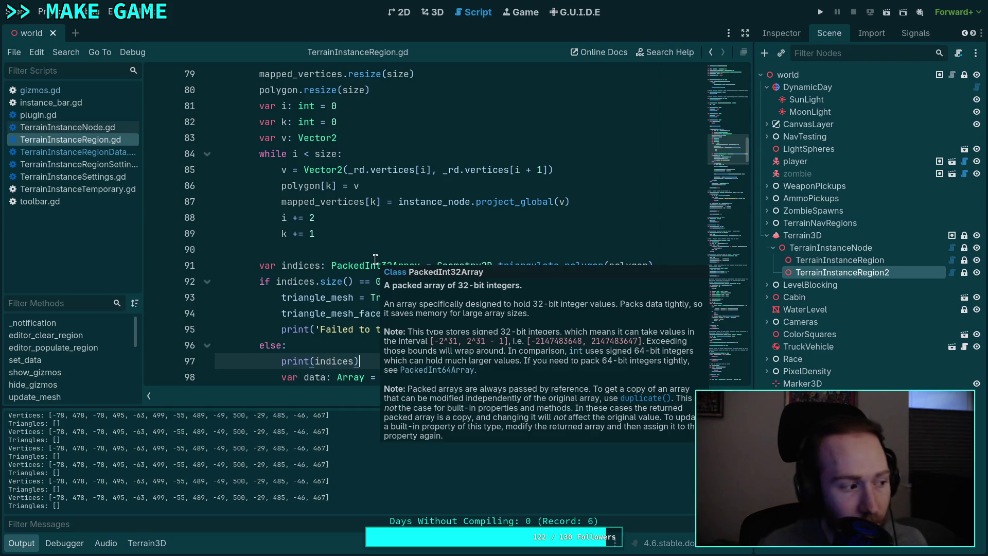
left_click(423, 167)
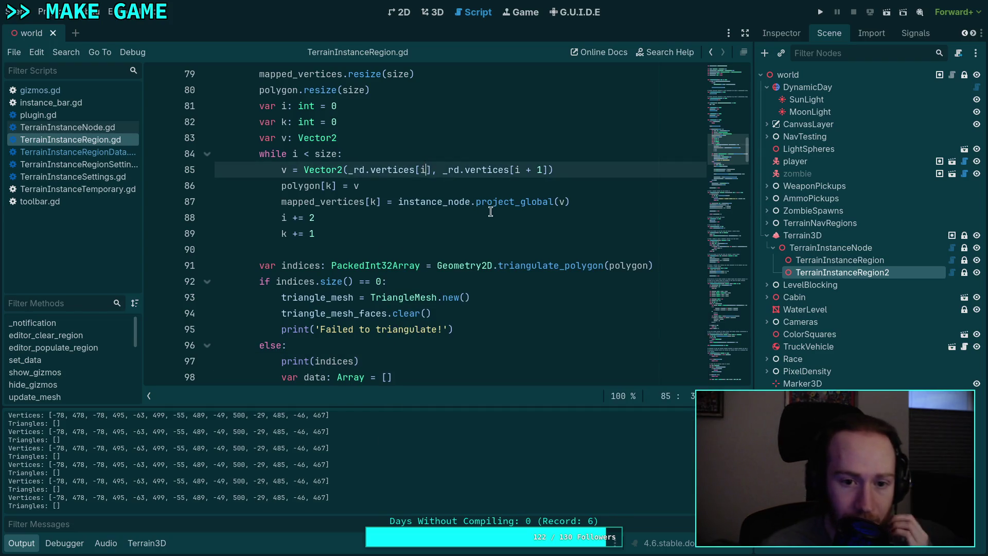
Step: Double the vertex indices on line 85 to [i * 2] and [i * 2 + 1], then save
scroll(502, 220, "up", 2)
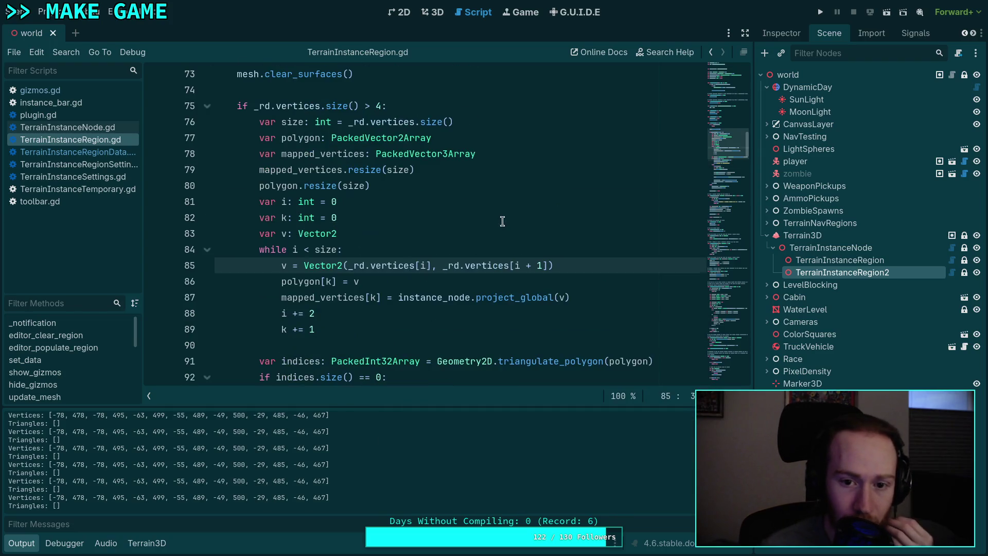
left_click(425, 265)
type("* 2")
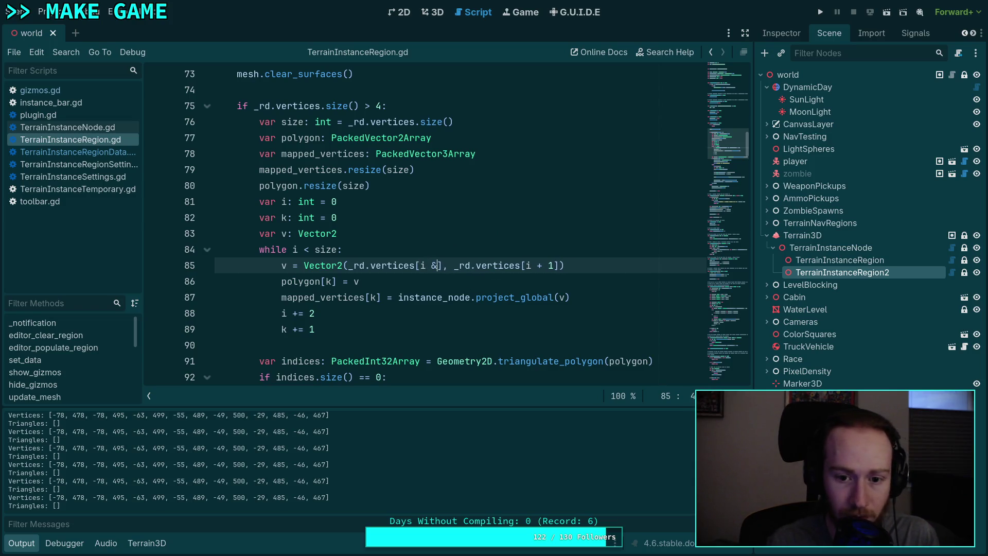
left_click(542, 265)
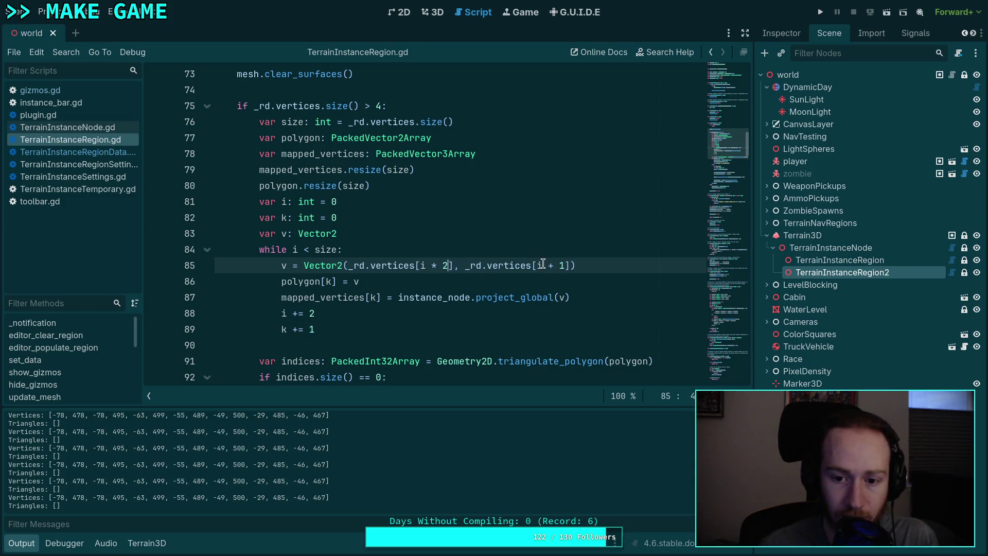
type("(")
type("* 2")
scroll(499, 242, "down", 5)
scroll(502, 239, "down", 3)
scroll(515, 242, "up", 8)
left_click(546, 245)
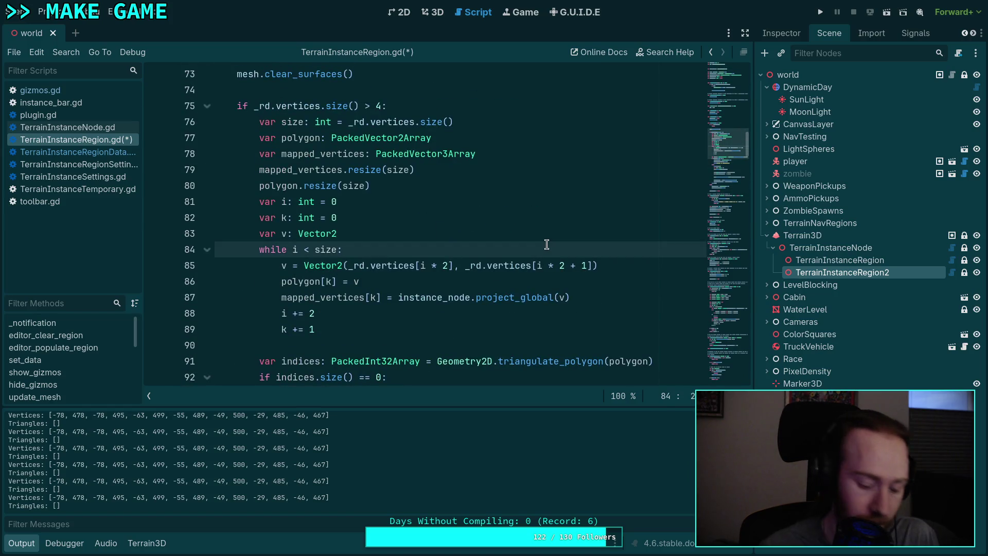
key("ctrl+s")
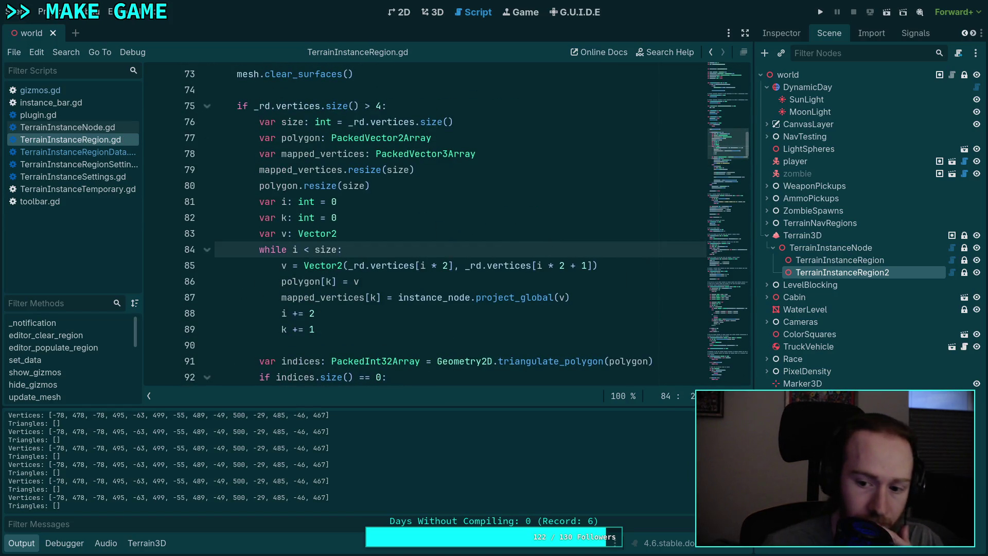
Step: Test the doubled indices by removing a region vertex in the 3D view
left_click(434, 14)
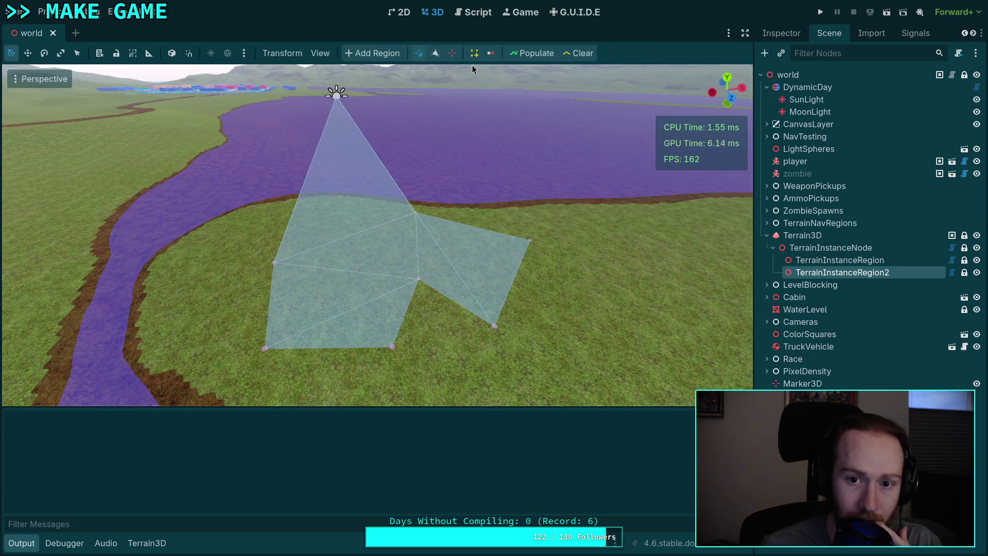
left_click(452, 53)
left_click(275, 262)
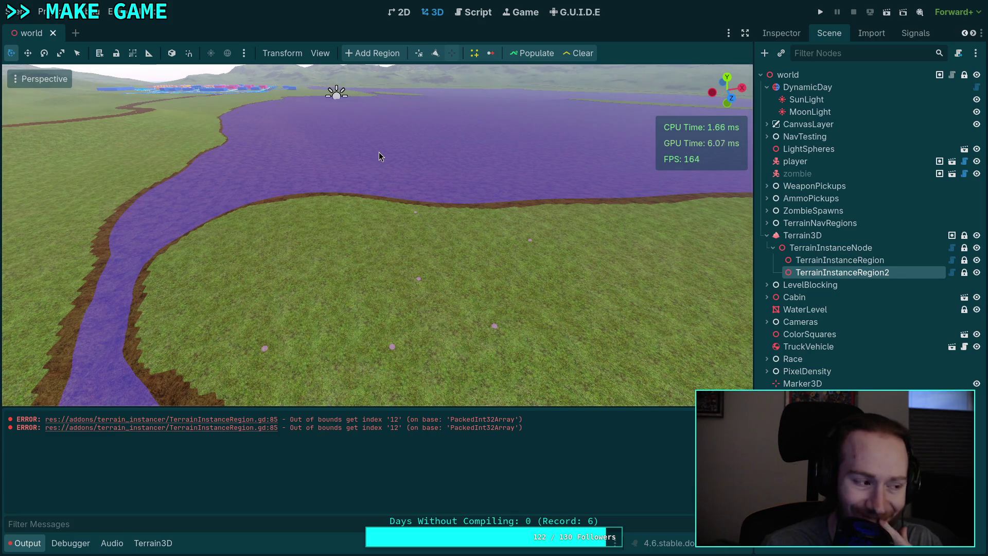
left_click(472, 12)
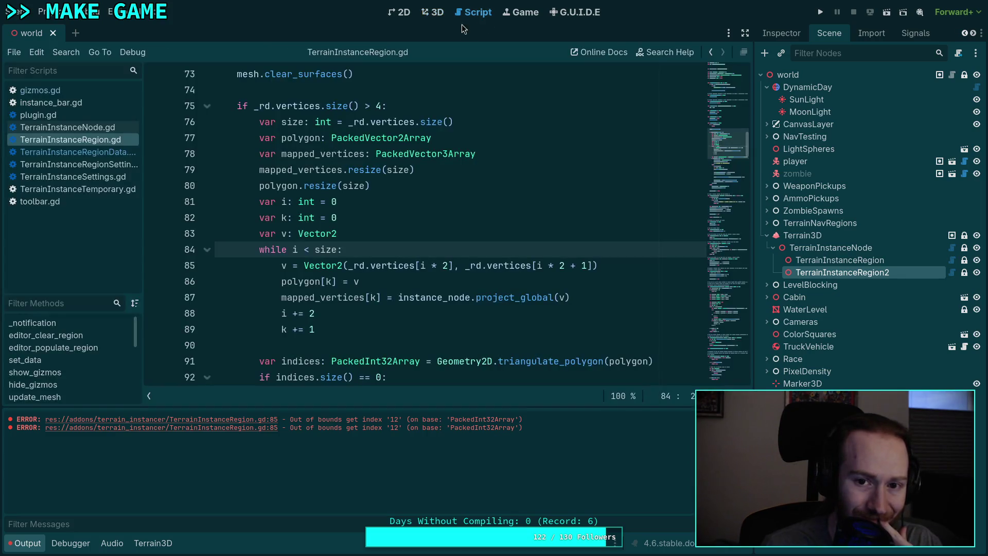
Step: Remove both * 2 multipliers from line 85, restoring [i] and [i + 1], and save
left_click(424, 267)
left_click_drag(425, 267, 446, 267)
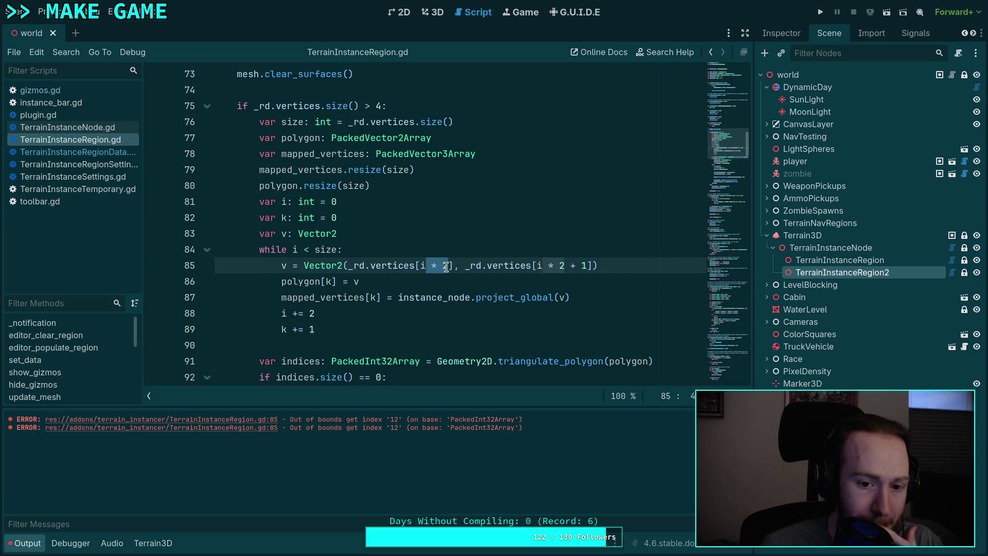
key("BackSpace")
left_click_drag(520, 266, 546, 266)
key("BackSpace")
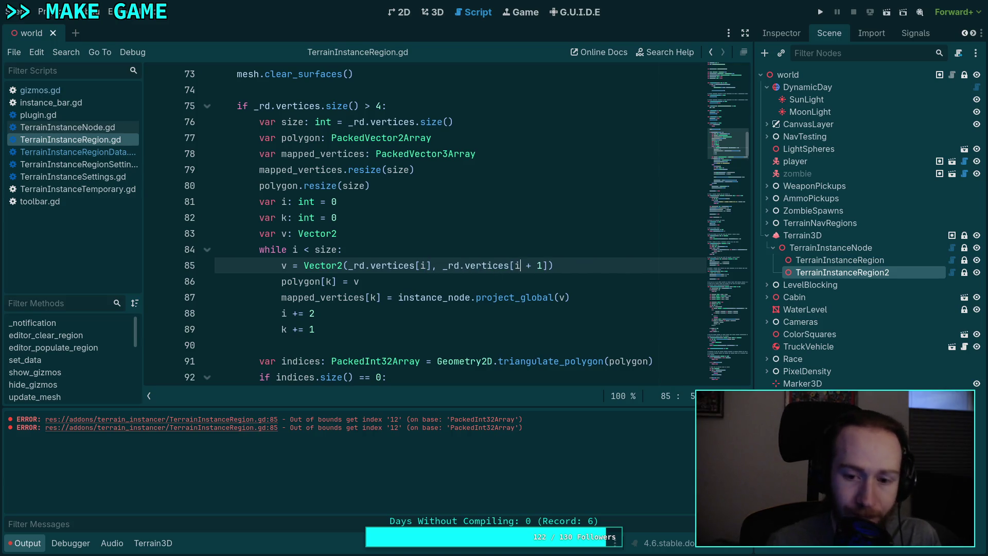
key("ctrl+s")
left_click(429, 14)
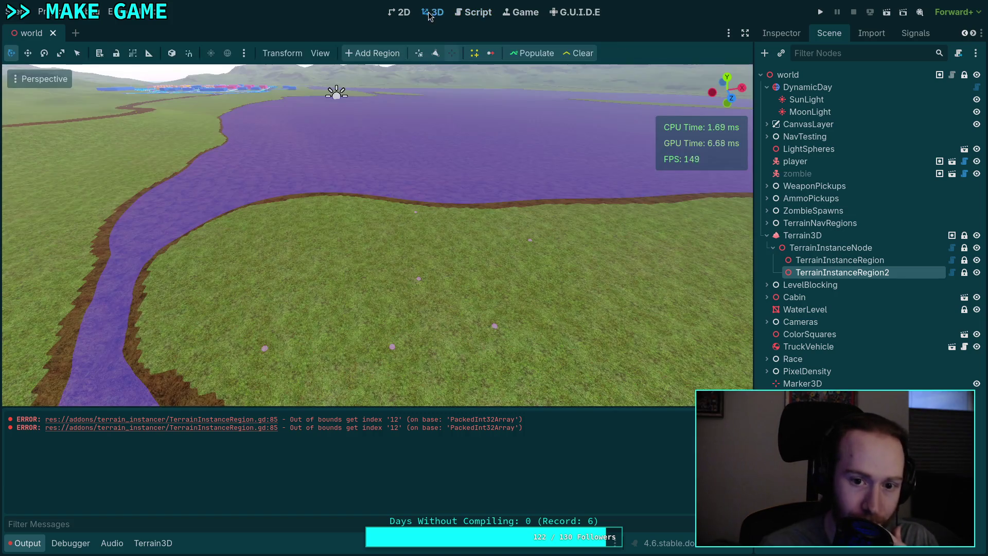
Step: Redraw the region to print its vertex and triangle data, then inspect mapped_vertices in update_mesh
left_click(435, 54)
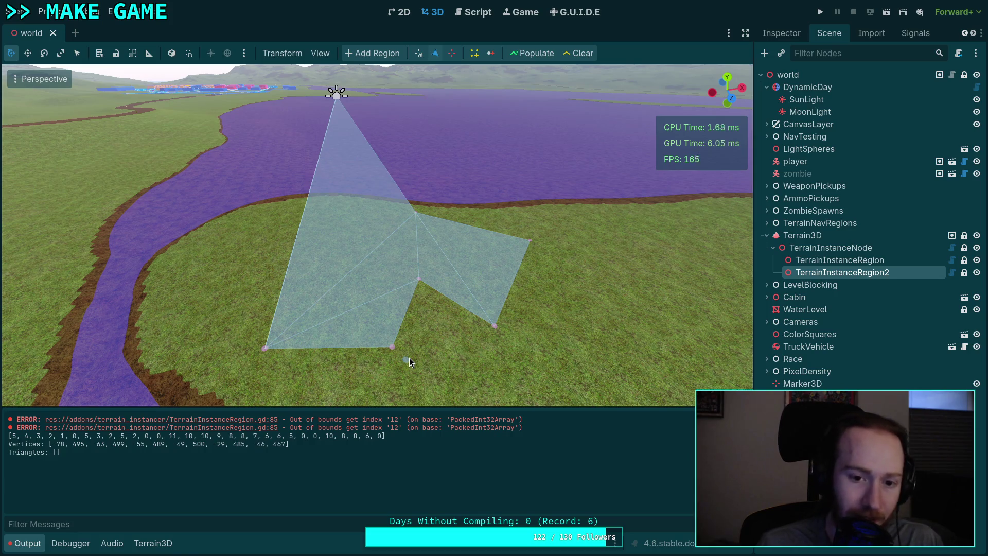
left_click(466, 12)
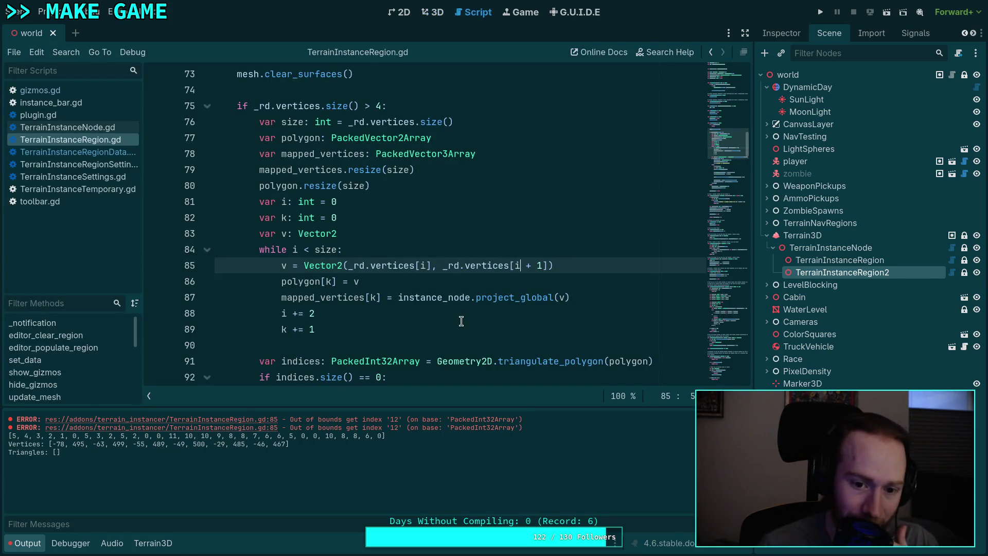
scroll(458, 317, "down", 1)
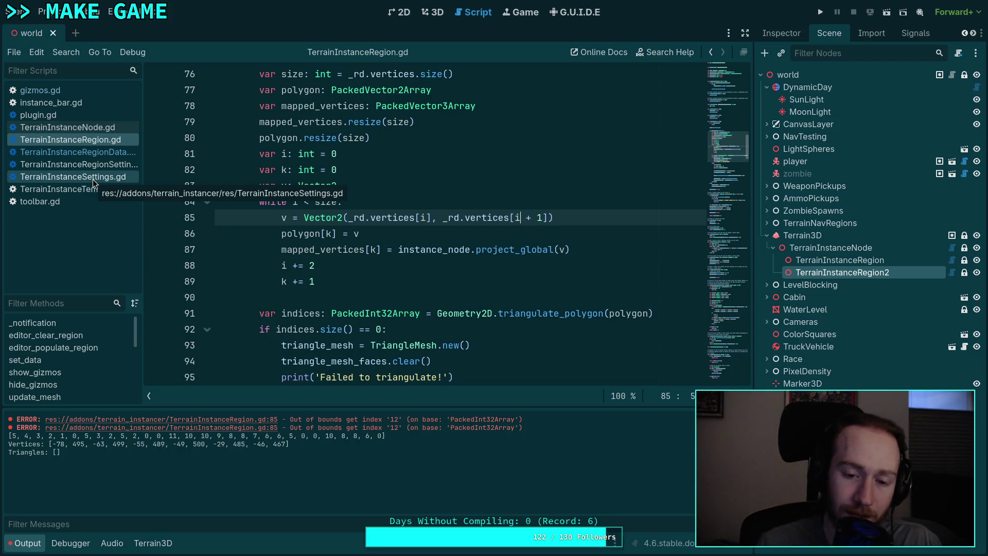
scroll(388, 283, "down", 4)
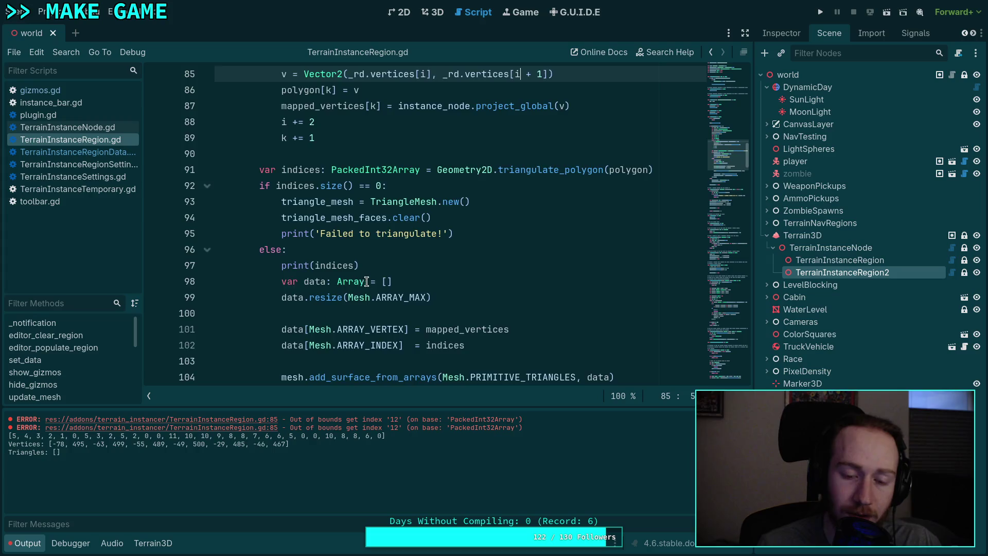
double_click(453, 281)
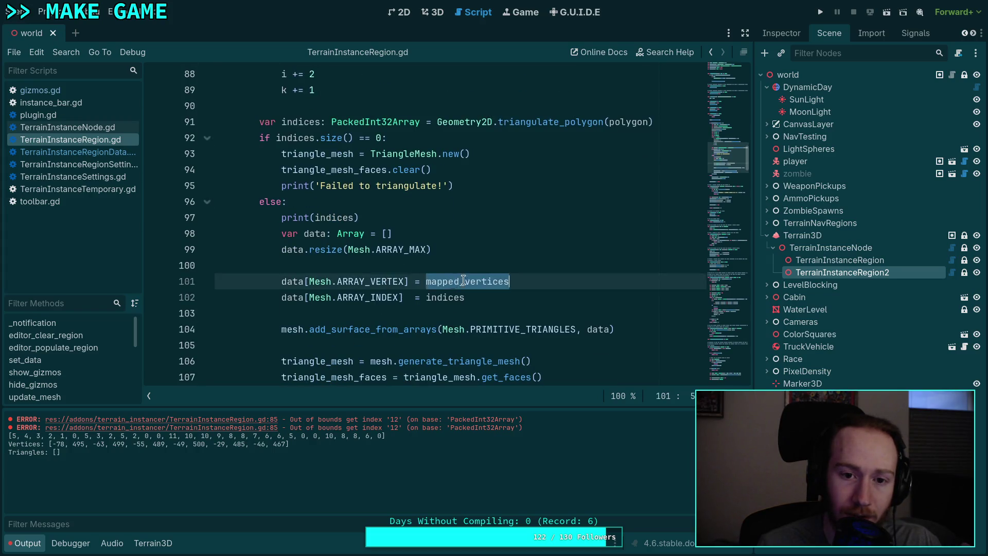
scroll(463, 280, "up", 4)
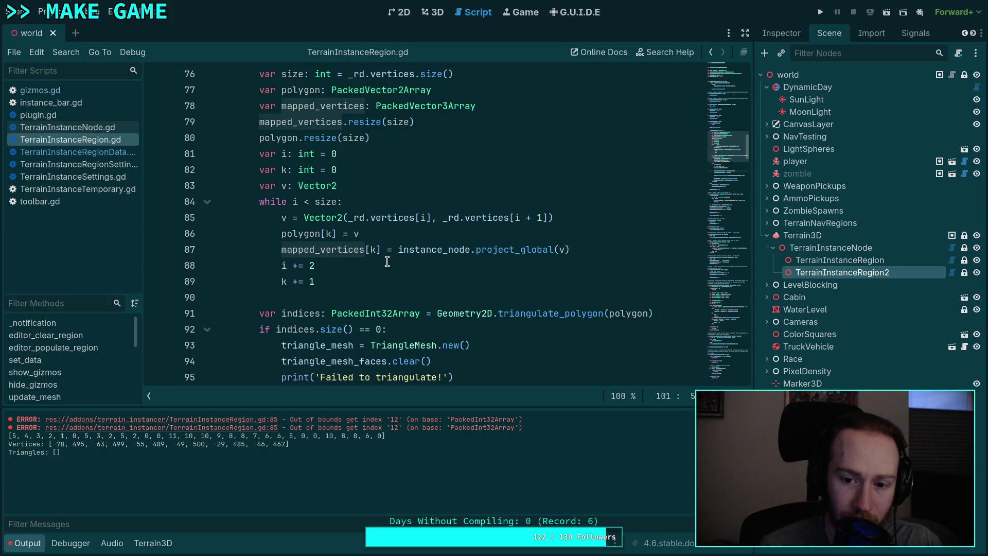
mouse_move(511, 246)
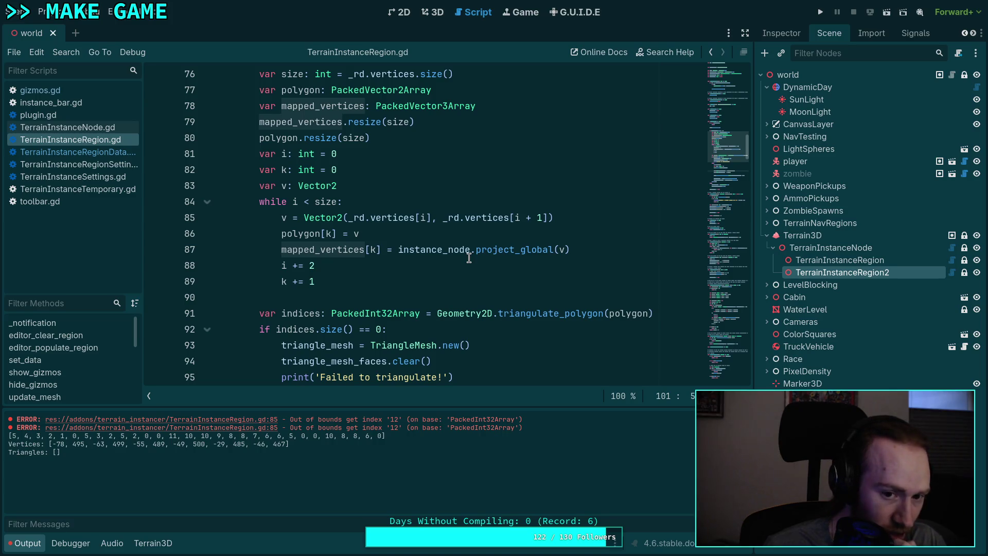
scroll(468, 257, "up", 2)
scroll(468, 258, "down", 1)
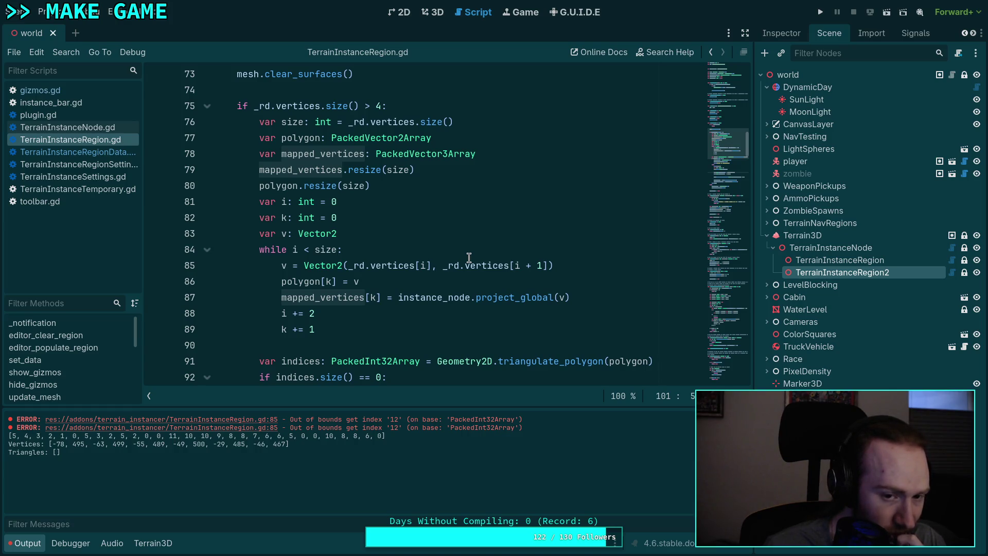
left_click(414, 171)
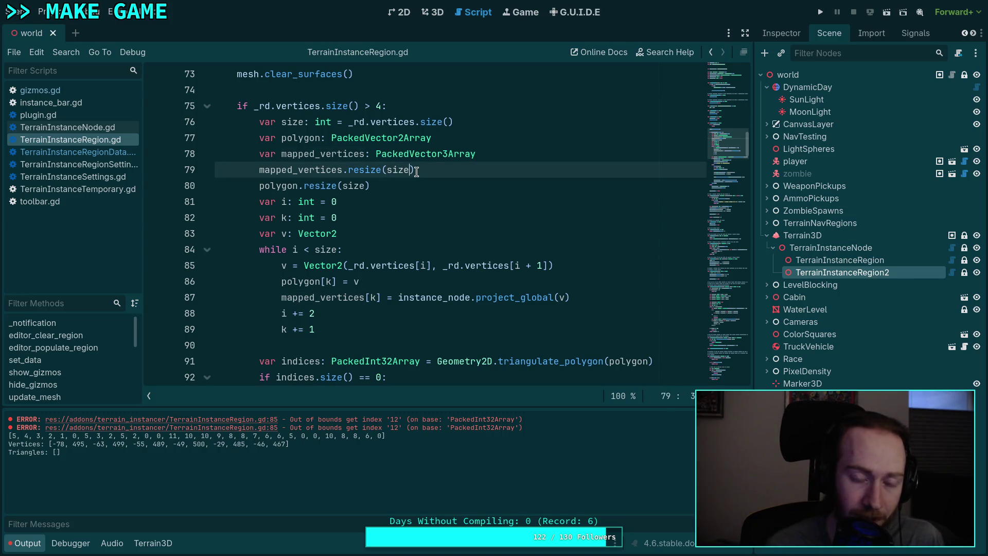
Step: Change the mapped_vertices and polygon resizes on lines 79-80 to size / 2 and save
type("/ 2")
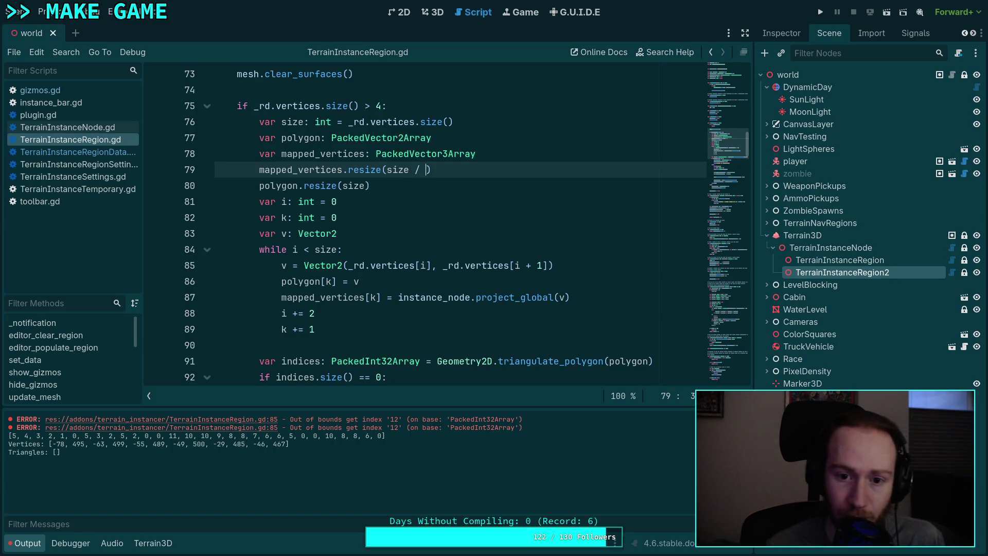
left_click(365, 185)
type("=")
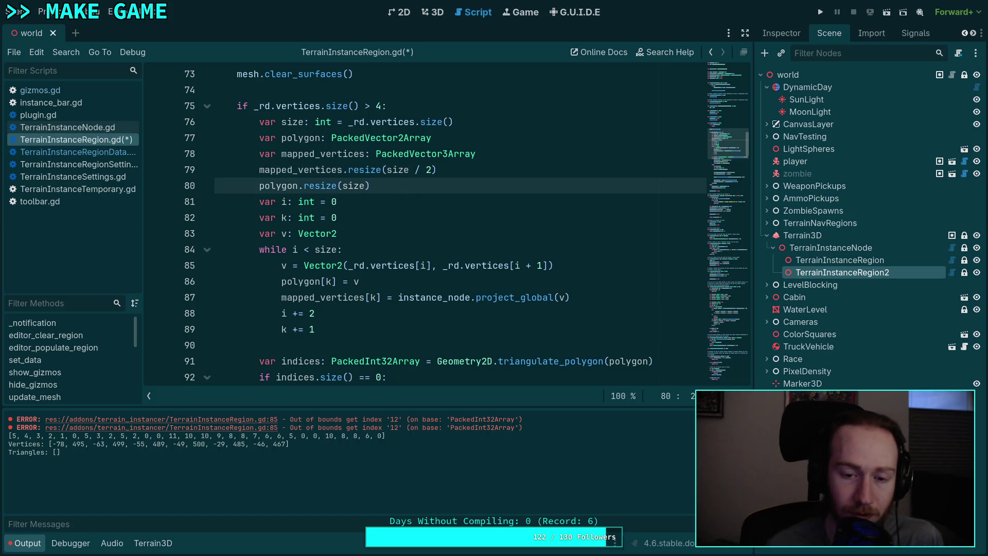
key("BackSpace")
type("/ 2")
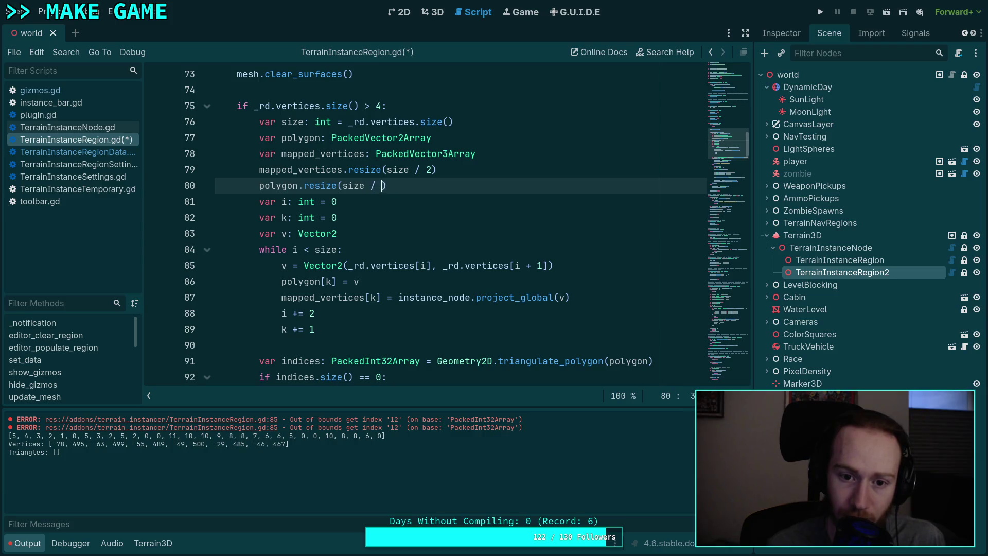
key("ctrl+s")
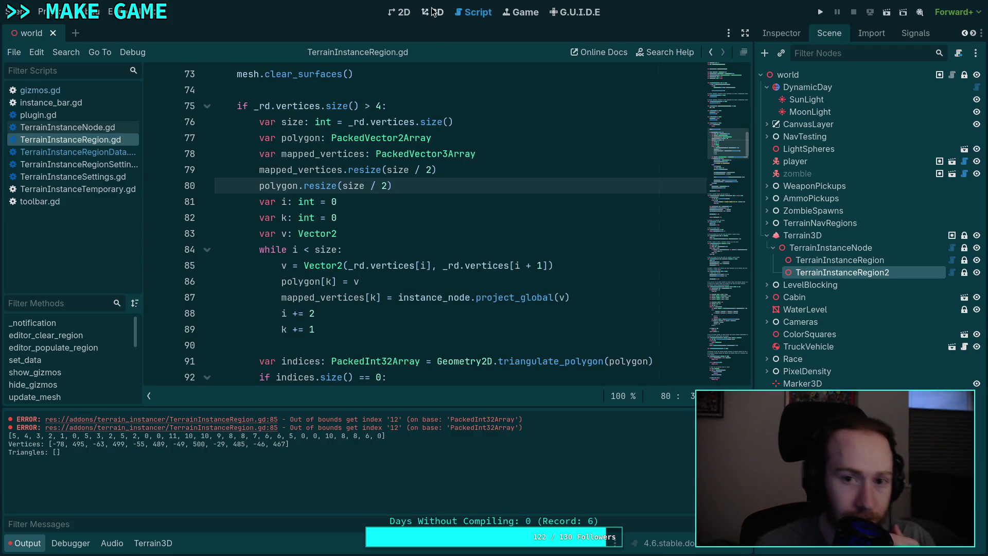
key("ctrl+F2")
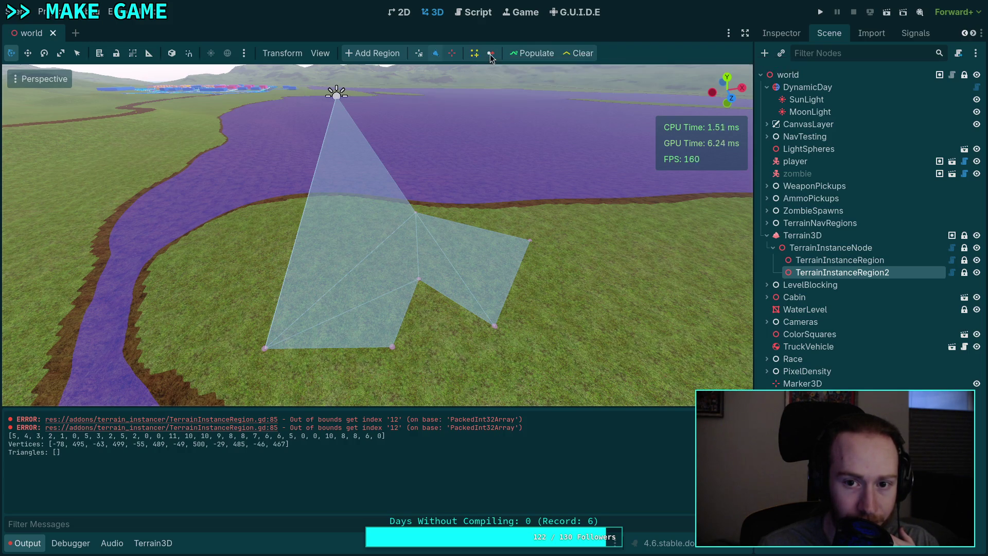
Step: Remove two region vertices, add one, and drag two vertices outward across the grass
left_click(453, 54)
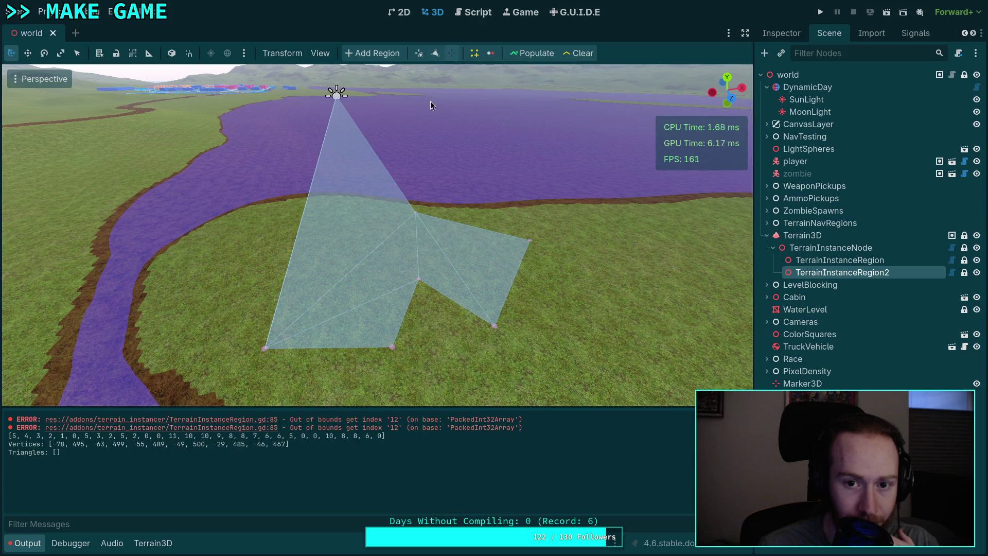
left_click(263, 348)
left_click(393, 347)
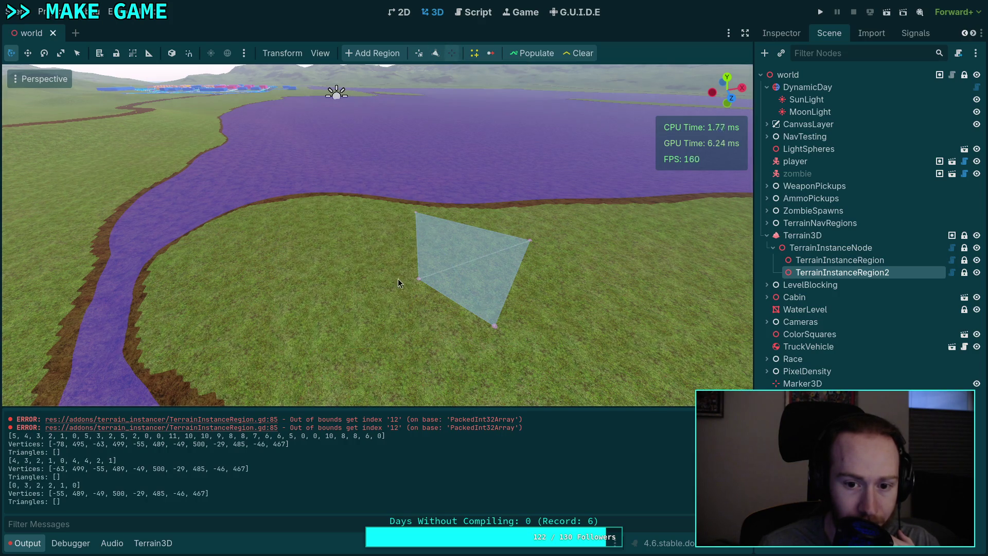
left_click(433, 56)
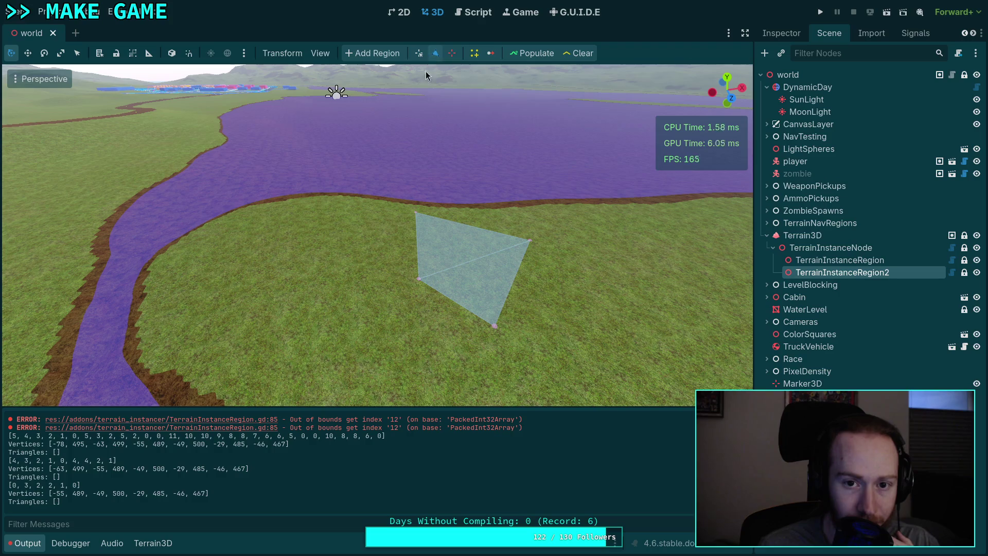
left_click(360, 244)
left_click(419, 54)
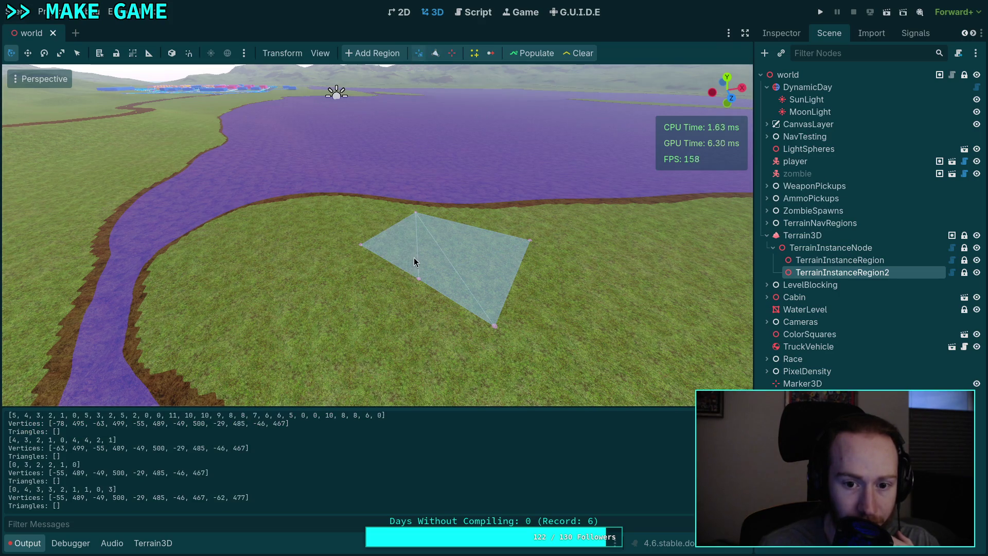
left_click_drag(418, 280, 372, 368)
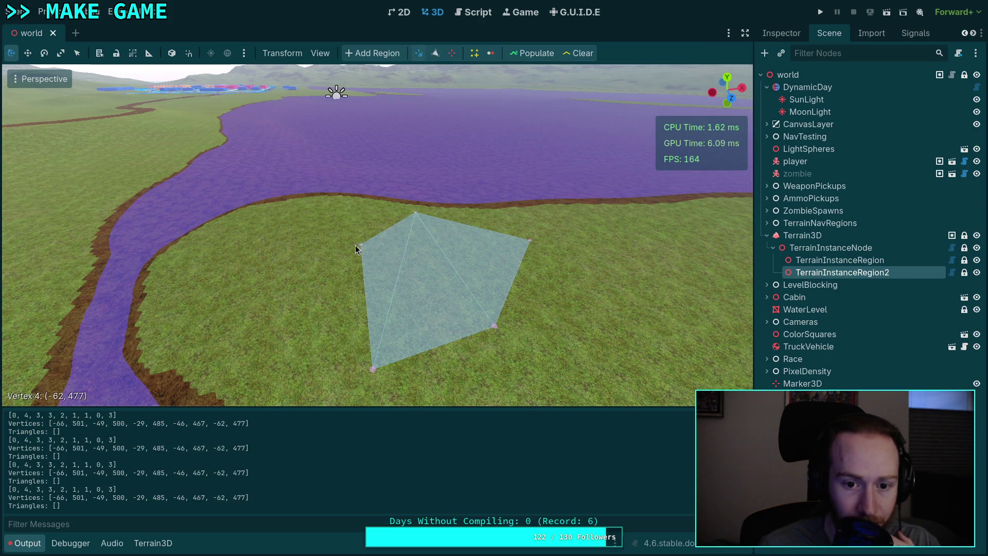
left_click_drag(358, 245, 205, 229)
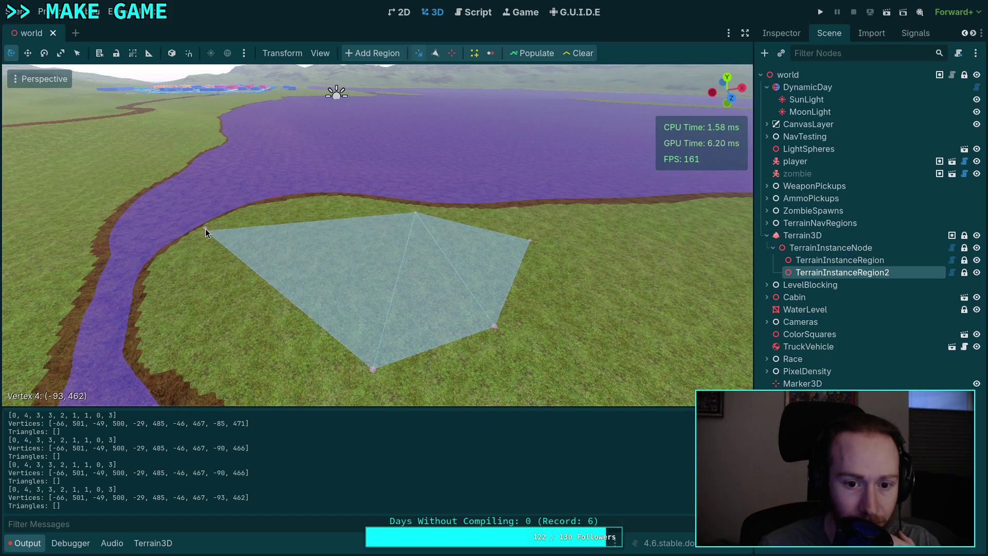
Step: Add a sixth vertex and drag the vertices into a concave, still-filled outline
left_click(437, 53)
left_click(314, 211)
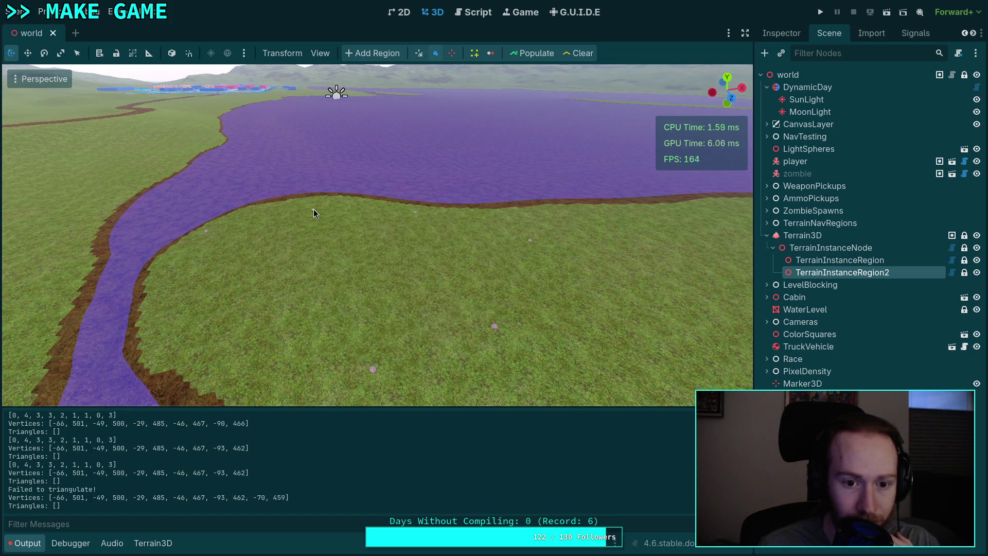
left_click(419, 57)
mouse_move(313, 212)
left_mouse_down()
mouse_move(290, 309)
mouse_move(202, 346)
mouse_move(297, 288)
mouse_move(403, 251)
mouse_move(306, 282)
mouse_move(209, 363)
left_mouse_up()
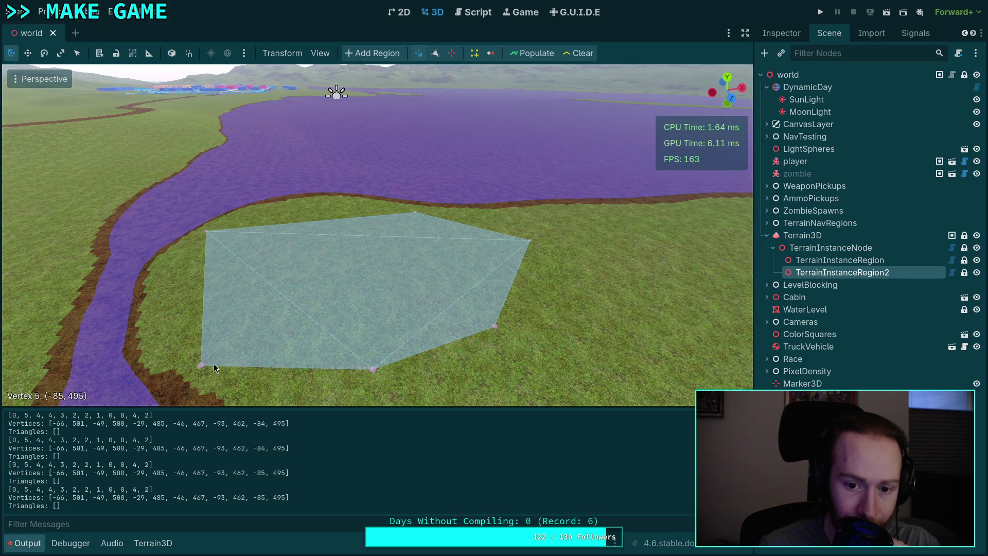
left_click_drag(491, 330, 502, 360)
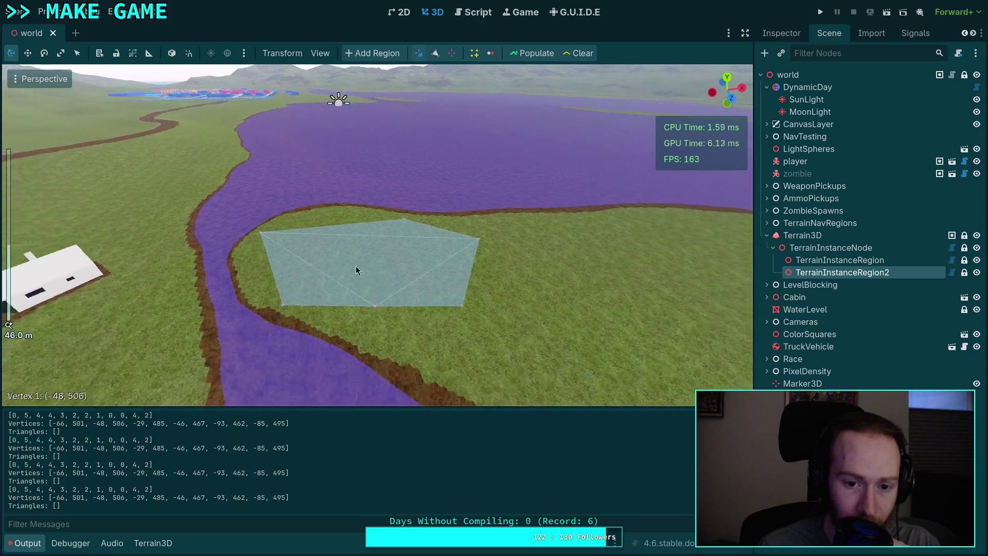
left_click_drag(356, 335, 332, 310)
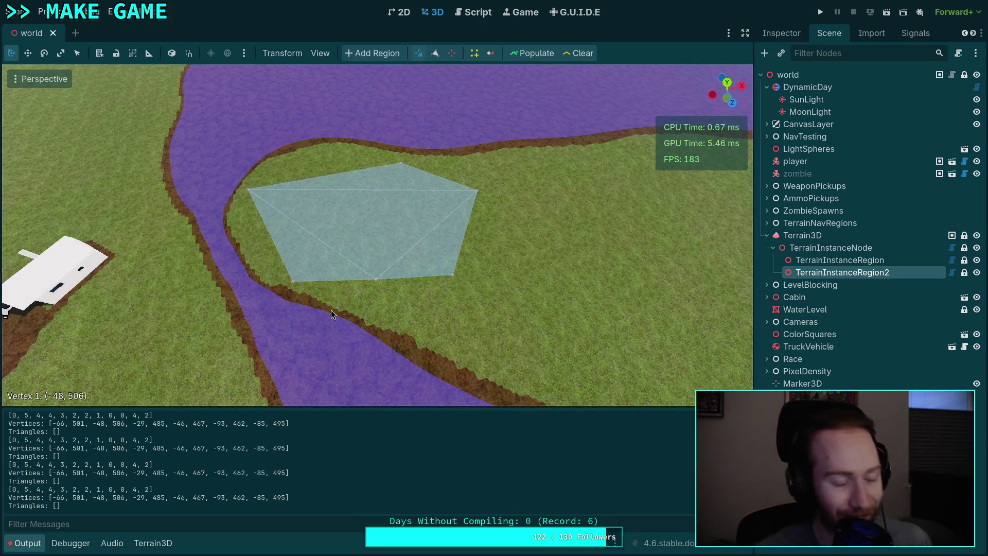
scroll(334, 286, "up", 4)
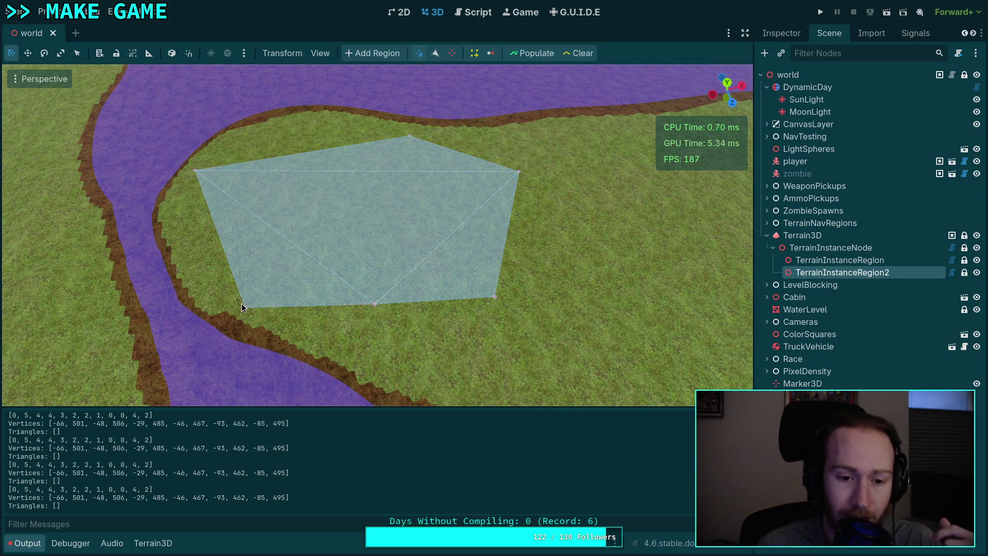
mouse_move(245, 308)
left_mouse_down()
mouse_move(280, 137)
mouse_move(292, 158)
mouse_move(334, 149)
mouse_move(306, 155)
mouse_move(311, 176)
left_mouse_up()
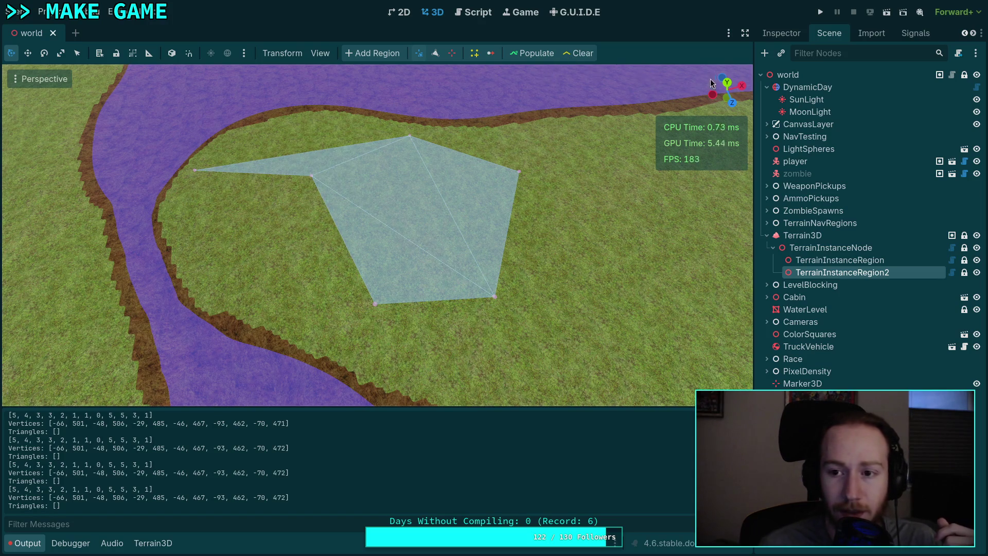
Step: Switch the viewport to Top Orthogonal view and pan to center the region polygon
left_click(726, 82)
scroll(397, 162, "down", 2)
key("KP_5")
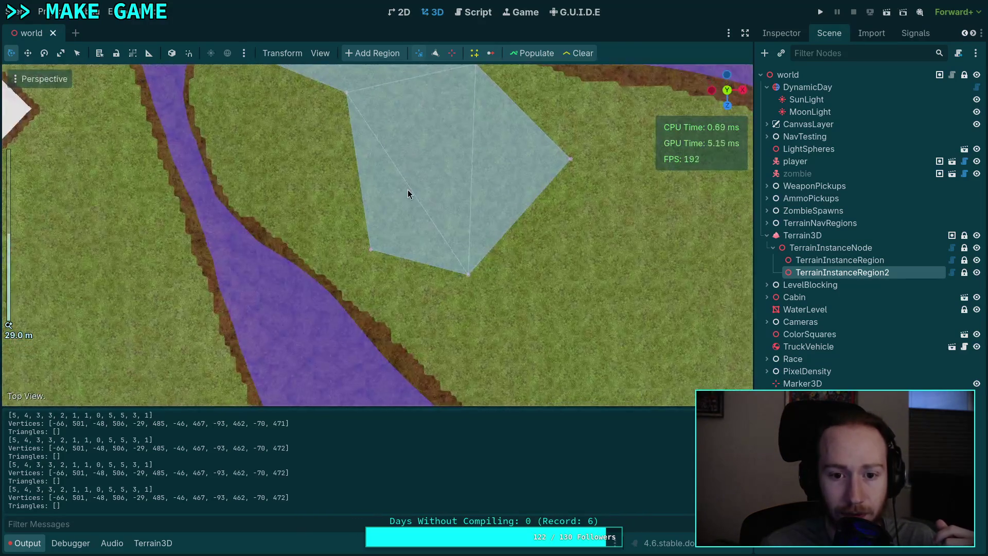
left_click(727, 90)
scroll(372, 148, "down", 4)
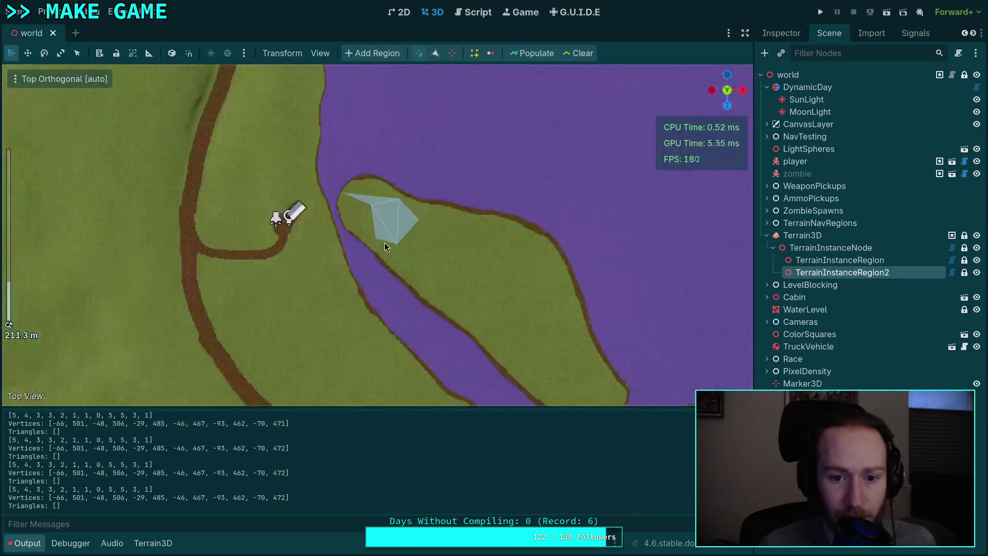
scroll(372, 180, "up", 4)
left_click_drag(387, 146, 398, 287)
Step: Drag the inward top-left vertex back outward so the region polygon is convex and filled
mouse_move(178, 109)
left_mouse_down()
mouse_move(203, 132)
mouse_move(259, 148)
left_mouse_up()
mouse_move(348, 182)
left_mouse_down()
mouse_move(349, 147)
mouse_move(526, 146)
mouse_move(536, 158)
mouse_move(529, 174)
mouse_move(562, 183)
mouse_move(228, 259)
mouse_move(206, 285)
left_mouse_up()
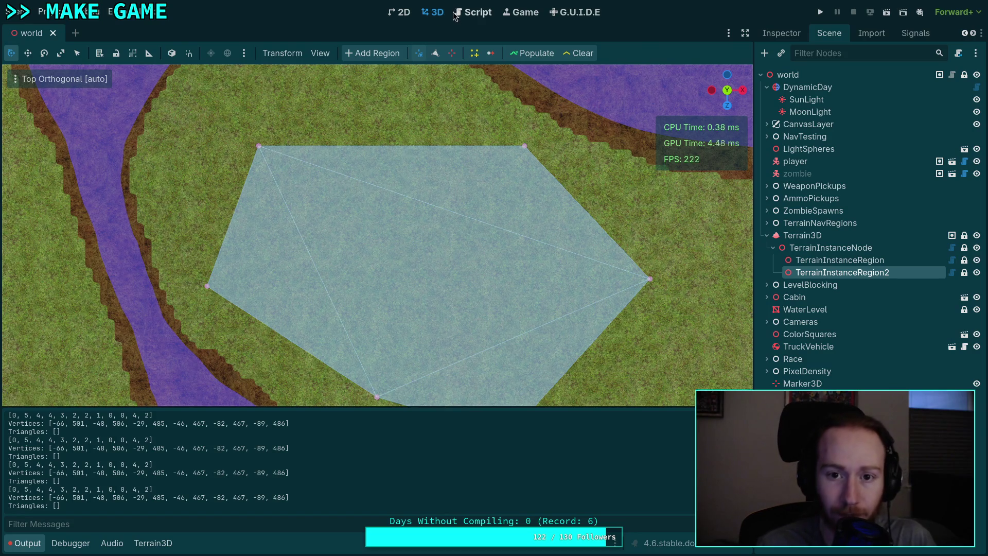
left_click(473, 12)
scroll(491, 184, "down", 6)
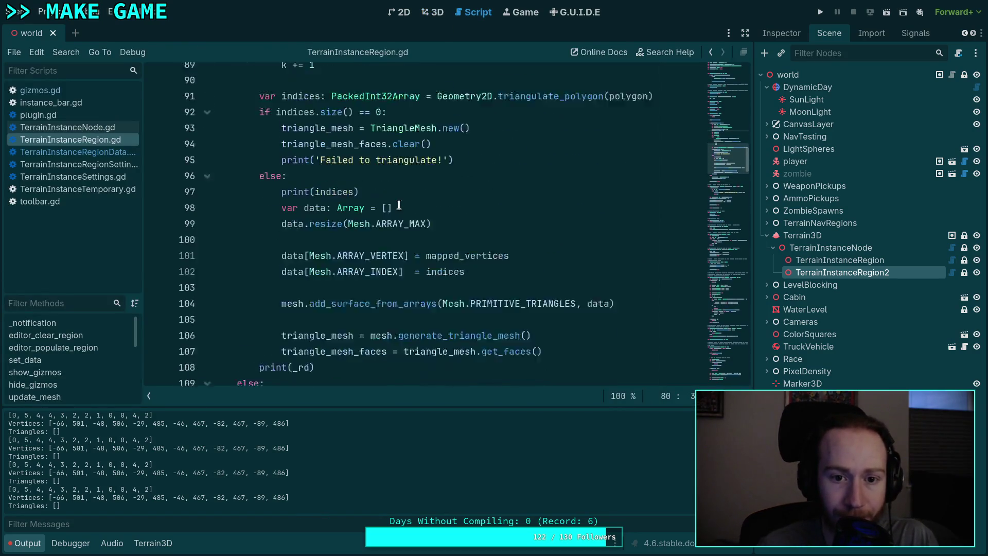
Step: Delete the print(indices), print('Failed to triangulate!') and print(_rd) lines from update_mesh and save
scroll(491, 183, "up", 1)
left_click_drag(422, 212, 497, 174)
key("BackSpace")
key("BackSpace")
scroll(481, 238, "down", 1)
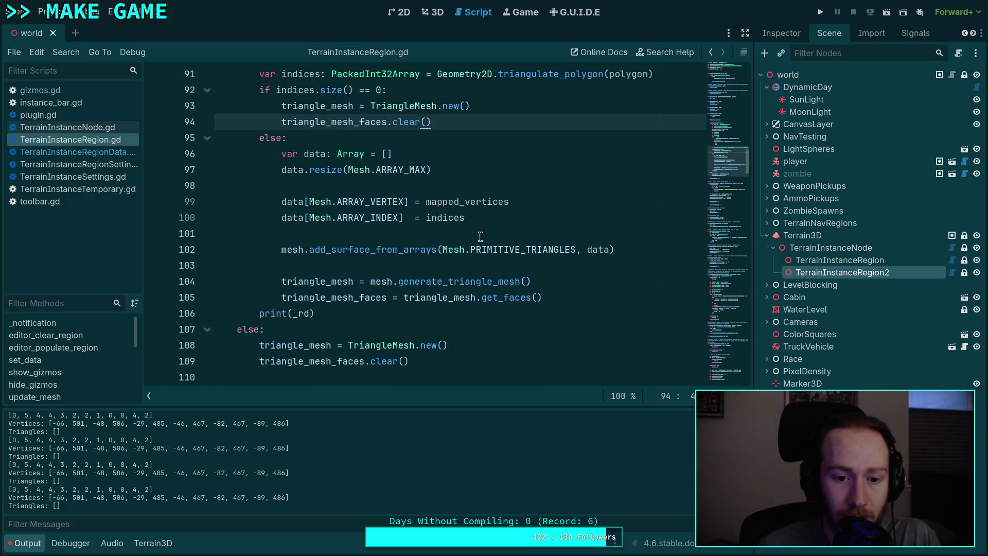
triple_click(557, 313)
key("BackSpace")
scroll(558, 303, "up", 9)
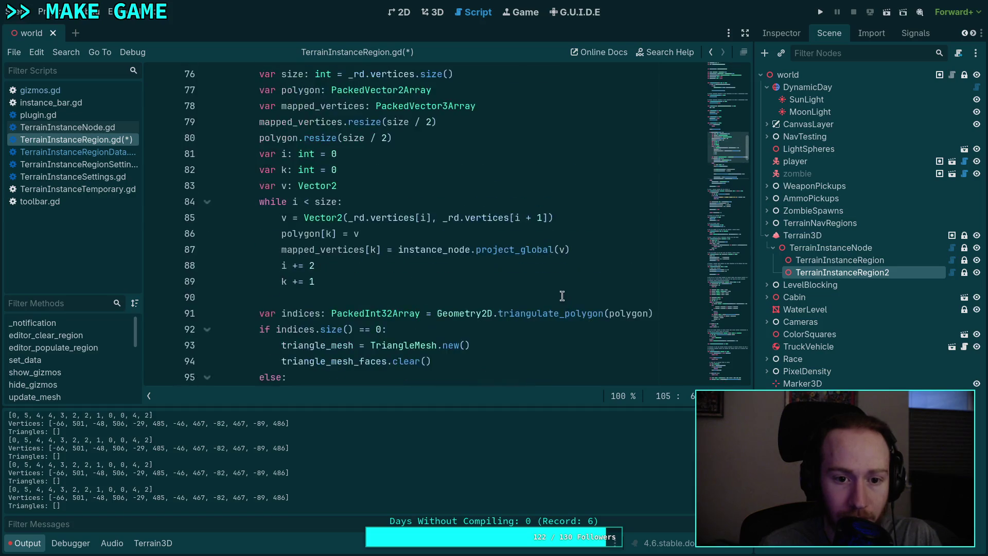
key("ctrl+s")
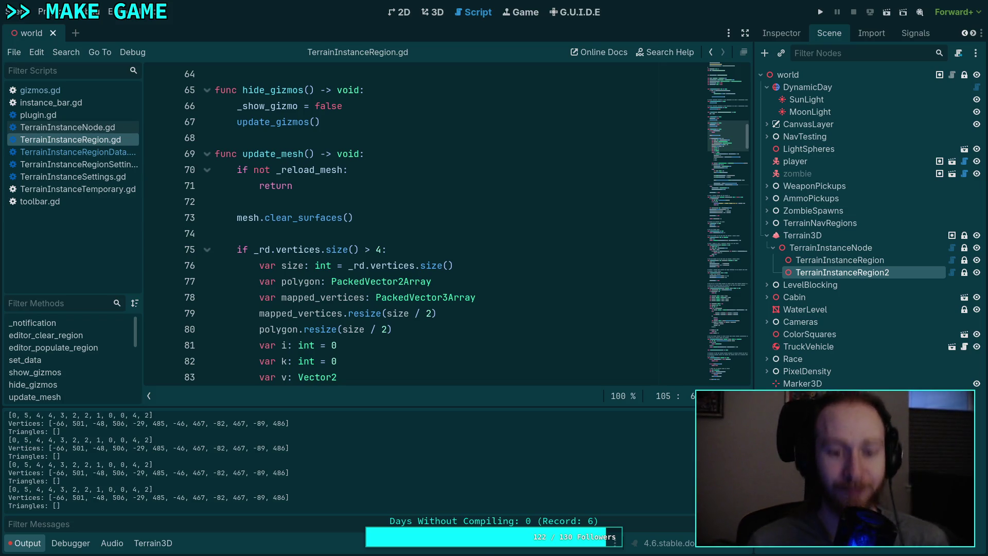
Step: Clear the Output log, collapse the Output panel and save again
scroll(341, 344, "down", 3)
scroll(312, 356, "down", 2)
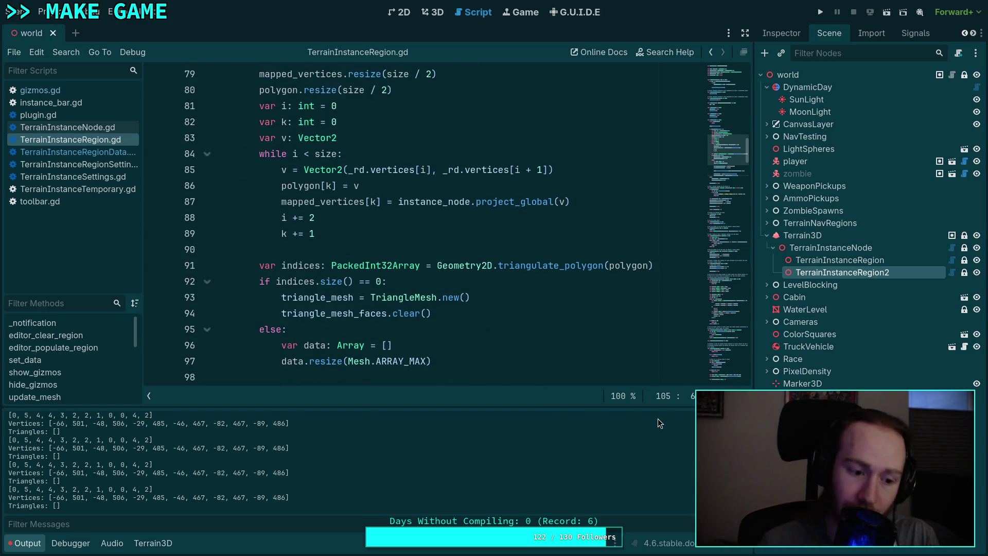
left_click(741, 416)
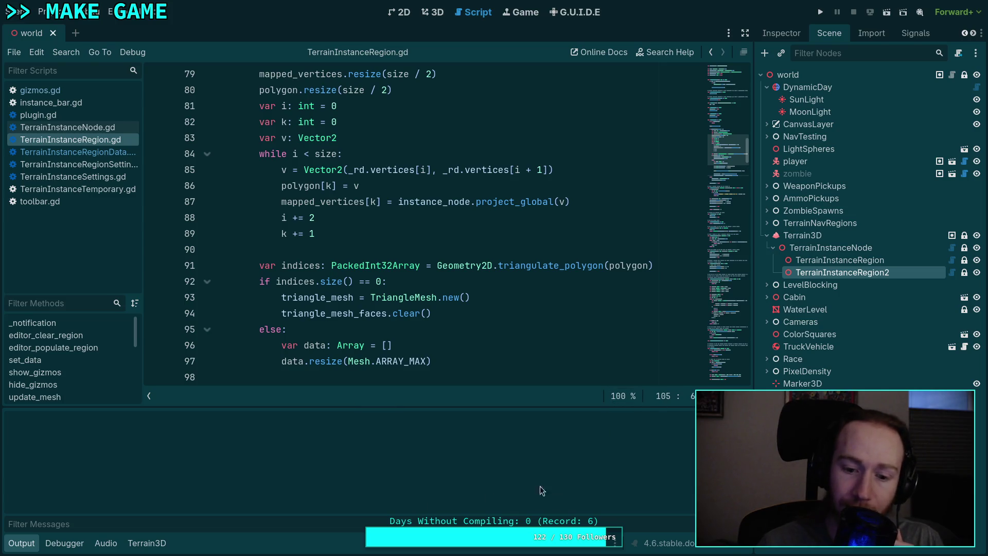
left_click(21, 544)
key("ctrl+s")
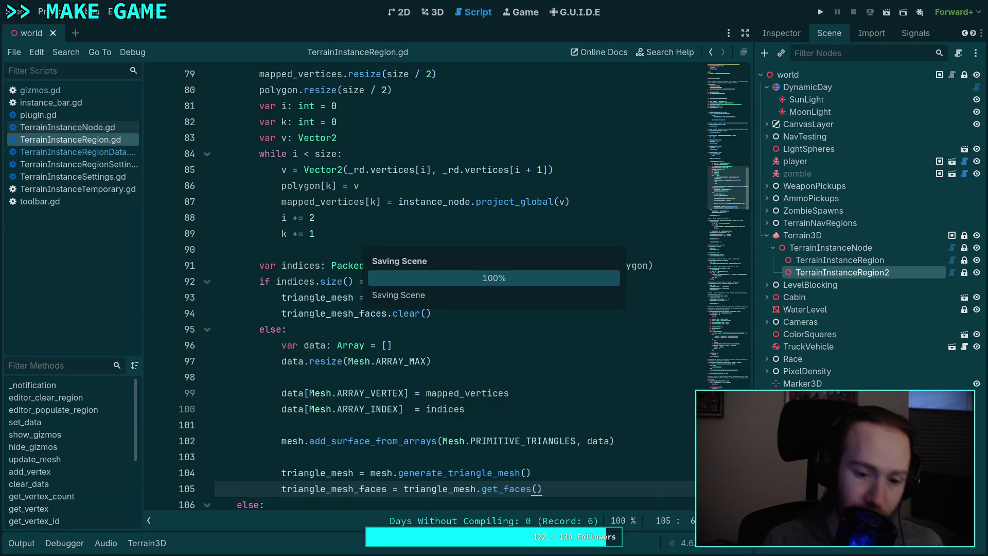
Step: Review the script, then open TerrainInstanceRegionSettings.gd
scroll(413, 348, "up", 4)
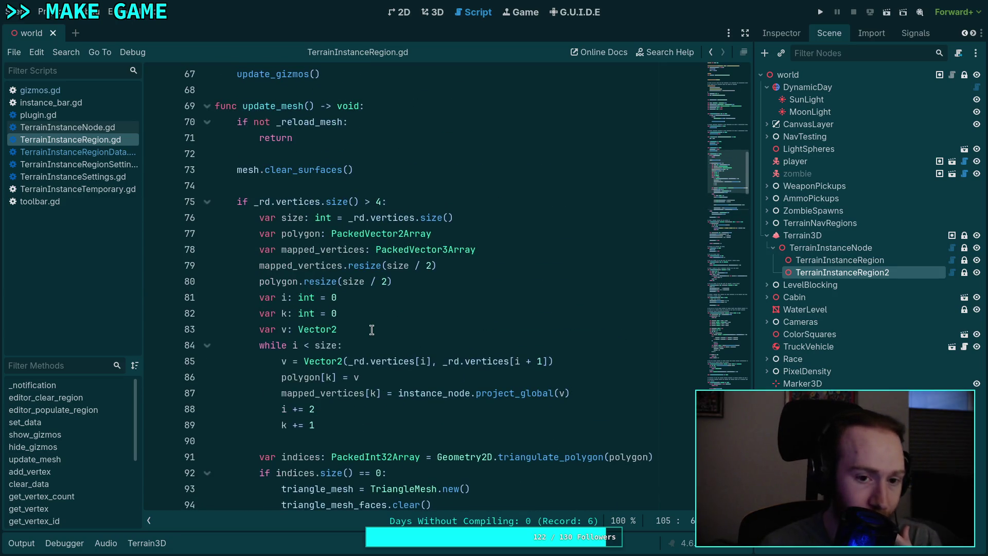
scroll(362, 324, "up", 2)
scroll(361, 324, "up", 16)
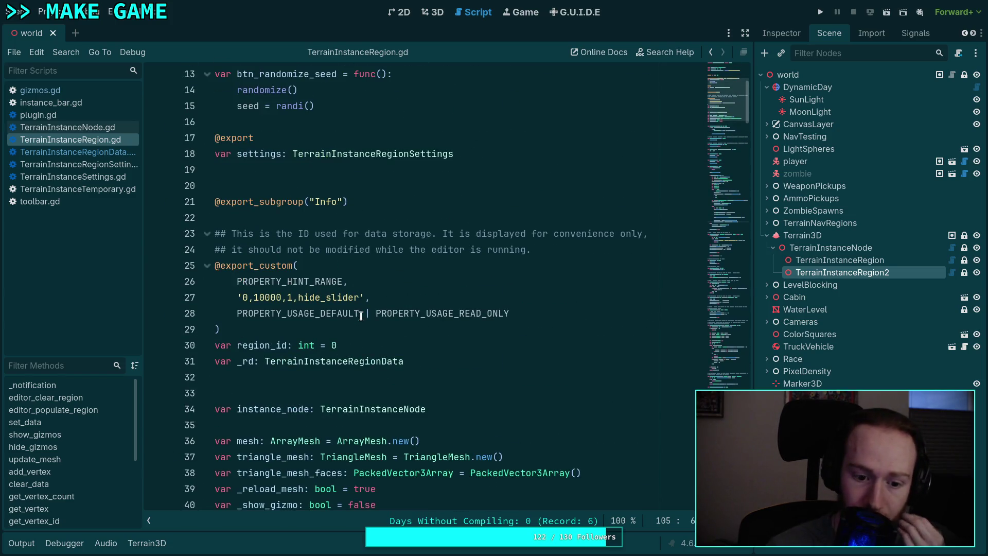
scroll(361, 316, "down", 1)
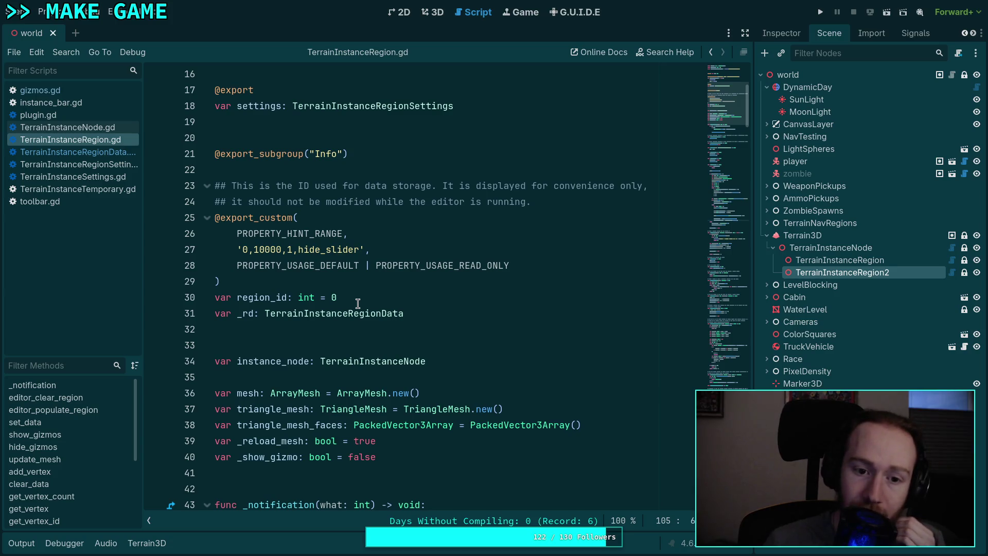
scroll(358, 303, "down", 3)
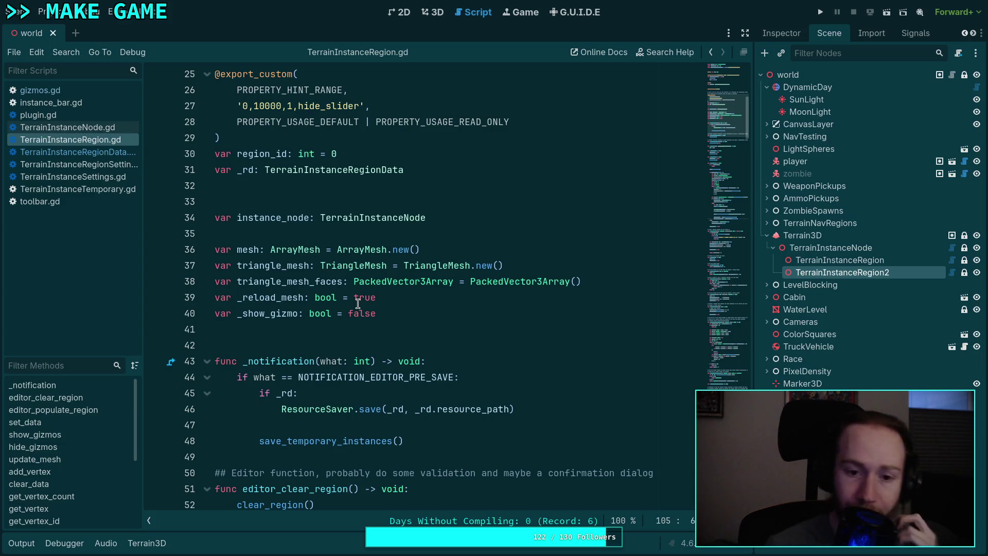
scroll(358, 304, "down", 1)
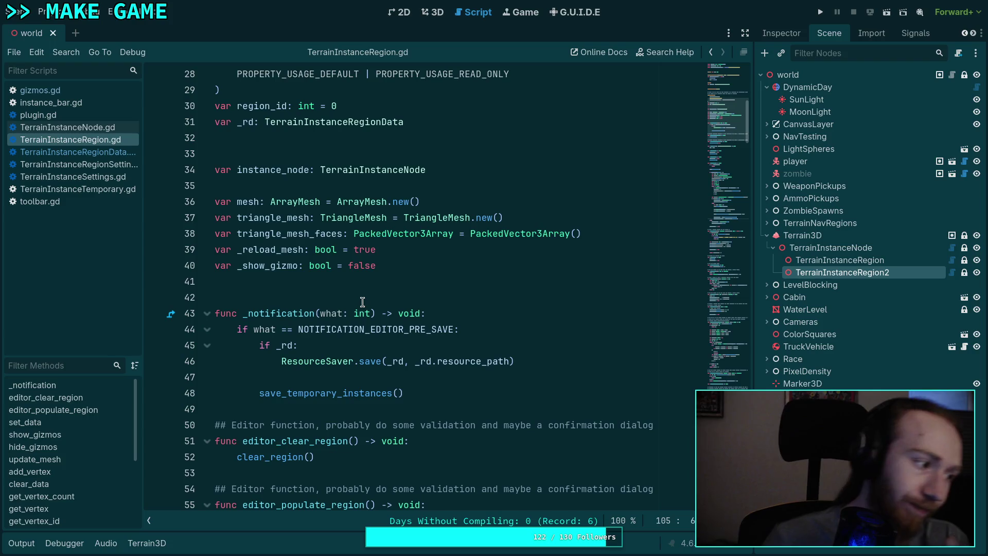
left_click(103, 164)
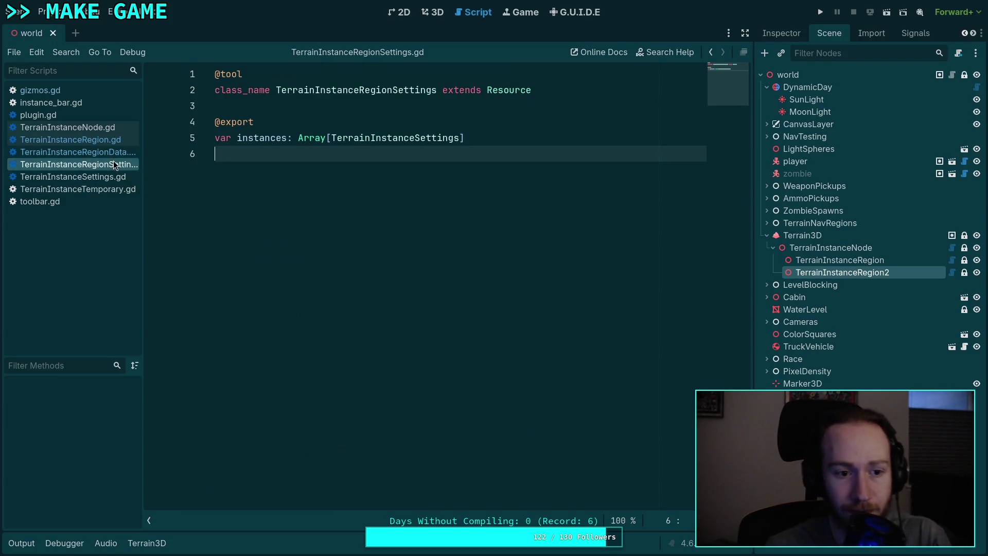
Step: In TerrainInstanceRegionData.gd, delete the triangles variable and the Triangles part of _to_string
left_click(103, 152)
mouse_move(326, 249)
left_mouse_down()
mouse_move(426, 198)
mouse_move(420, 183)
left_mouse_up()
key("BackSpace")
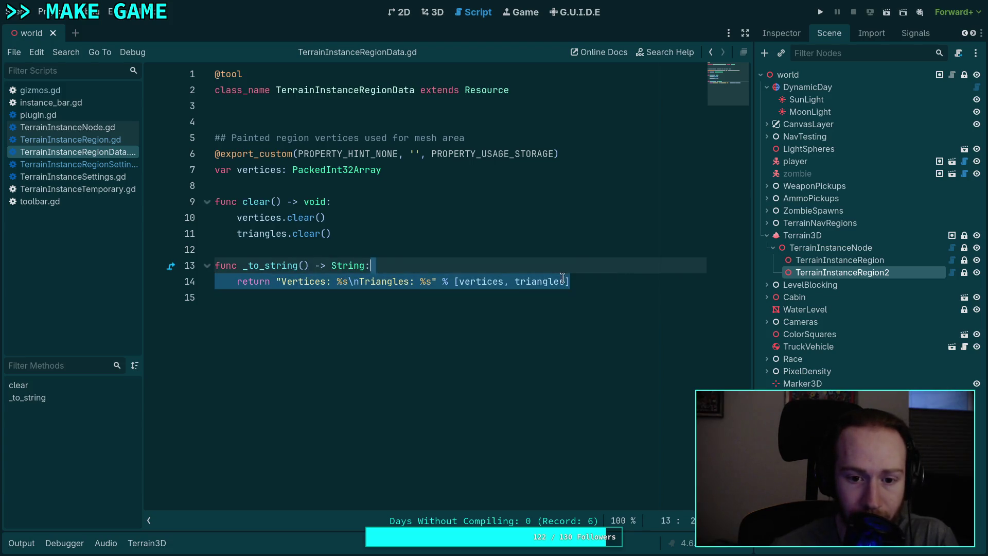
left_click_drag(349, 282, 484, 282)
key("BackSpace")
Step: Remove triangles.clear() and the leftover triangles argument, save, and return to the 3D view
key("BackSpace")
left_click(441, 234)
key("shift+Up")
key("BackSpace")
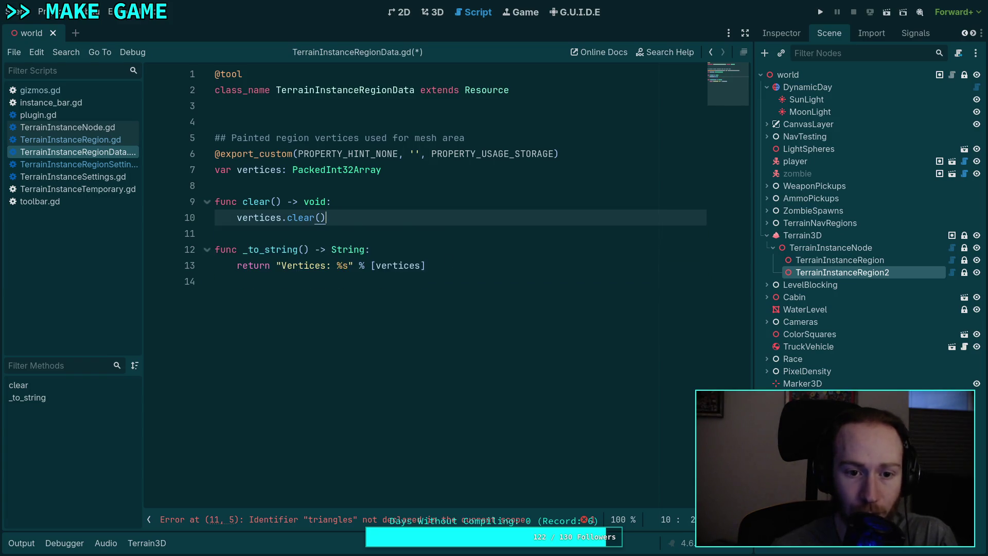
key("ctrl+s")
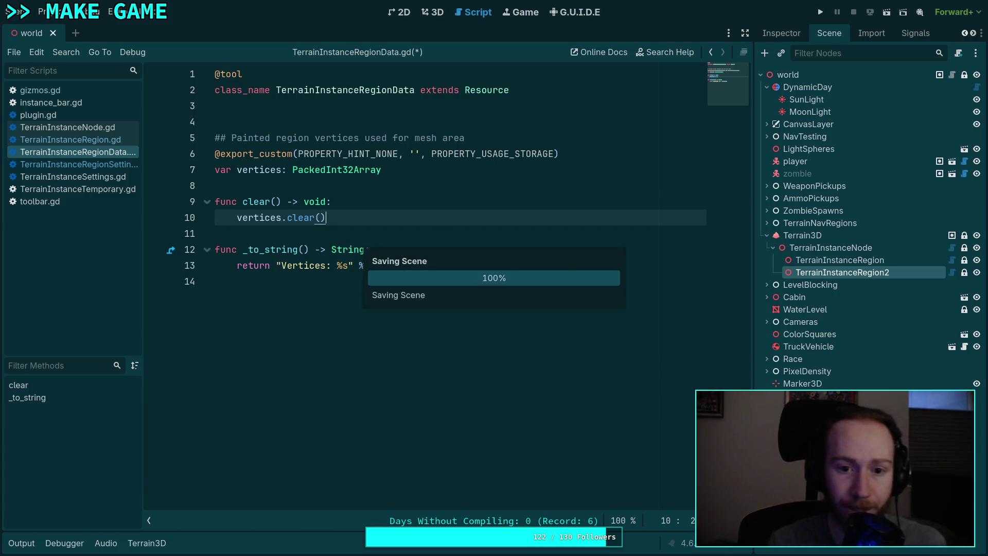
left_click(87, 142)
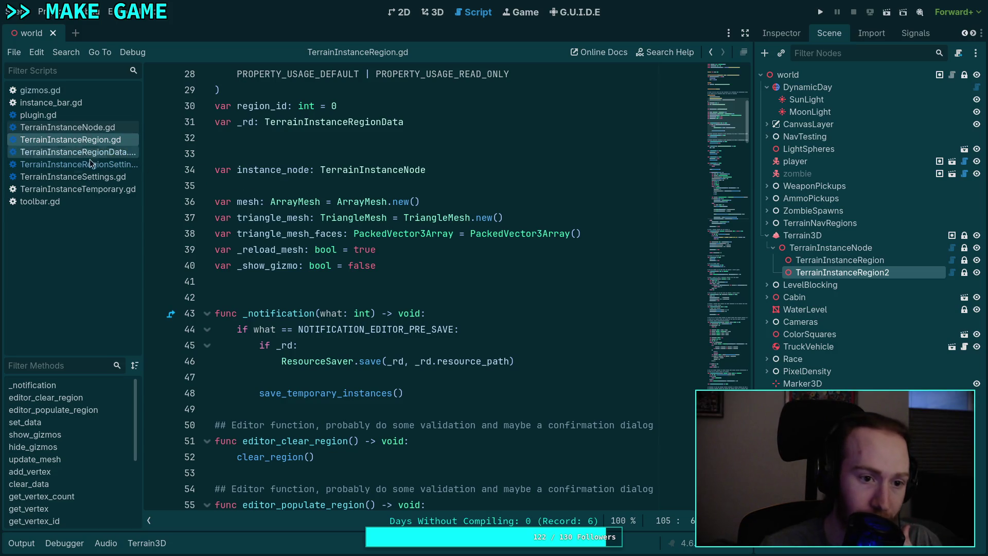
left_click(429, 11)
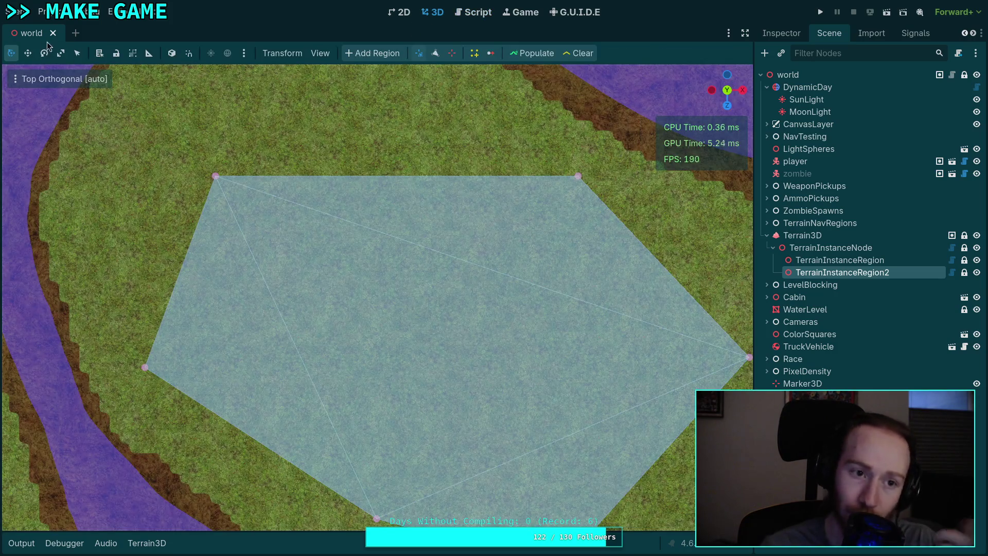
Step: Reload the project, then select and frame the TerrainInstanceRegion node
left_click(41, 15)
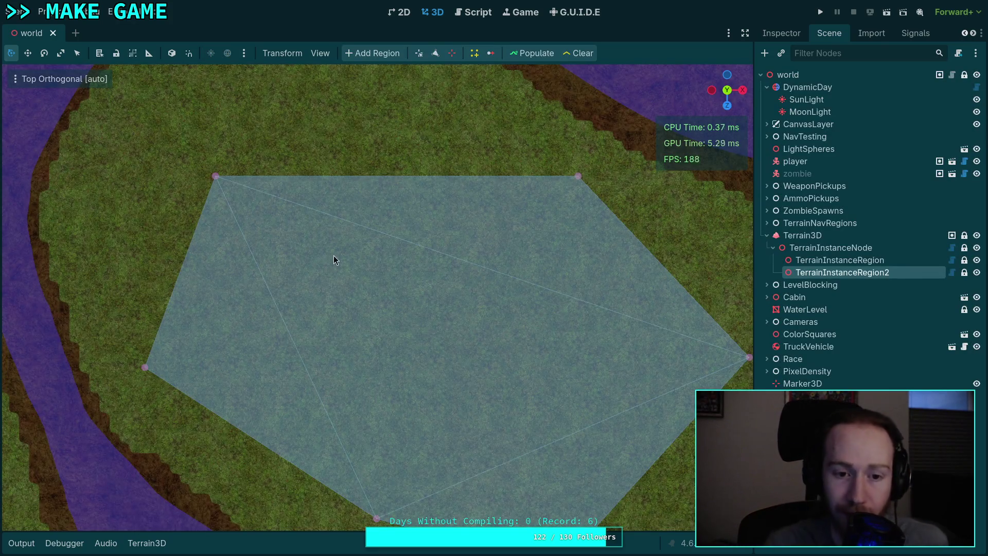
scroll(333, 306, "down", 4)
scroll(330, 323, "down", 5)
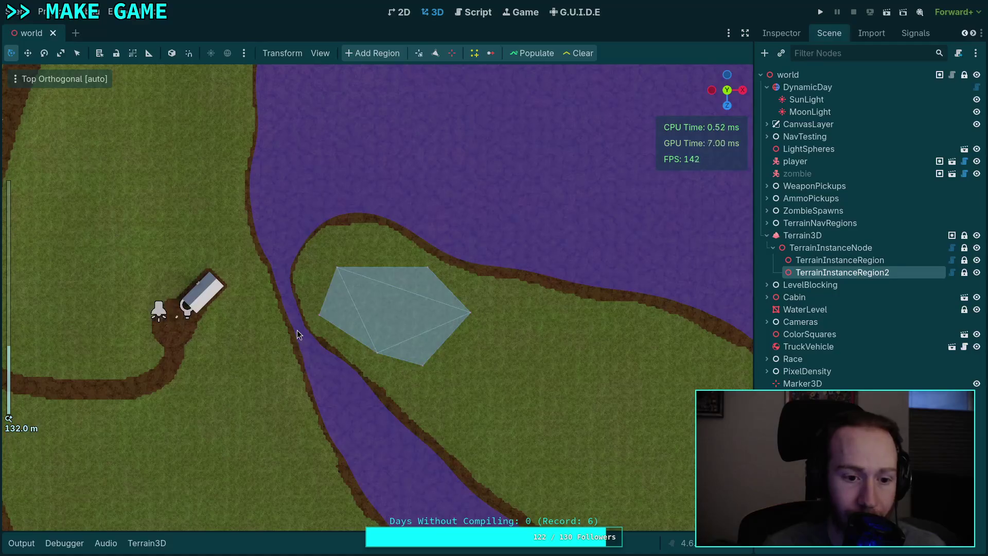
left_click(806, 260)
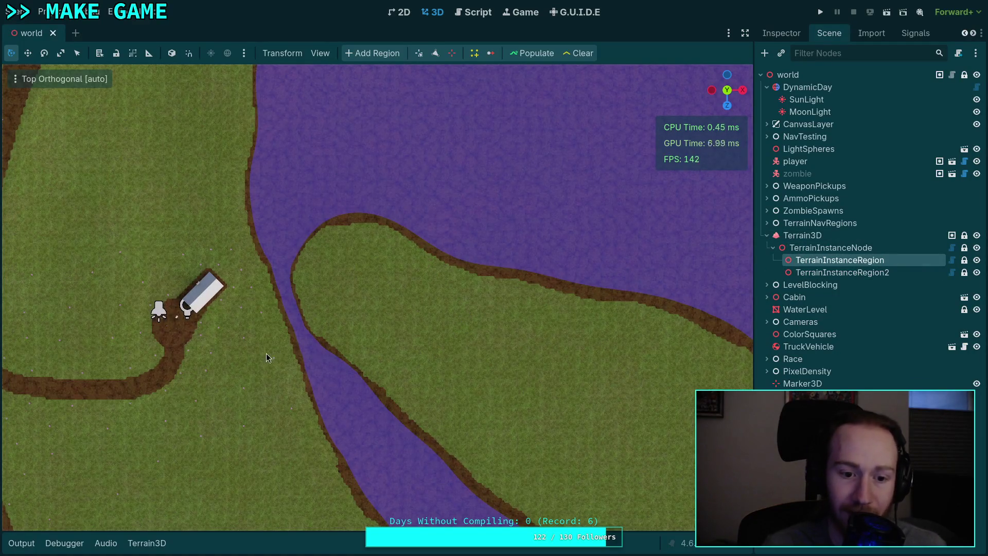
key("f")
left_click(20, 543)
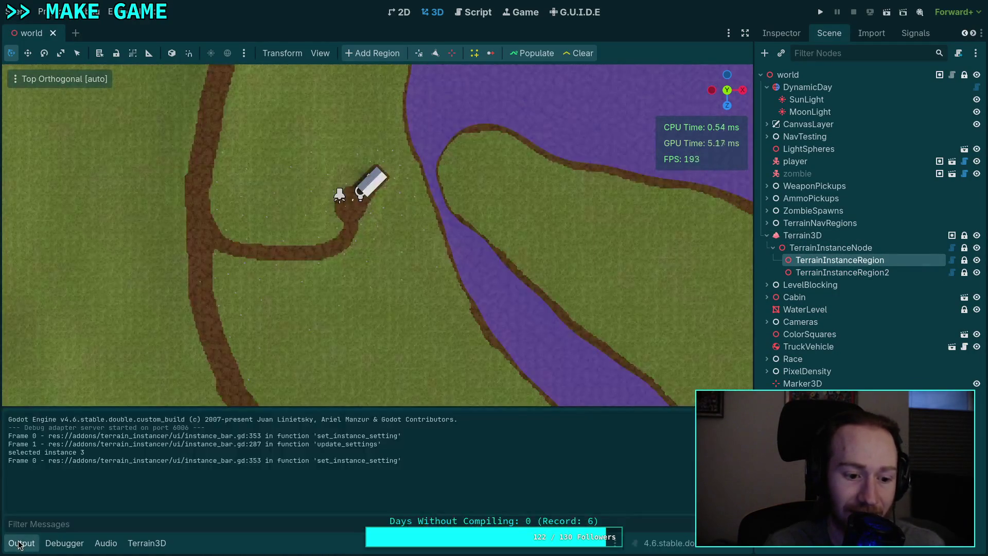
left_click(20, 542)
scroll(357, 337, "up", 3)
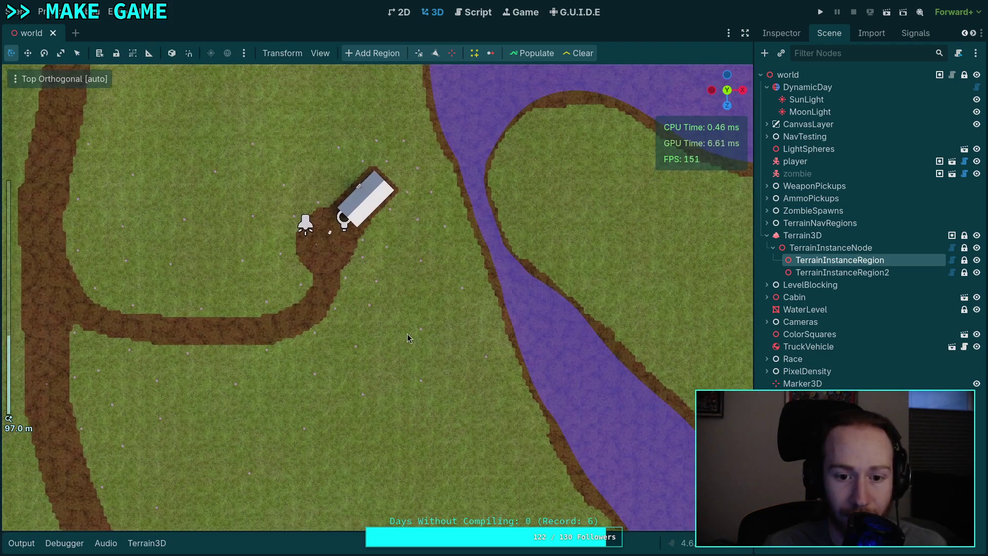
Step: Orbit the camera, settle on the top-down view and pan toward the river bend
left_click_drag(360, 329, 331, 347)
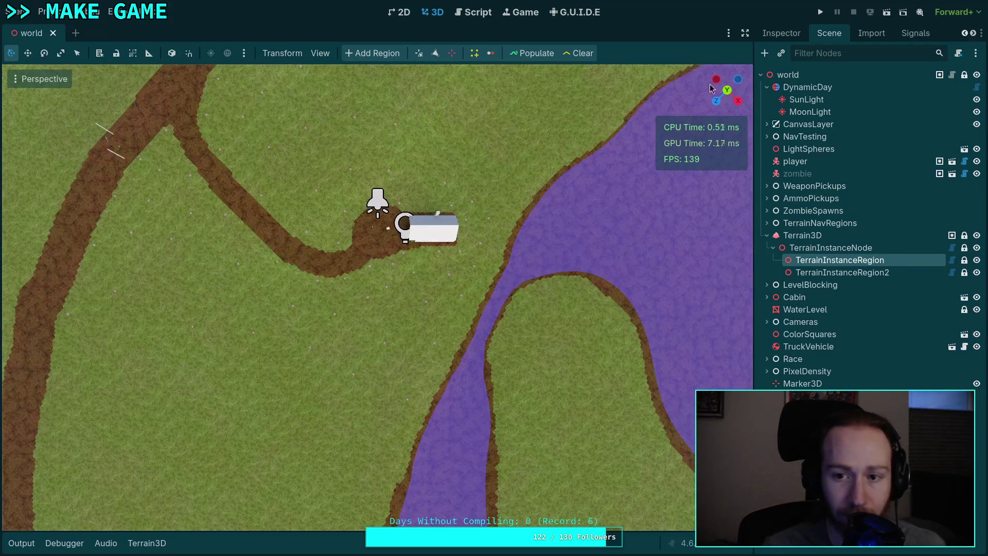
left_click(726, 91)
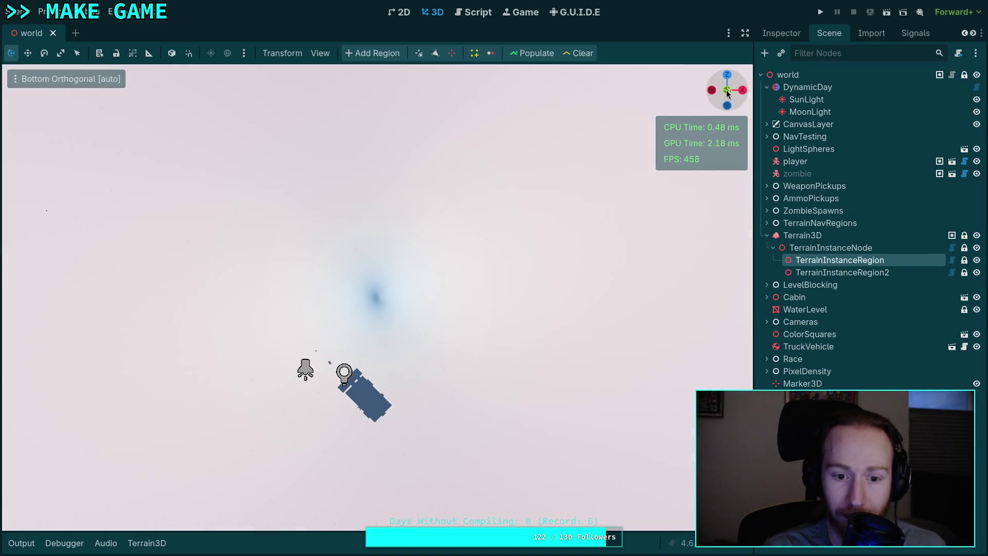
left_click(727, 91)
left_click_drag(727, 92, 726, 98)
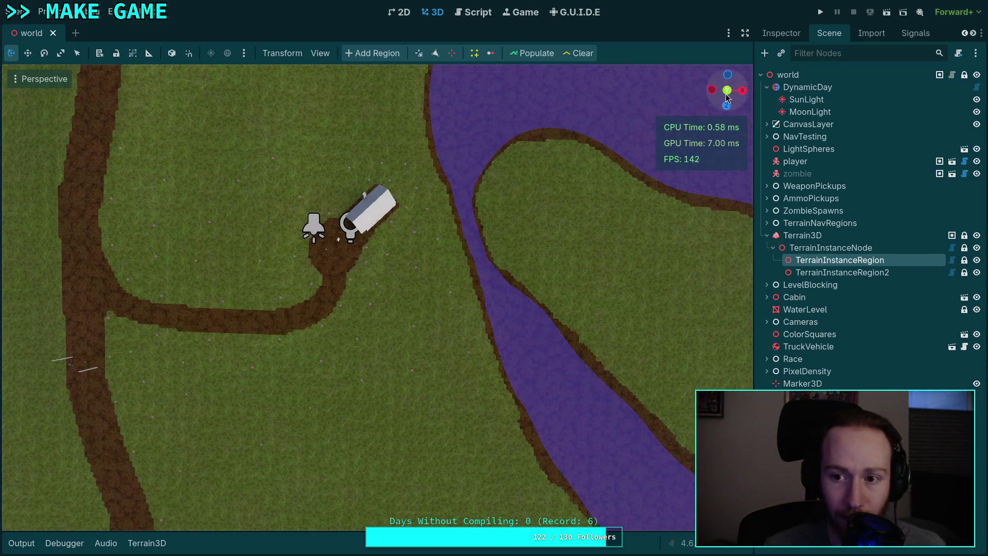
left_click(726, 92)
mouse_move(628, 193)
left_mouse_down()
mouse_move(461, 248)
mouse_move(286, 274)
left_mouse_up()
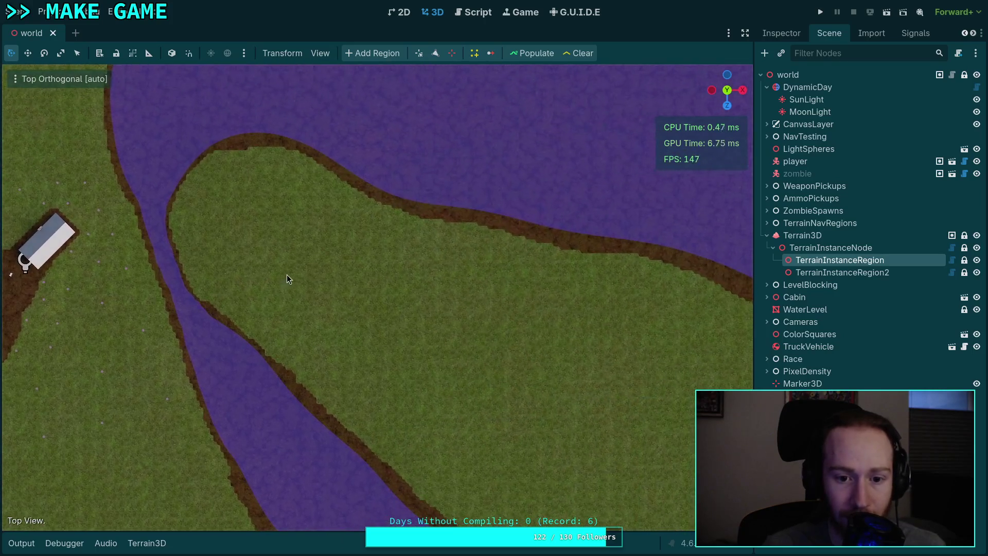
Step: Select TerrainInstanceNode and TerrainInstanceRegion2 to inspect the filled, triangulated region polygon
left_click(830, 247)
left_click_drag(213, 270, 361, 297)
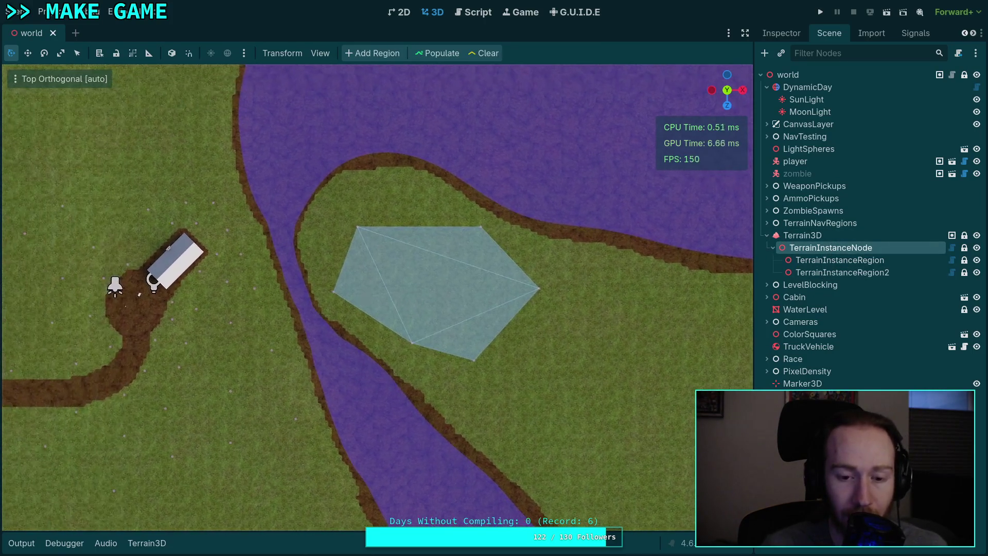
scroll(360, 293, "up", 5)
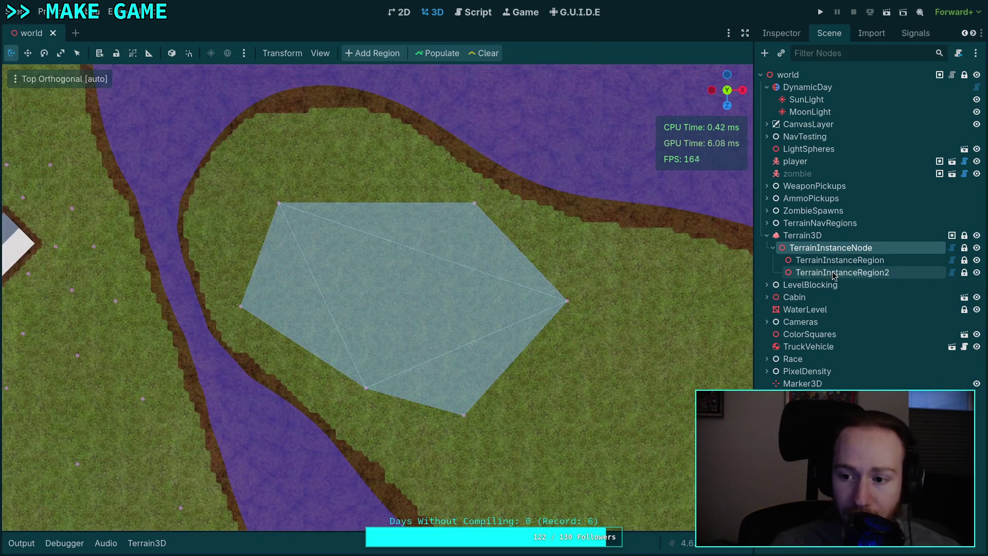
left_click(834, 273)
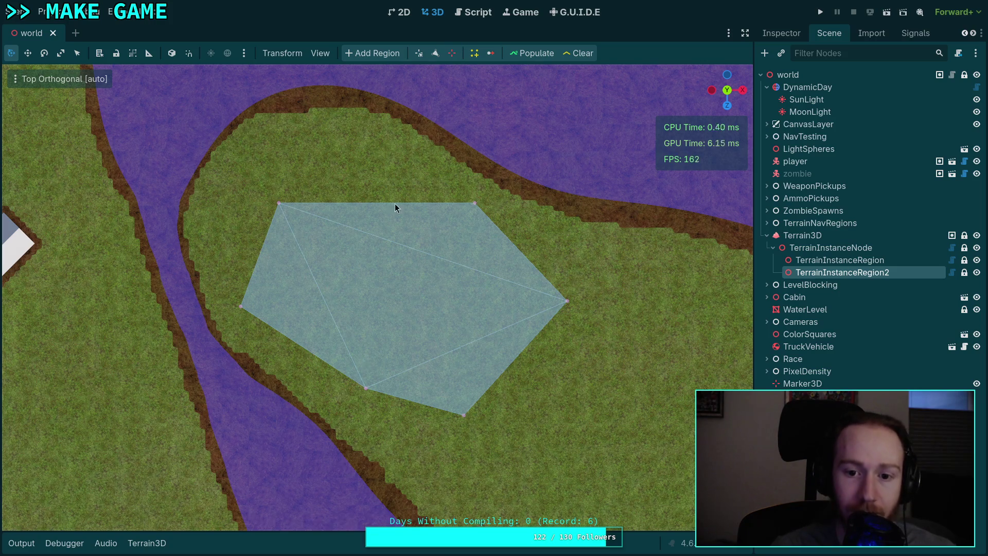
left_click(468, 12)
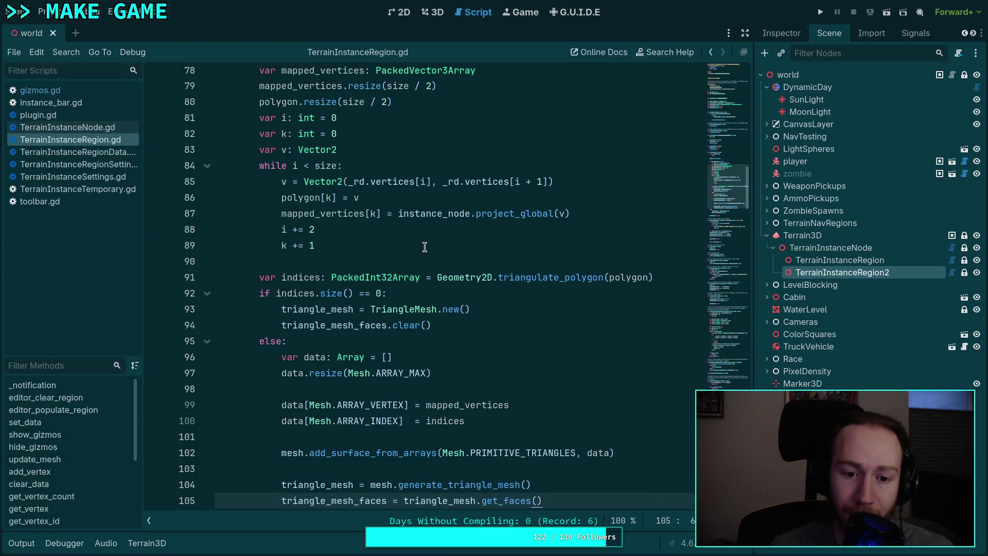
Step: Open gizmos.gd at the code drawing wireframe lines from triangle_mesh_faces and filling with region.mesh
scroll(394, 252, "up", 1)
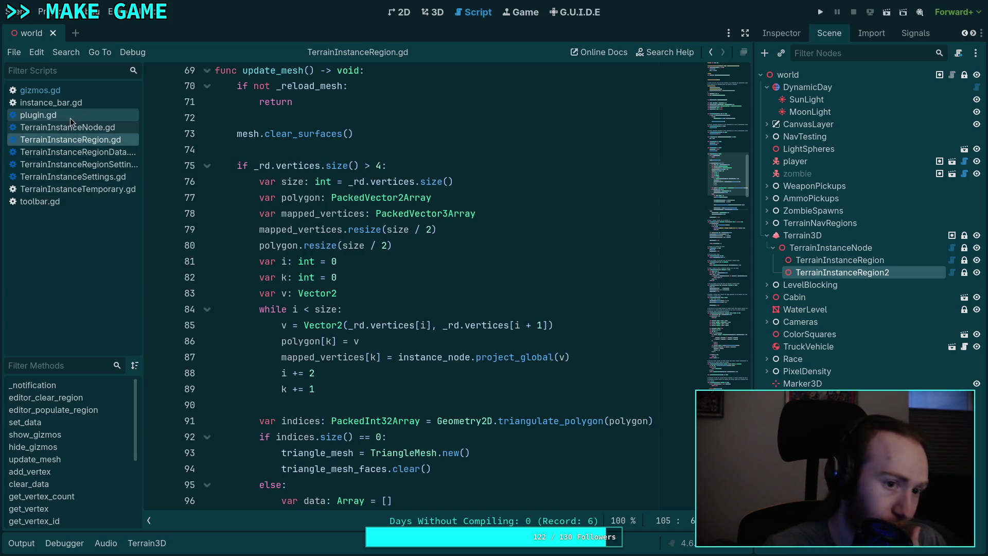
left_click(85, 92)
scroll(468, 269, "up", 2)
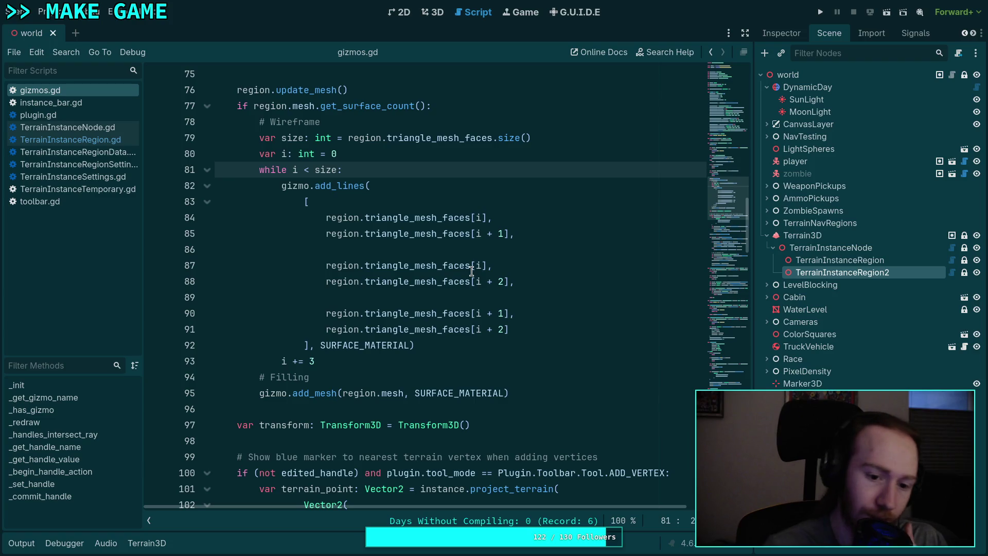
scroll(448, 262, "up", 1)
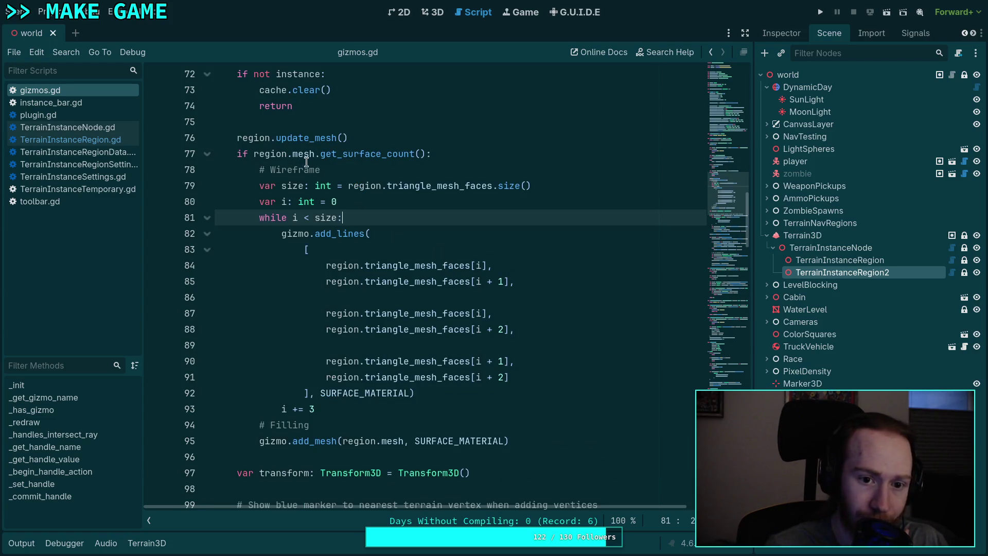
double_click(301, 153)
scroll(413, 205, "down", 1)
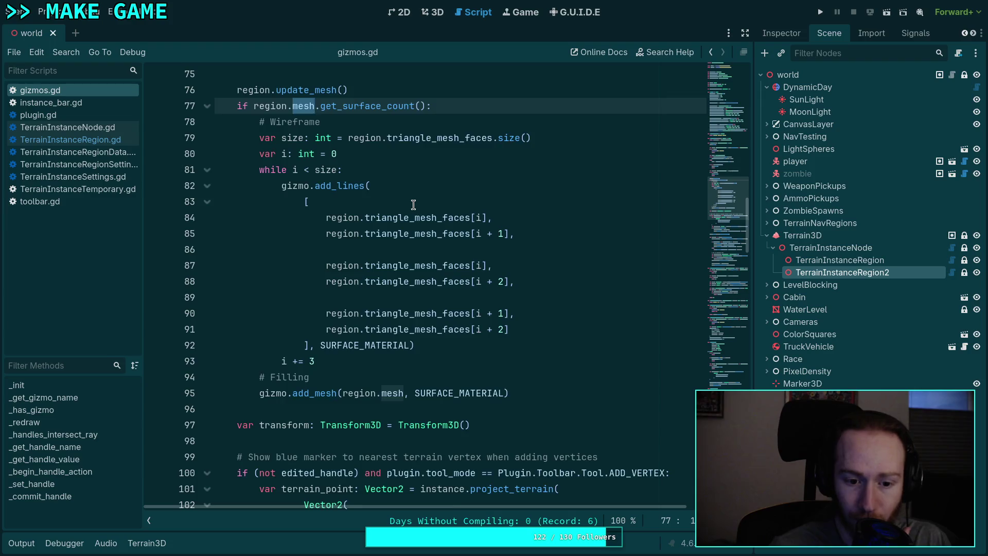
scroll(413, 205, "down", 1)
scroll(413, 205, "down", 4)
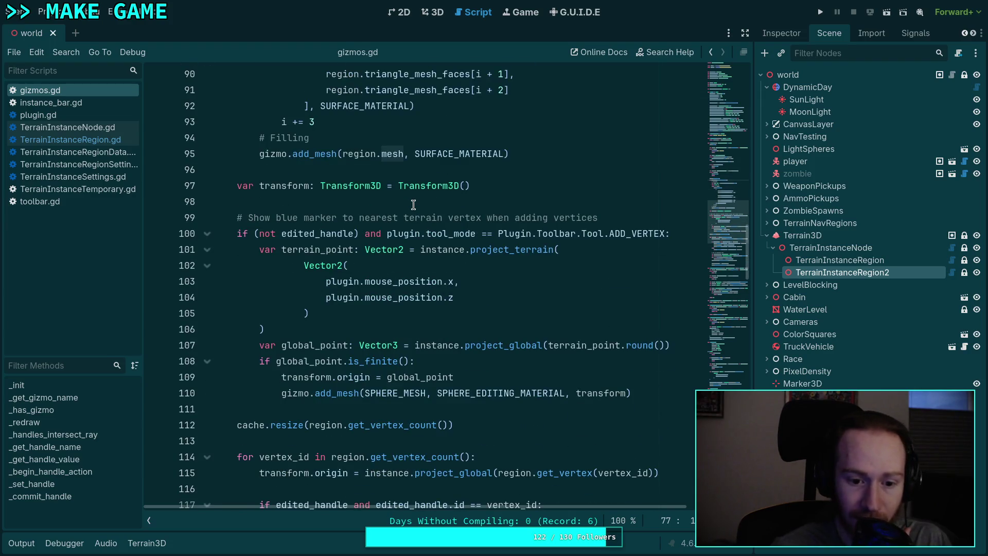
scroll(413, 205, "up", 5)
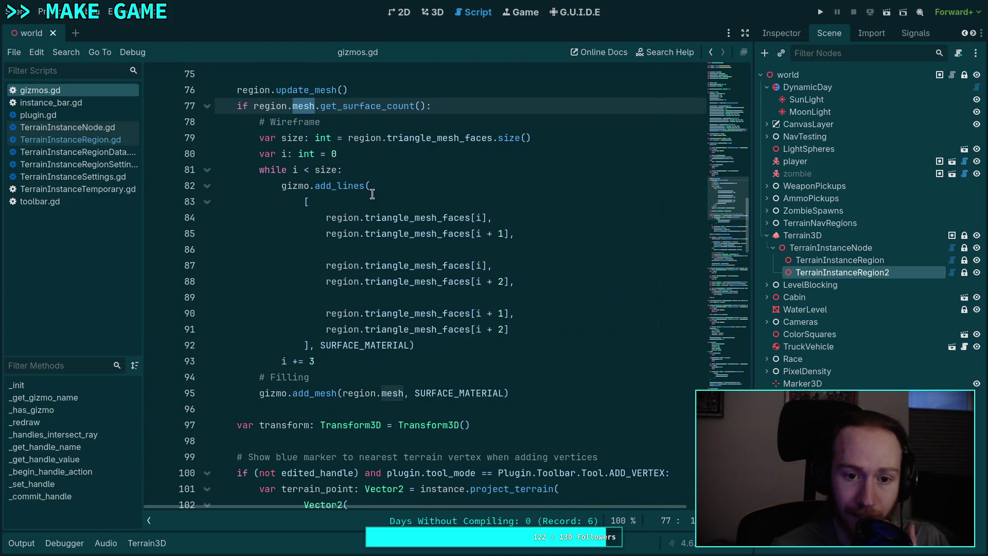
Step: Insert a '# Path' comment on new lines after the region.update_mesh() call
left_click(406, 92)
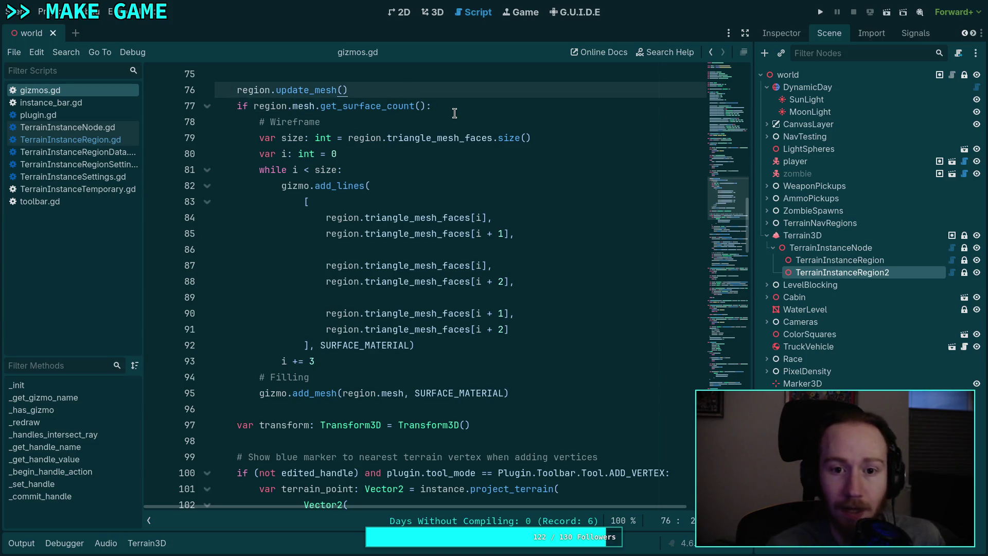
key("Return")
key("Return")
key("Up")
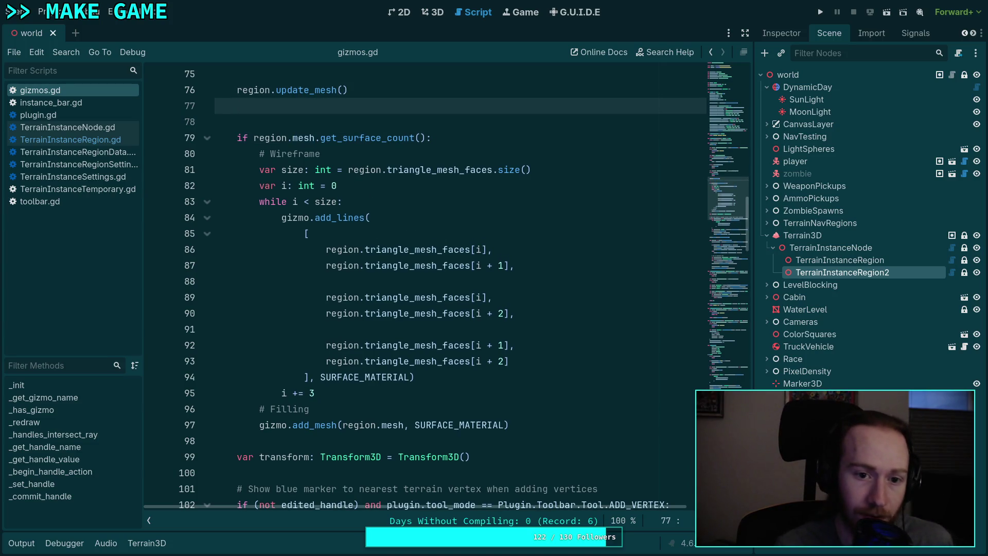
key("Return")
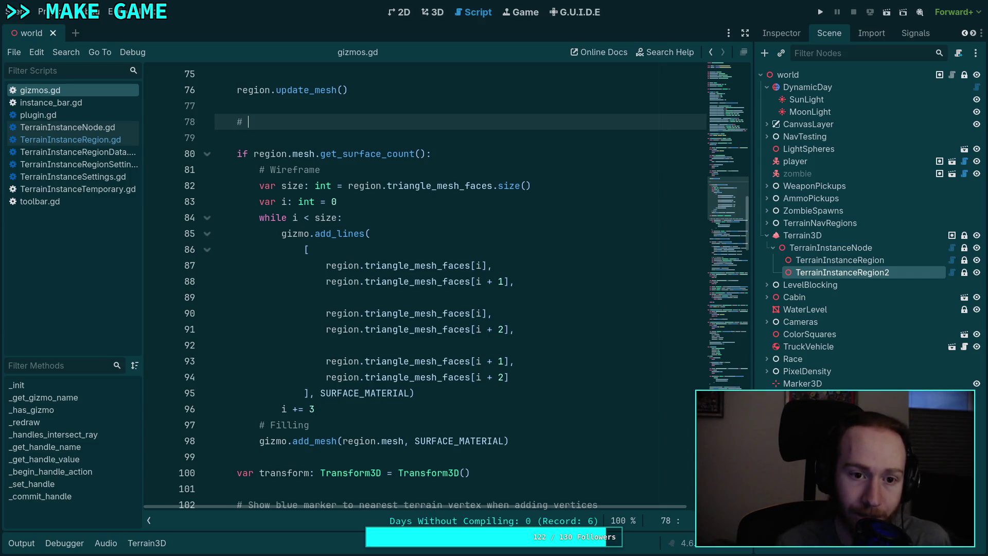
type("# Path")
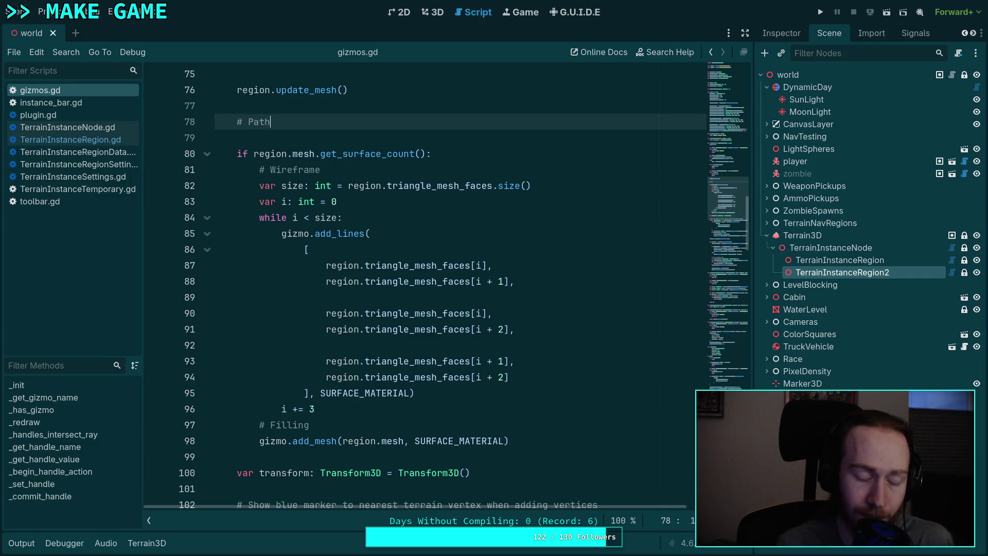
key("Return")
Step: Add 'if region.get_vertex_count() > 2:' under the Path comment using autocomplete
type("if")
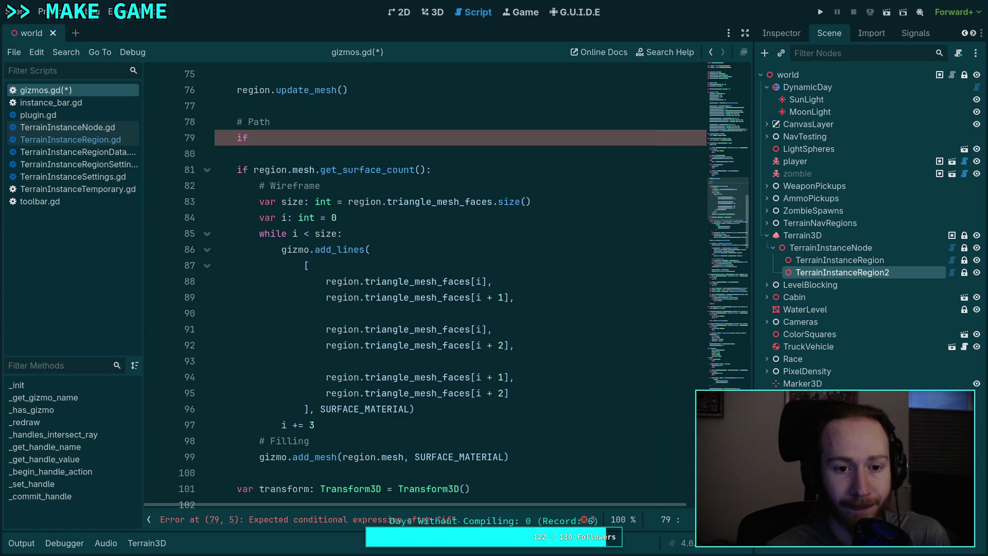
key("BackSpace")
key("BackSpace")
key("BackSpace")
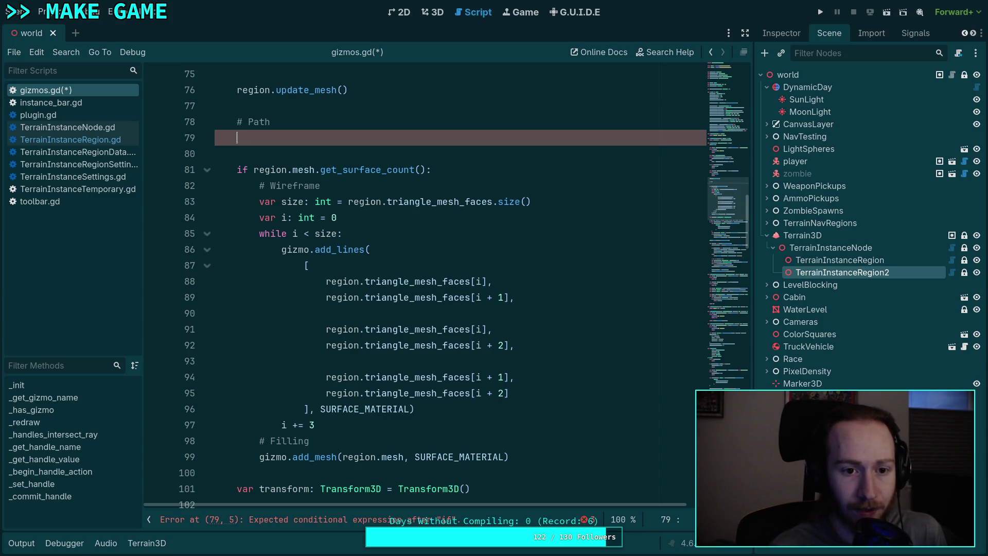
type("if ")
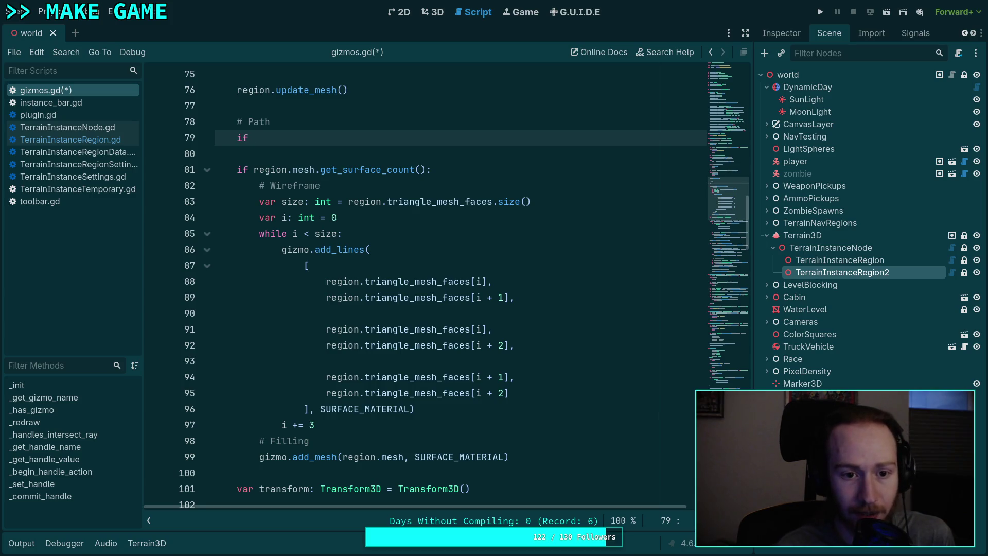
type("regio.")
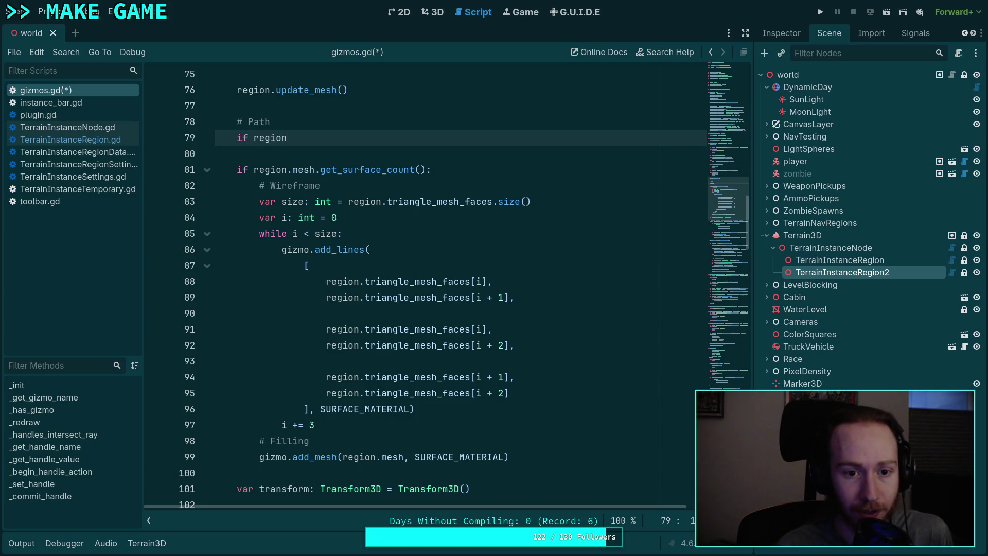
type("n.vert")
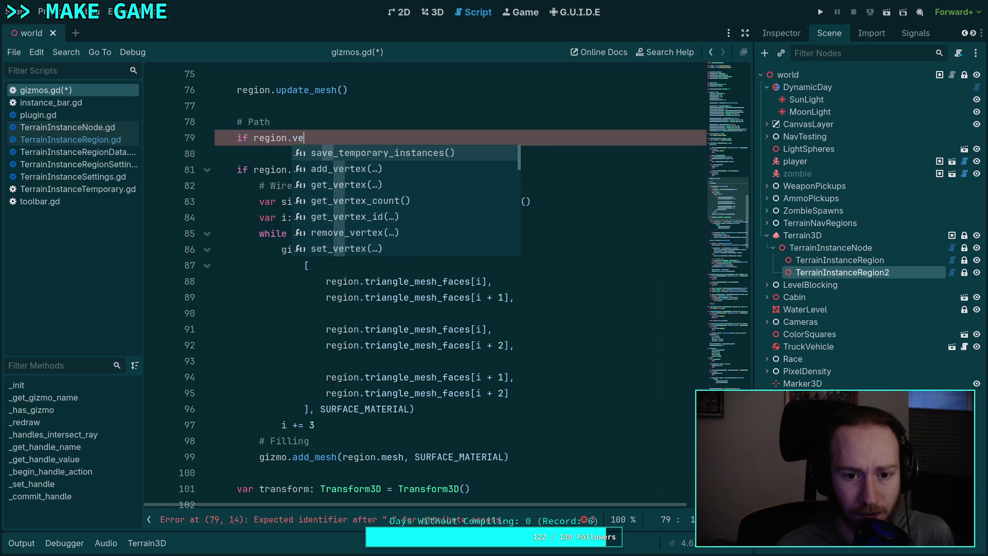
key("Down")
key("Down")
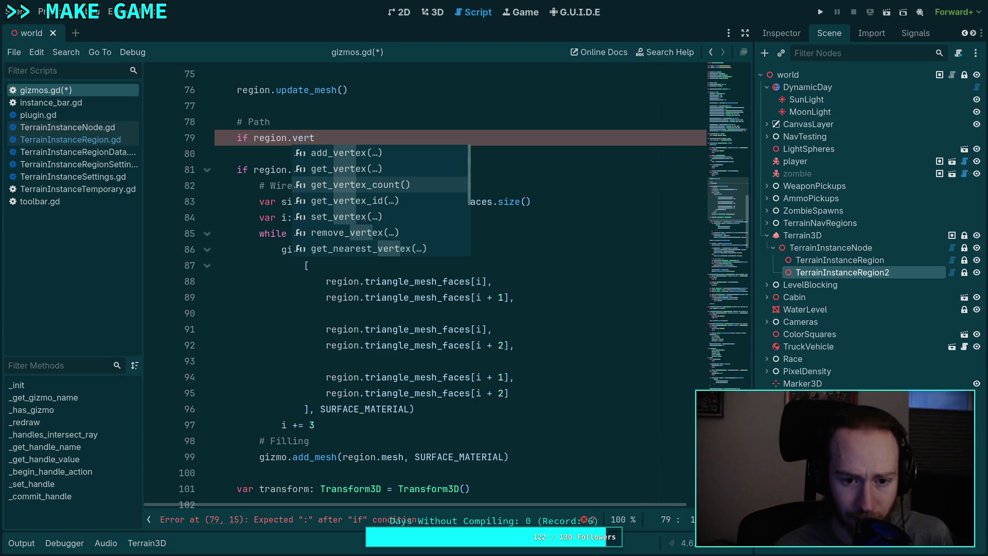
key("Return")
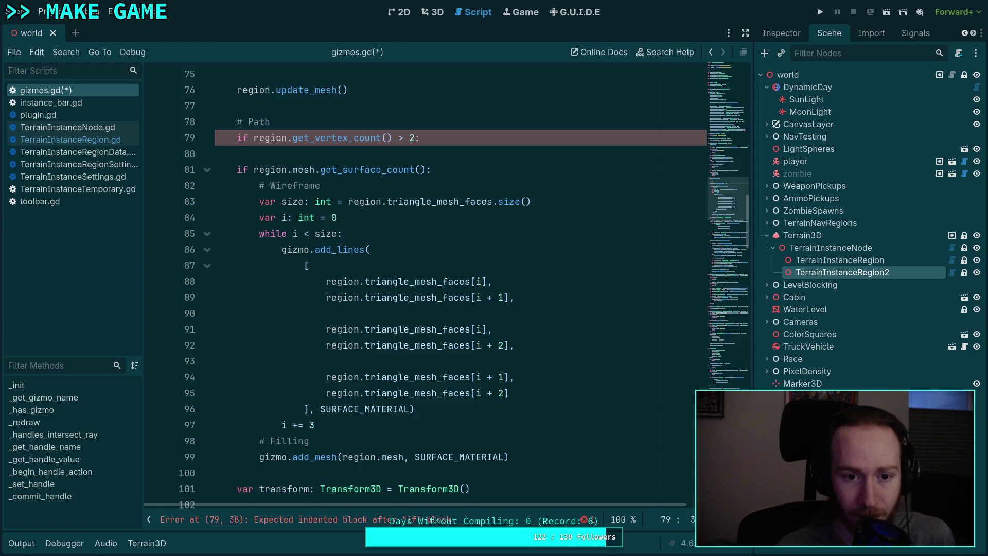
key("Return")
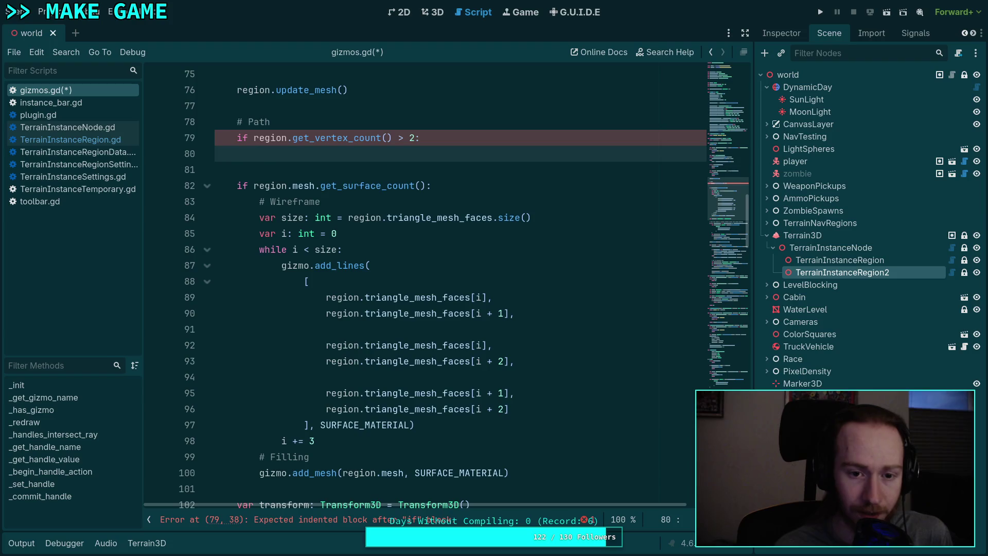
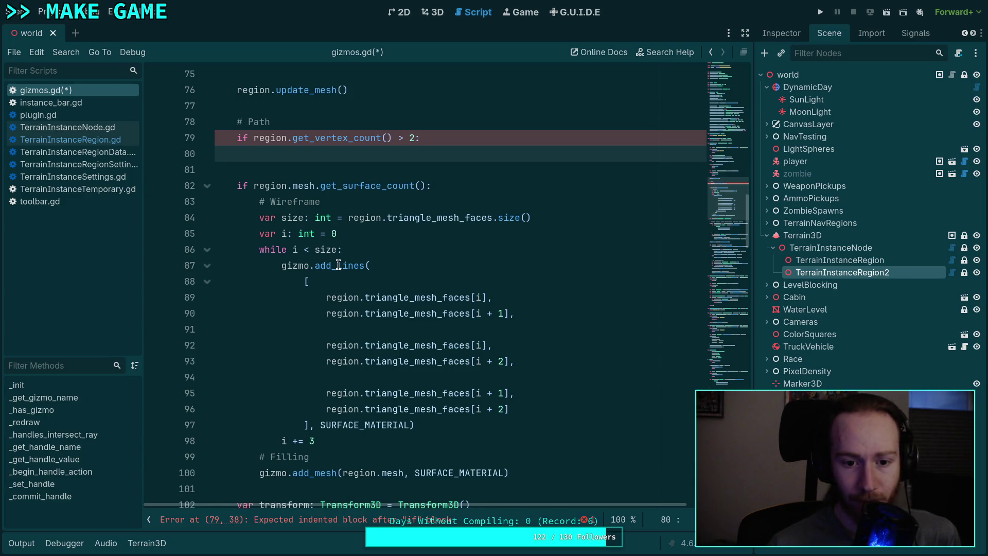
Step: Close the add_lines documentation popup and view the river and region polygon in the 3D scene
mouse_move(338, 265)
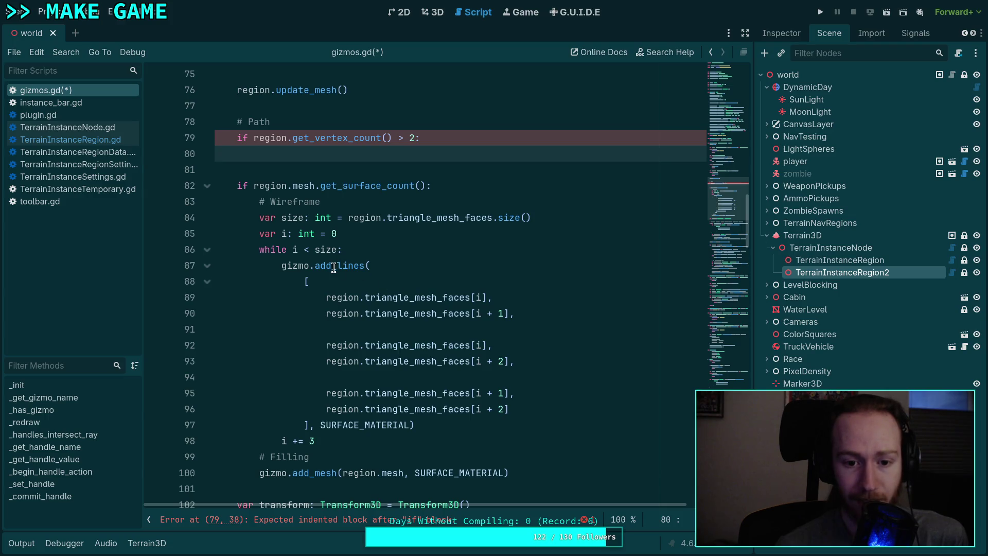
left_click(345, 233)
left_click(437, 12)
mouse_move(317, 291)
left_mouse_down()
mouse_move(220, 218)
mouse_move(372, 189)
left_mouse_up()
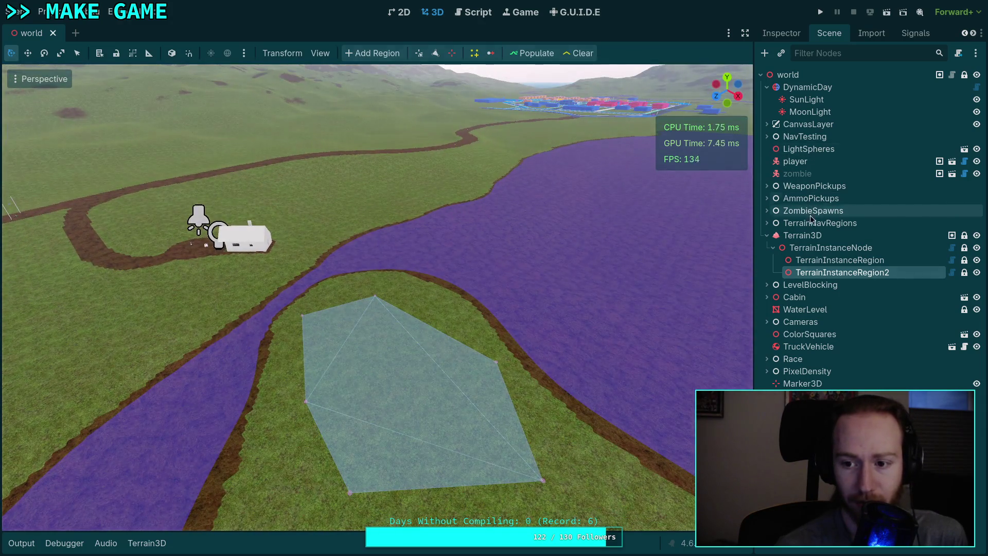
Step: Select TerrainInstanceNode and then the player node, and move to the Neovim workspace
left_click(823, 260)
left_click(823, 248)
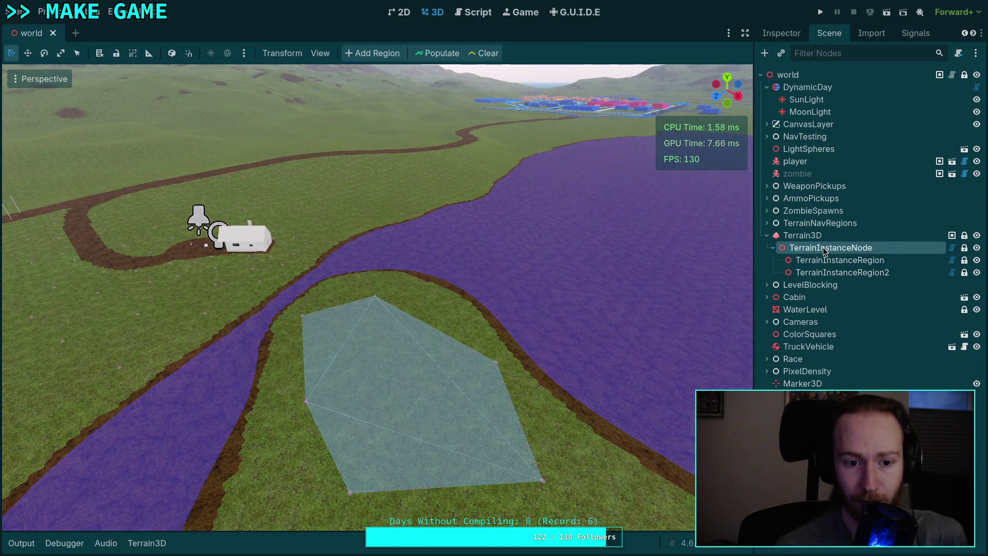
left_click(816, 160)
left_click_drag(524, 208, 489, 199)
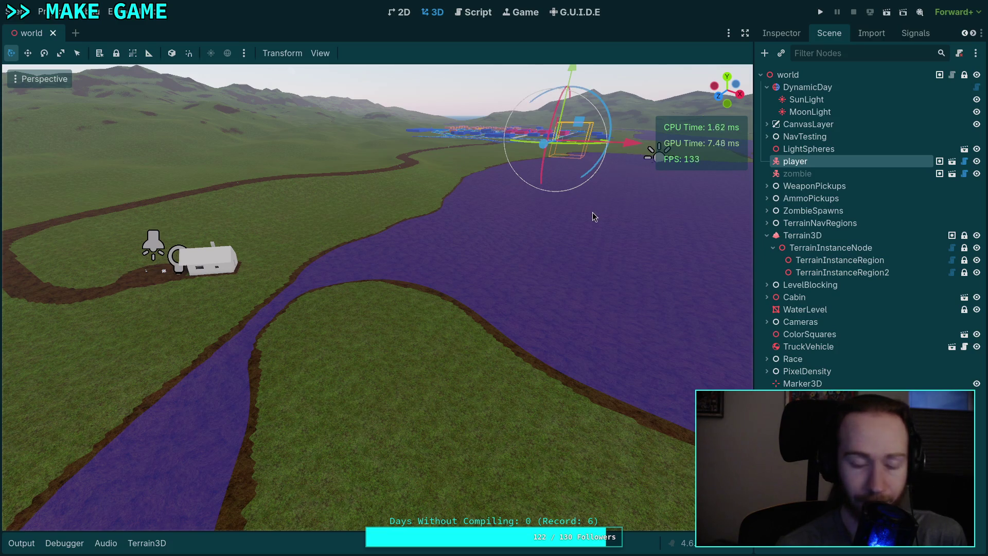
key("super+2")
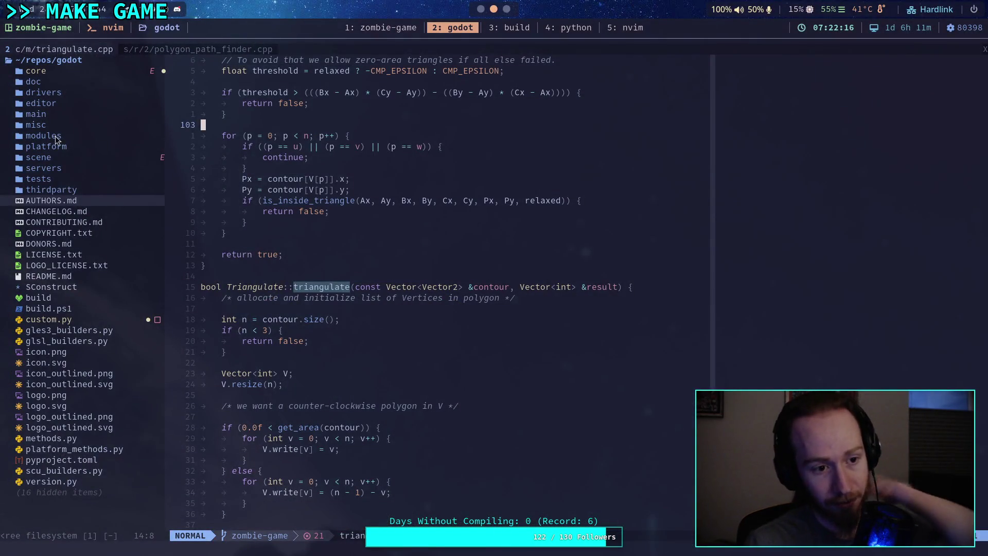
Step: Browse the editor, plugins, misc and modules folders in the neo-tree sidebar by keyboard
left_click(54, 105)
key("Return")
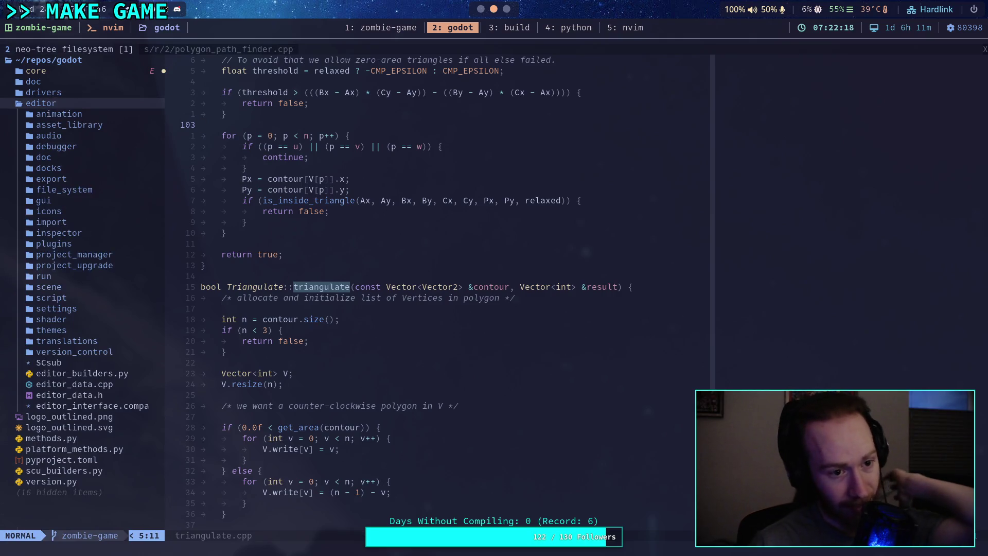
key("2")
key("j")
key("8")
key("j")
key("j")
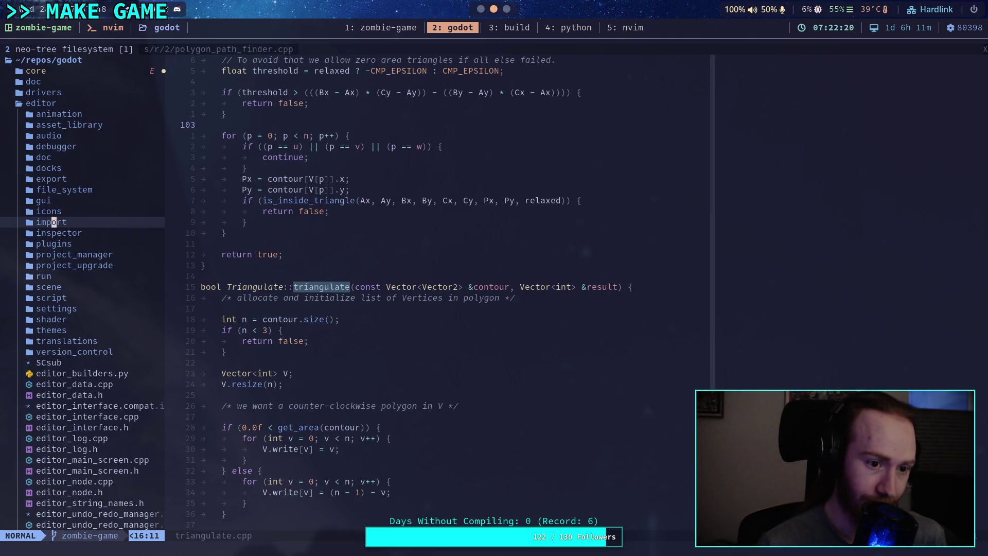
key("j")
key("j")
key("Return")
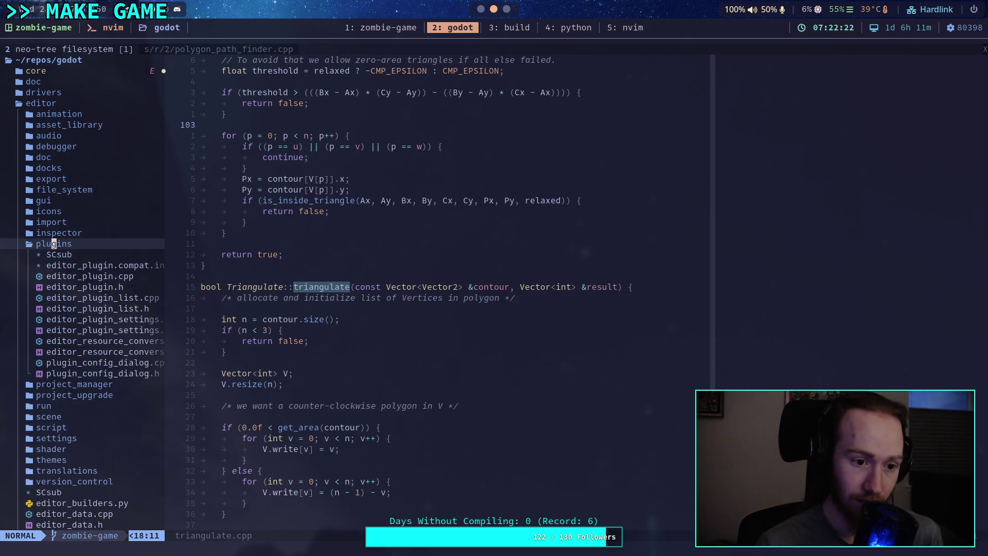
key("j")
key("j")
key("k")
key("k")
key("k")
key("k")
key("k")
key("k")
key("k")
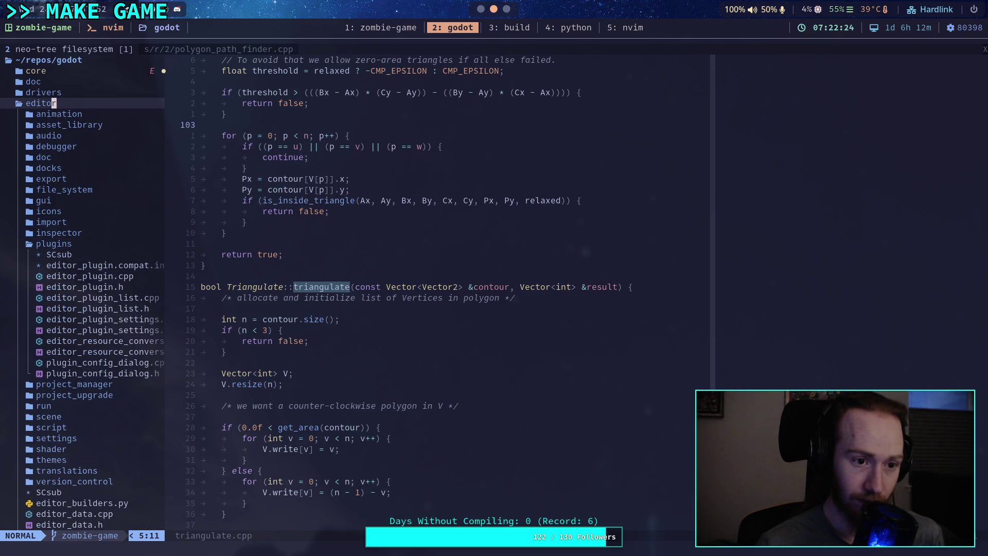
key("Return")
key("j")
key("j")
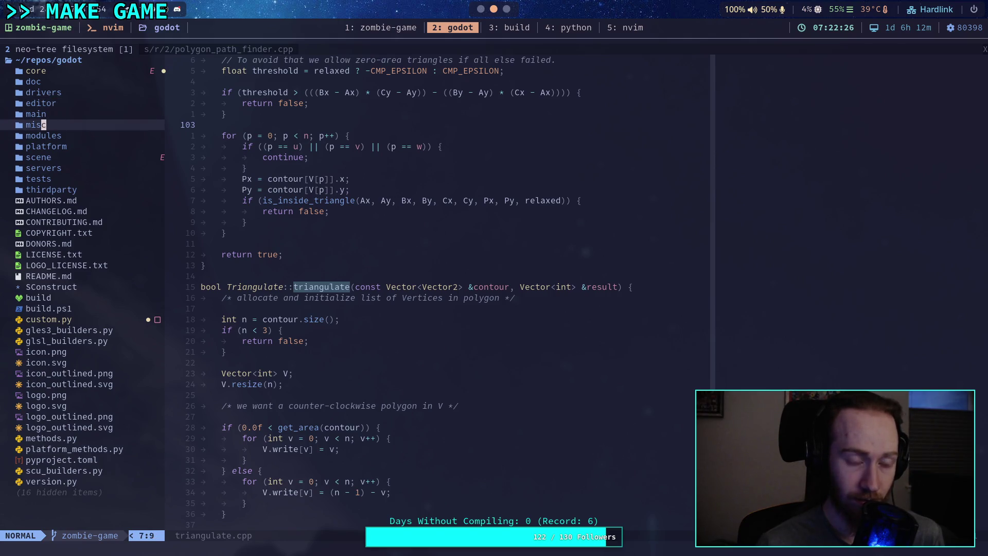
key("Return")
key("Return")
key("j")
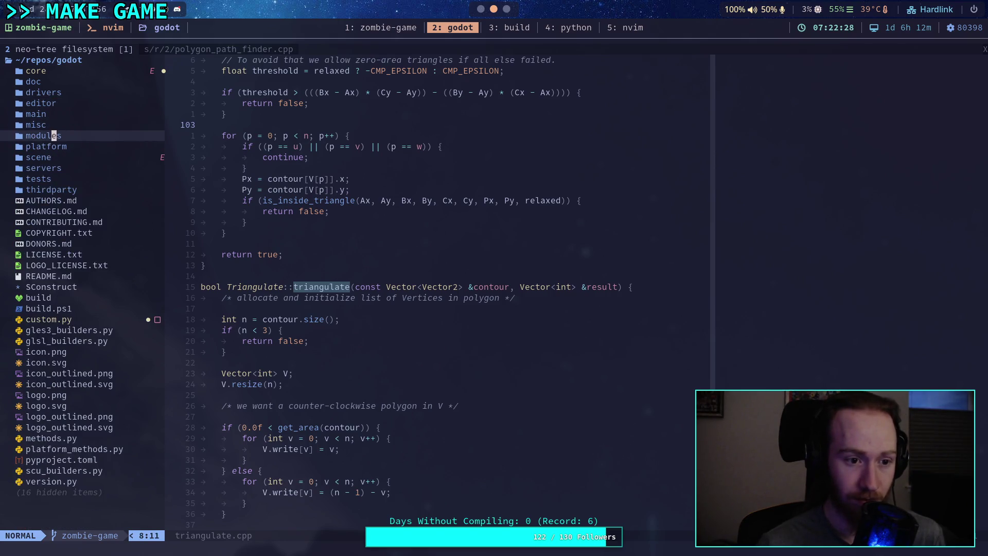
key("Return")
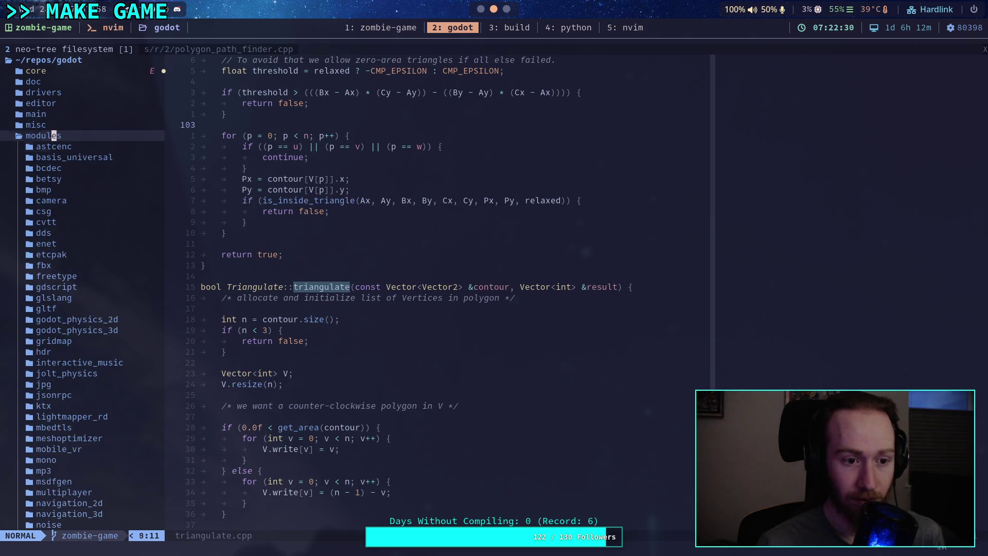
key("j")
key("j")
key("j")
key("j")
key("j")
key("j")
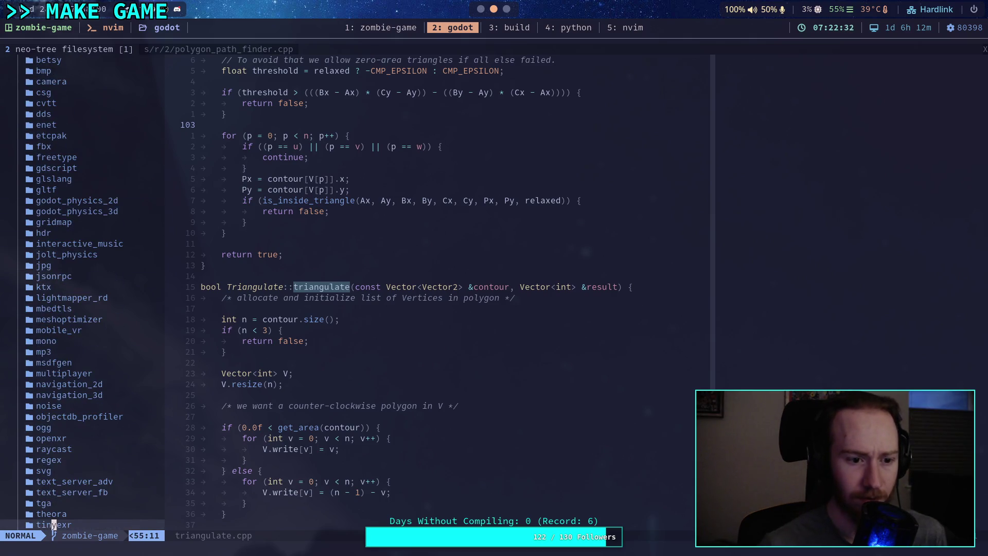
Step: Collapse modules, re-expand the editor folder, and briefly look inside its inspector folder
left_click_drag(165, 210, 226, 211)
scroll(166, 258, "down", 4)
scroll(164, 262, "up", 4)
scroll(165, 262, "up", 3)
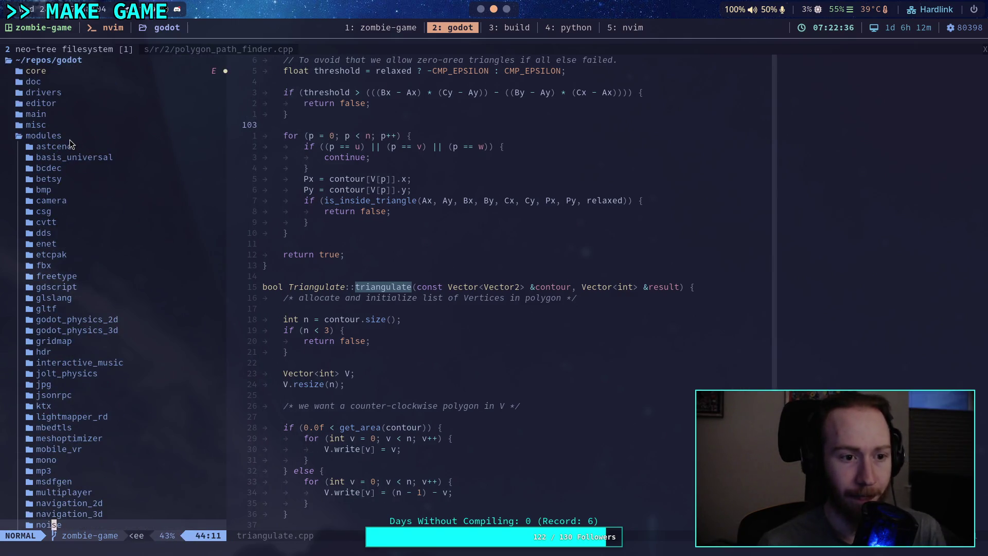
double_click(75, 134)
left_click(63, 95)
left_click(61, 103)
left_click(60, 103)
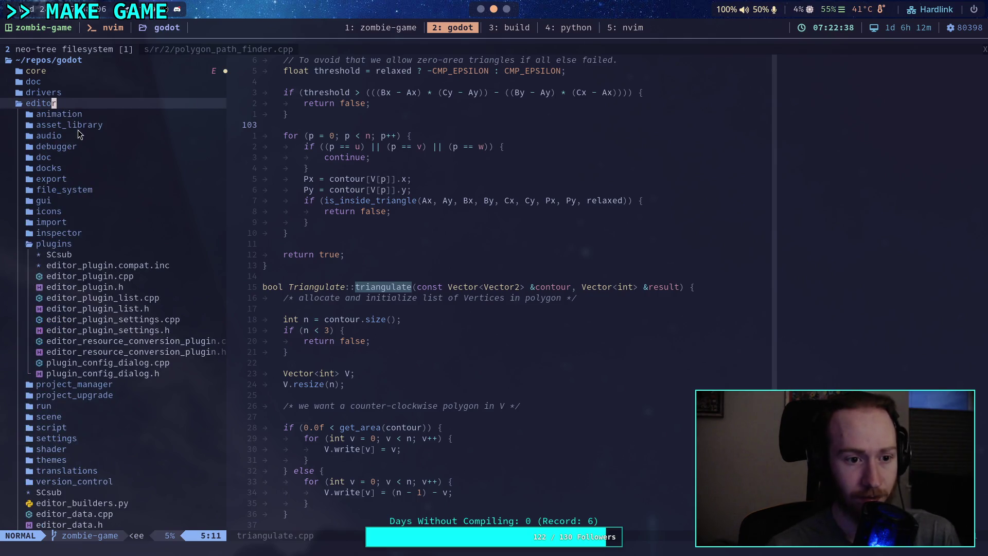
left_click(66, 245)
left_click(81, 234)
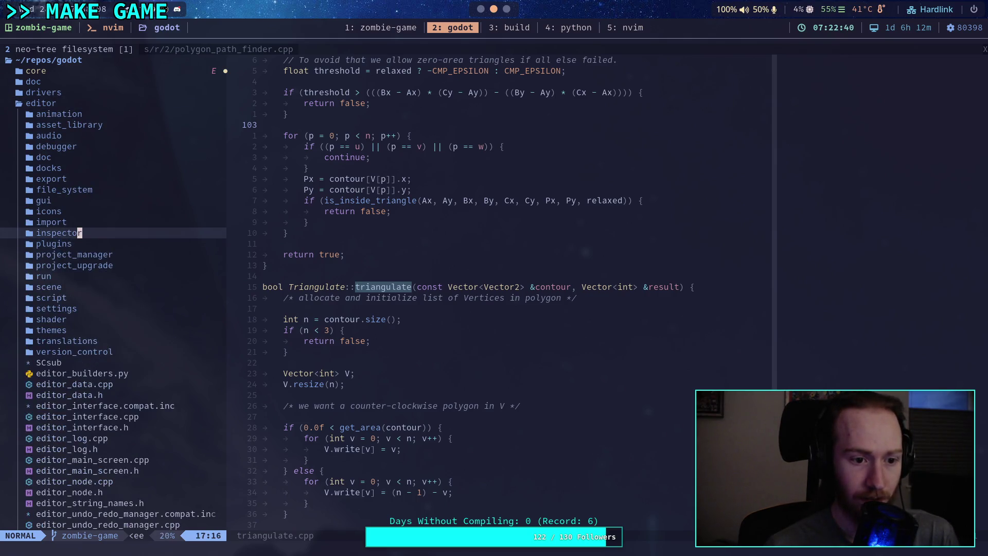
scroll(114, 237, "down", 3)
scroll(114, 236, "up", 2)
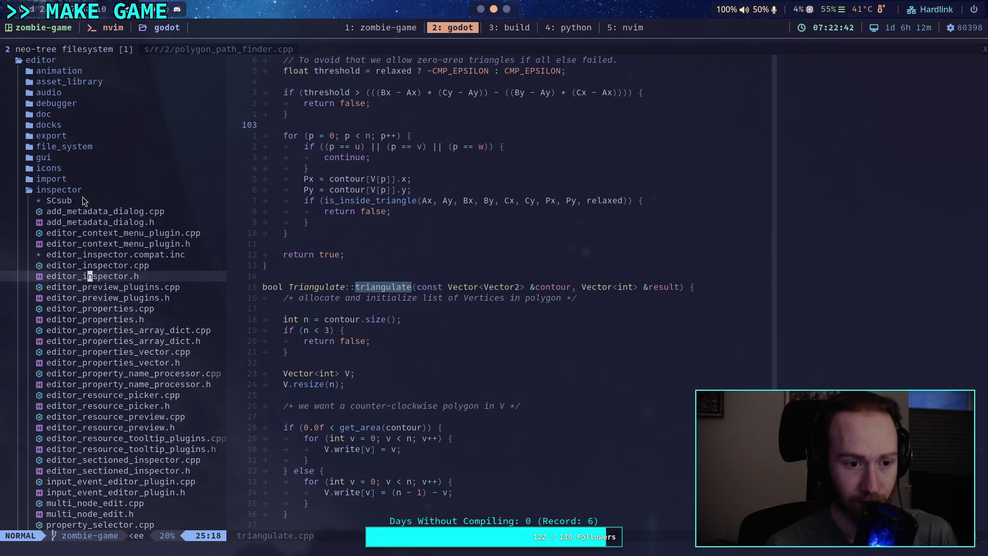
left_click(89, 188)
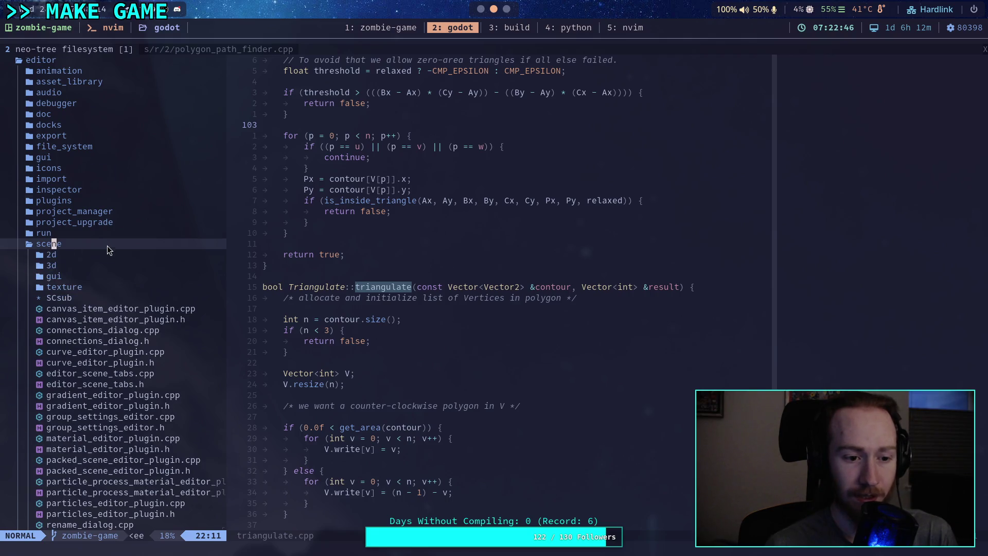
Step: Expand the 3d and gizmos folders and widen the tree to show full file names
scroll(107, 245, "down", 5)
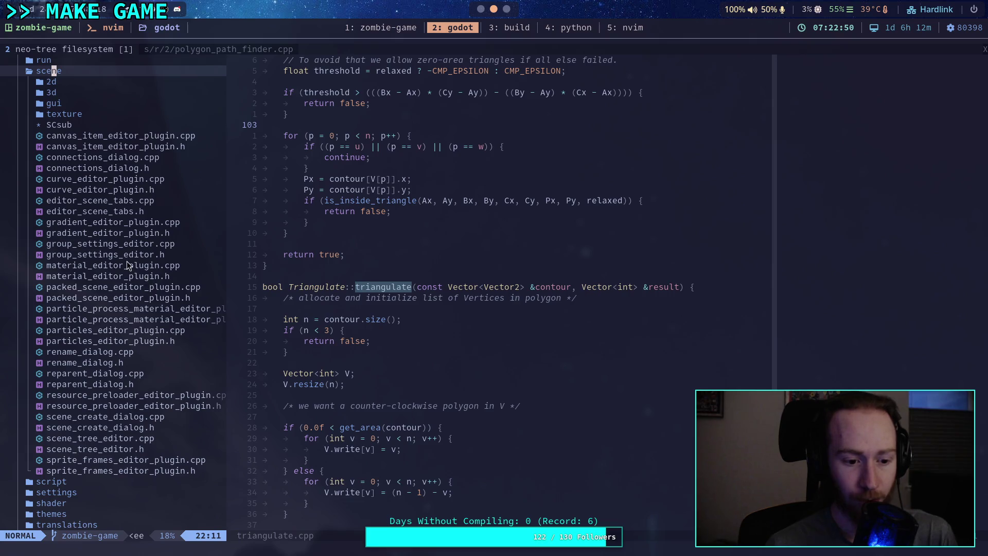
key("j")
left_click(57, 94)
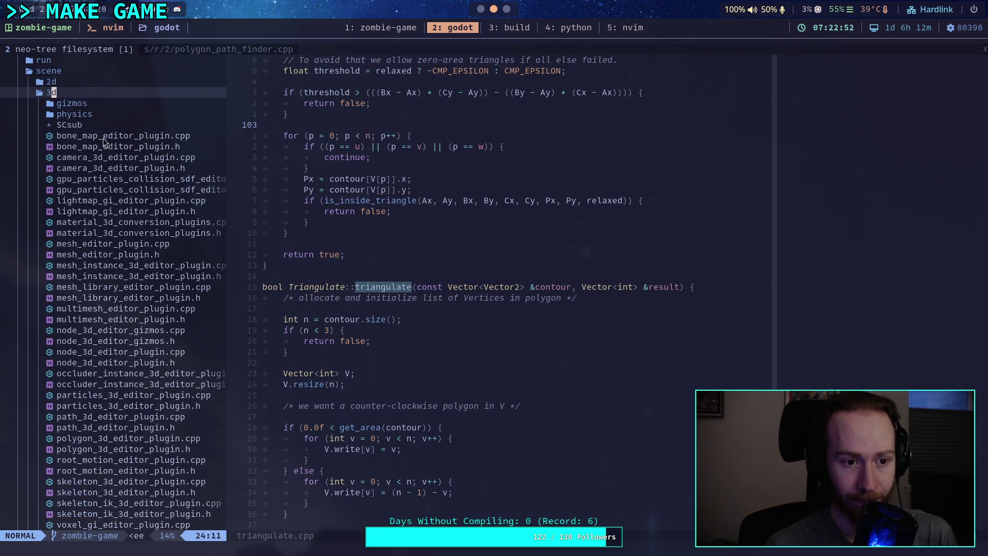
left_click(86, 104)
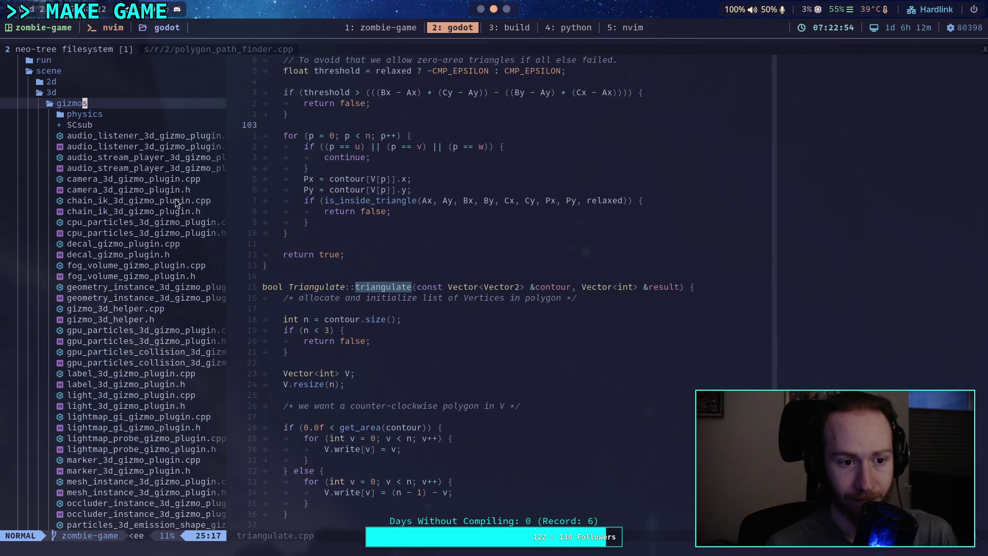
scroll(154, 230, "down", 2)
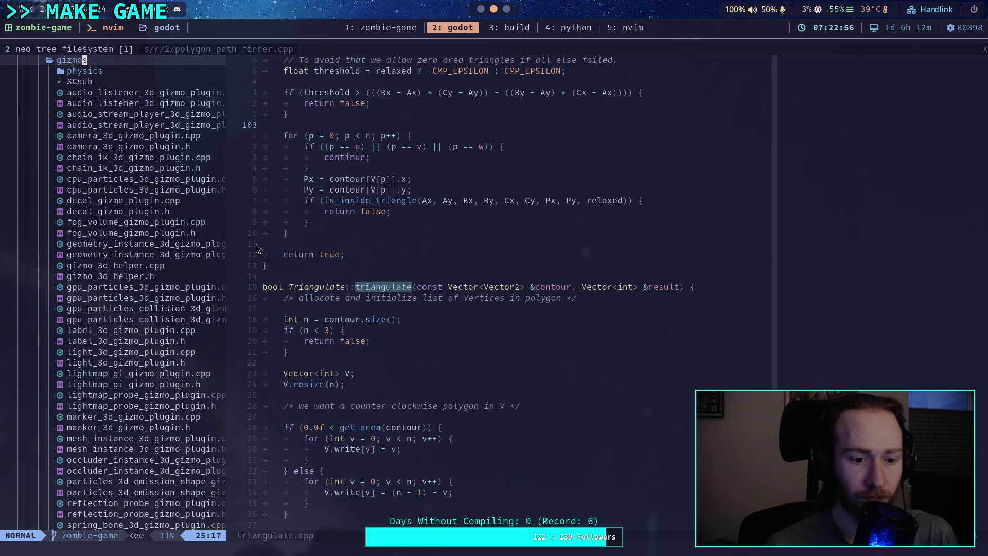
key("e")
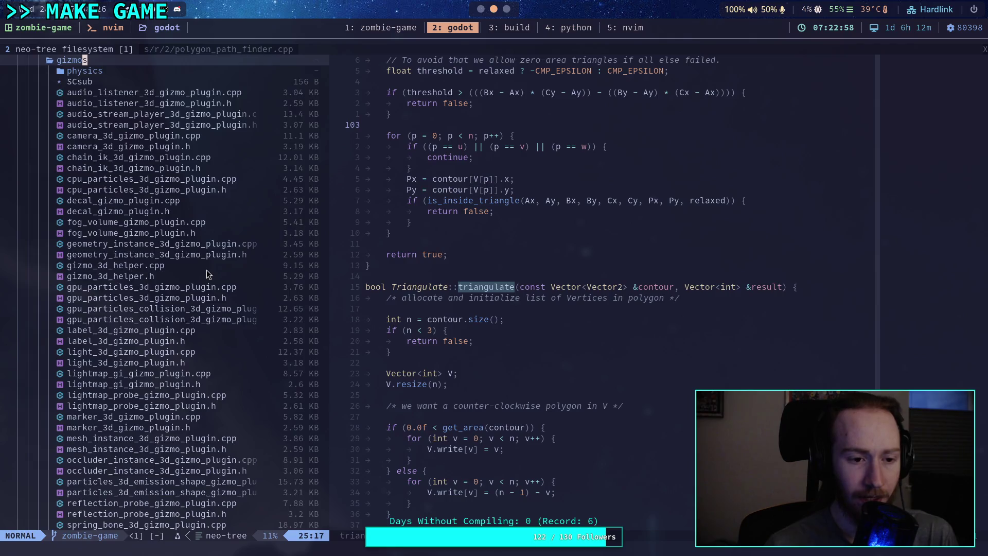
scroll(206, 271, "down", 7)
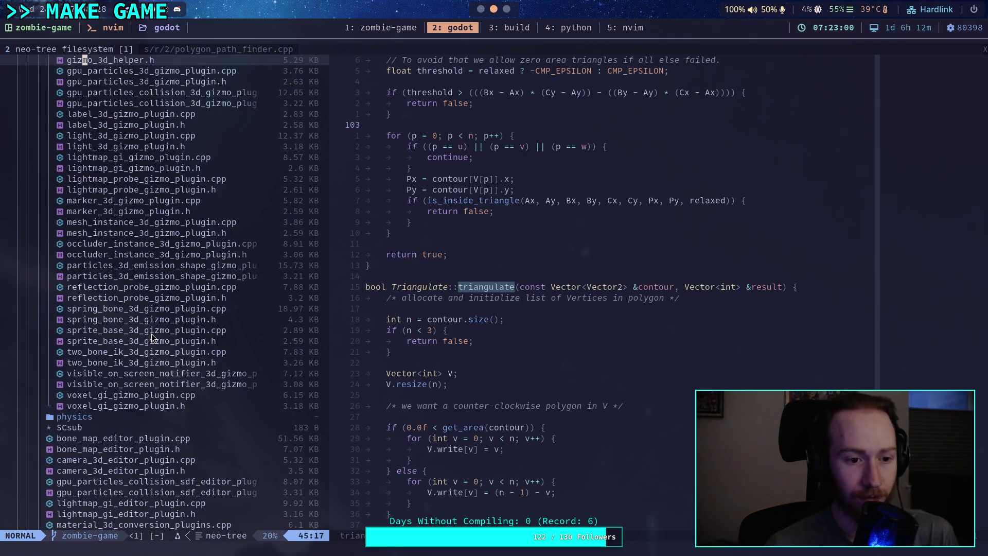
scroll(152, 337, "up", 2)
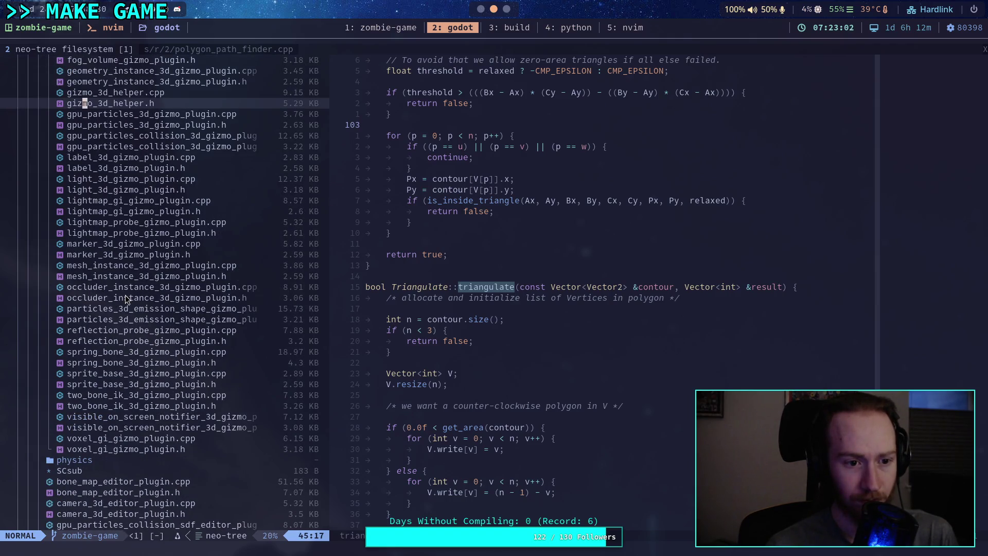
scroll(126, 299, "up", 4)
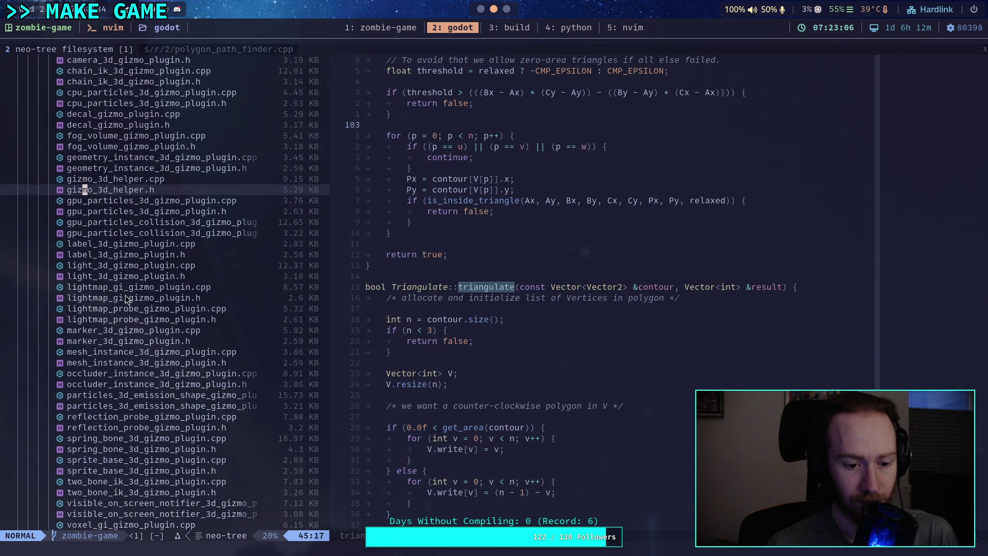
scroll(125, 294, "up", 2)
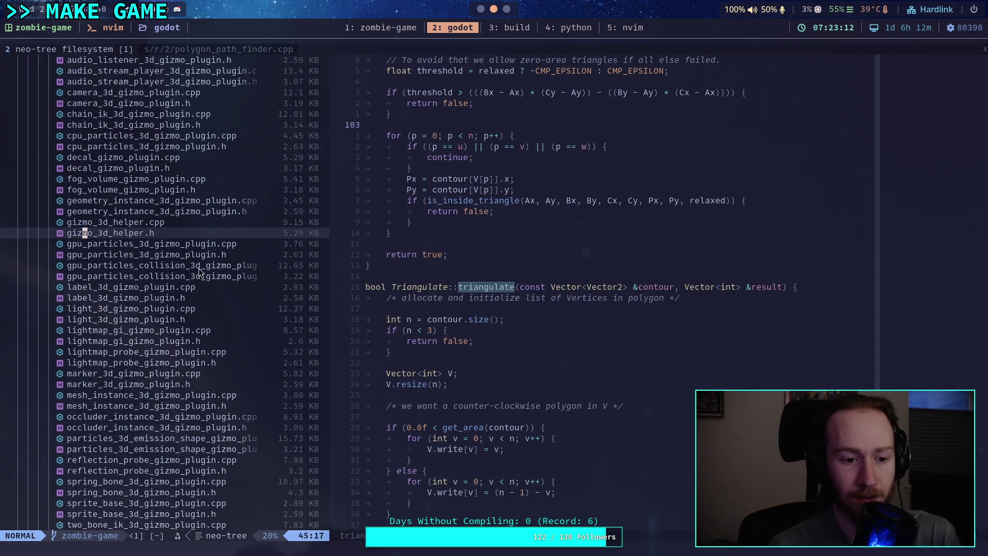
scroll(200, 273, "up", 4)
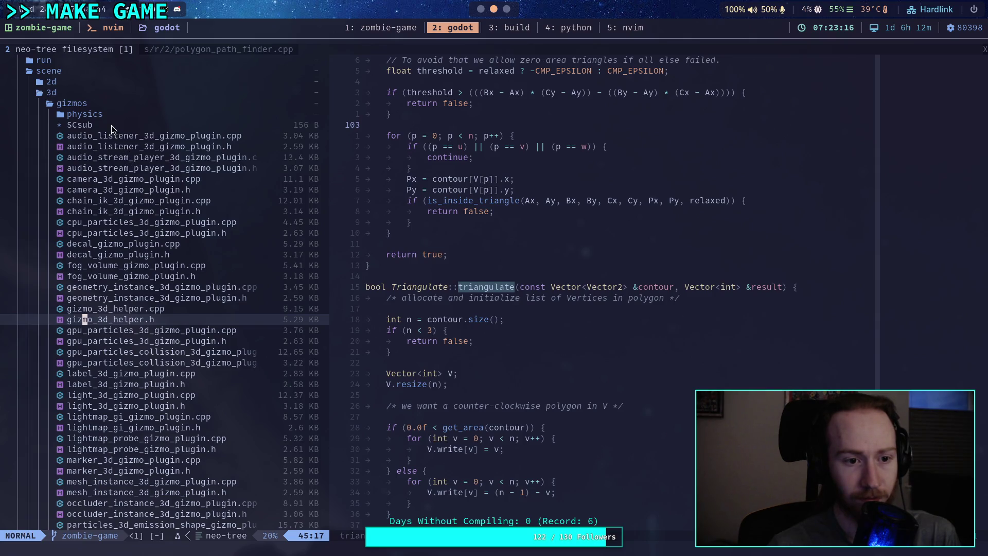
Step: Collapse the gizmos folder and open node_3d_editor_gizmos.cpp from the tree
left_click(110, 113)
double_click(112, 105)
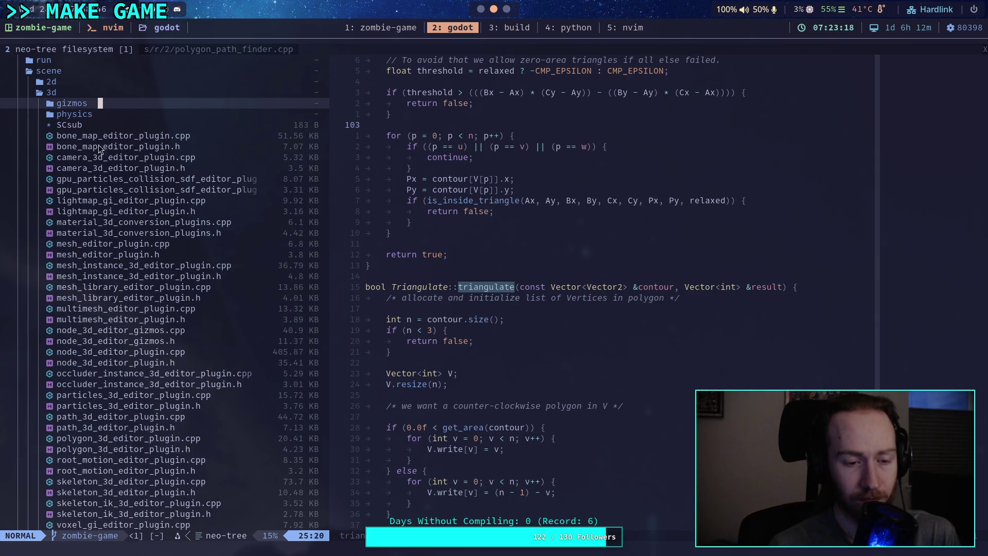
scroll(150, 226, "down", 2)
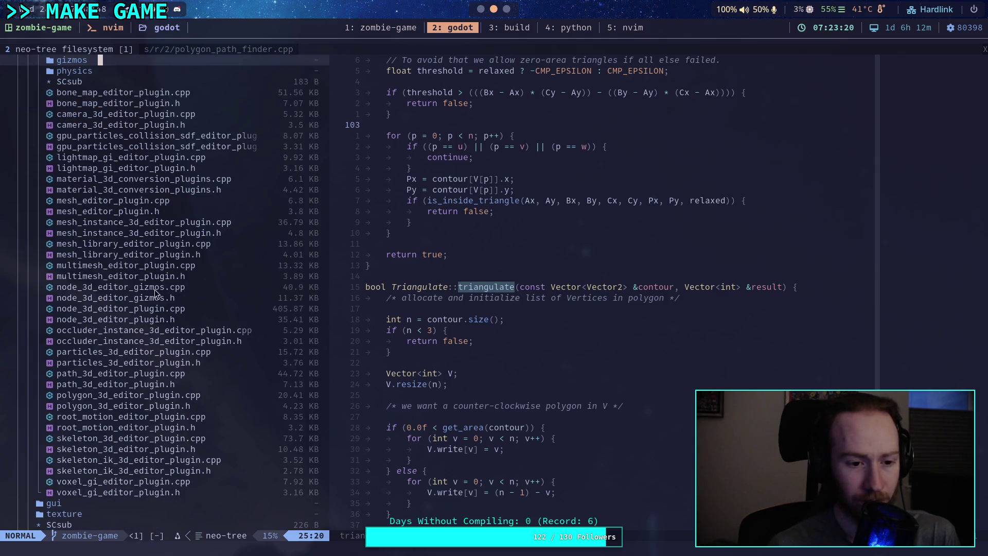
left_click(167, 298)
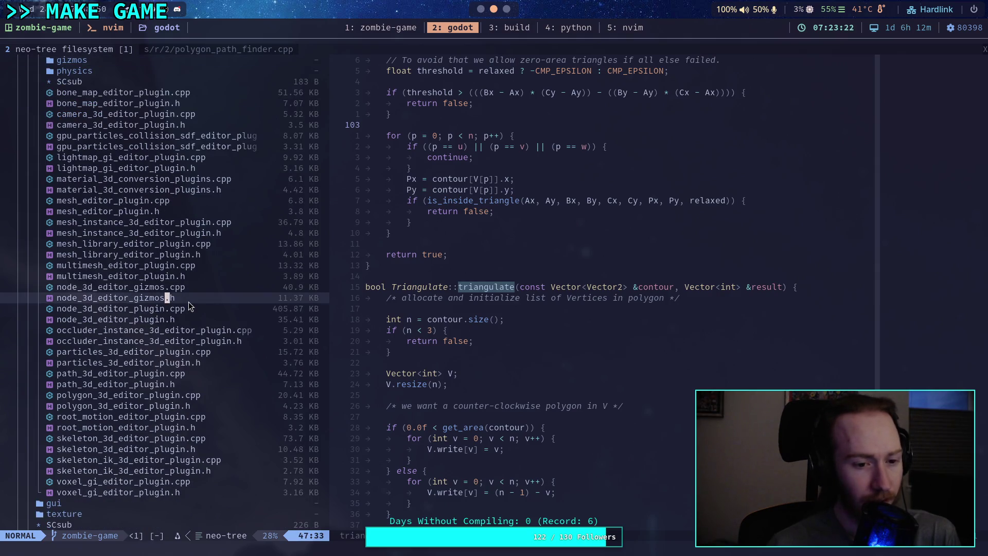
double_click(187, 287)
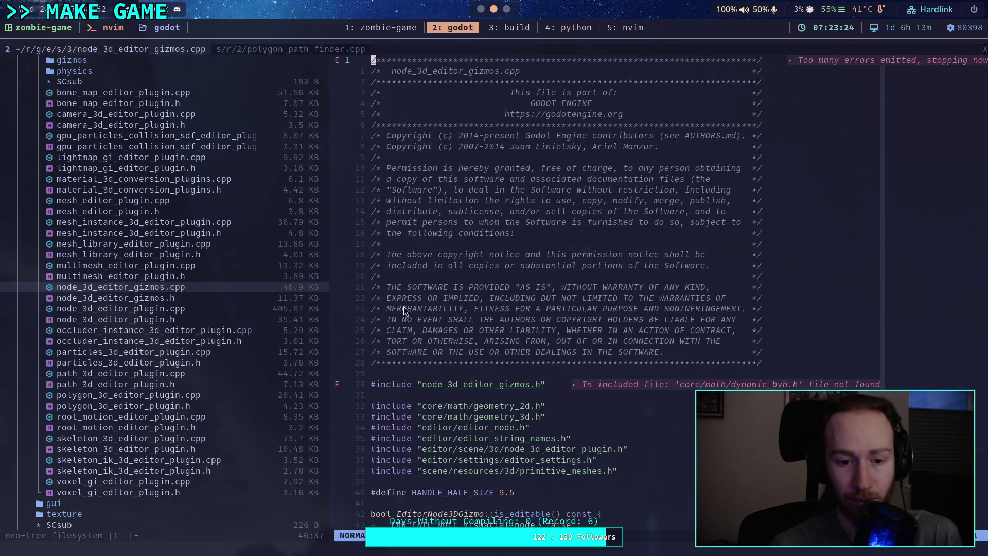
Step: Skim the EditorNode3DGizmo functions in node_3d_editor_gizmos.cpp, then open node_3d_editor_plugin.cpp
scroll(383, 291, "down", 12)
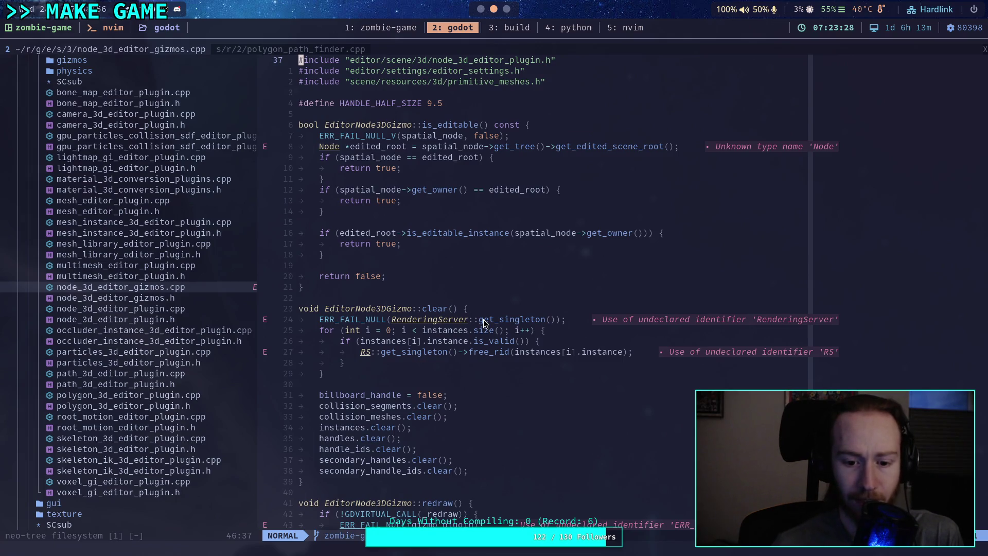
scroll(465, 288, "down", 7)
scroll(571, 344, "down", 4)
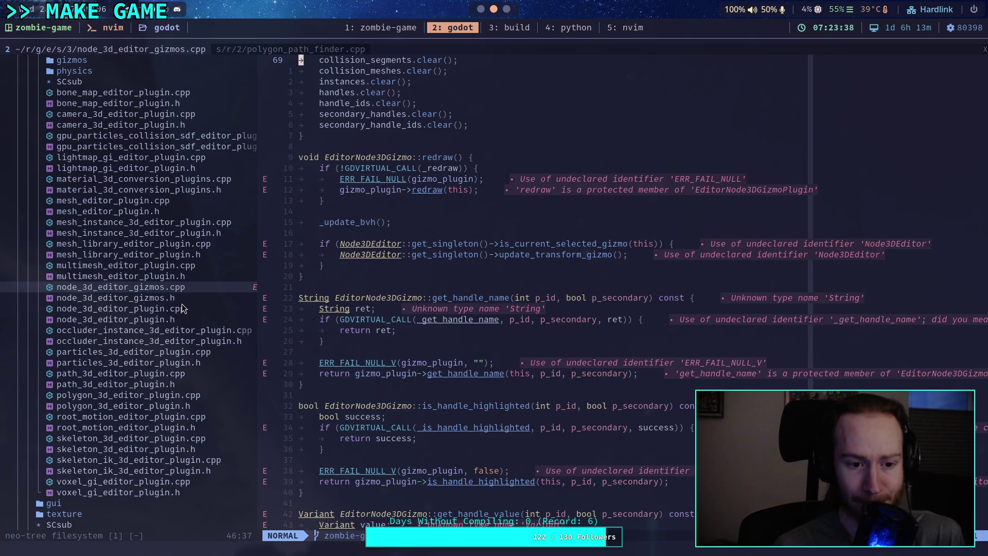
left_click(152, 319)
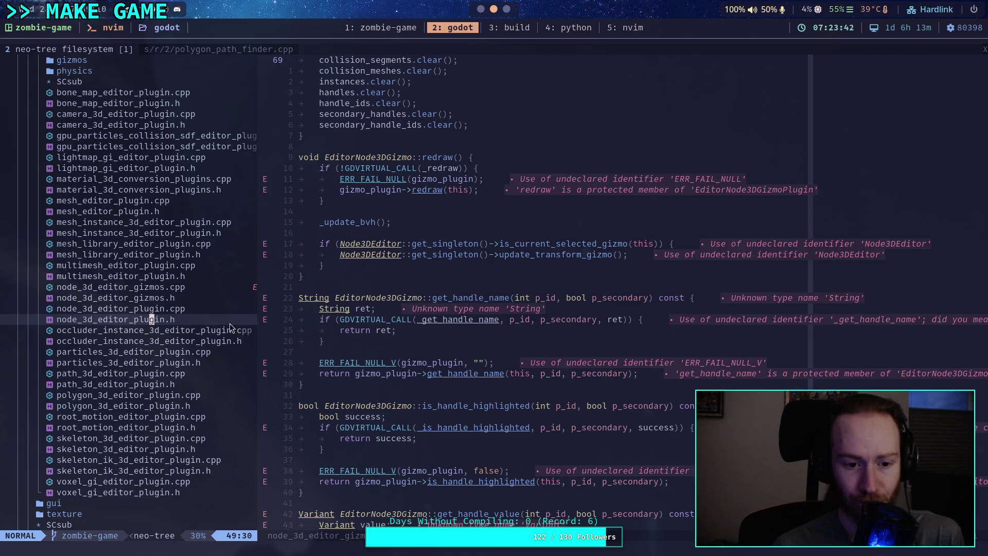
double_click(188, 311)
Step: Scroll through node_3d_editor_plugin.cpp past its gizmo and zoom constants
scroll(474, 356, "down", 20)
scroll(474, 357, "up", 8)
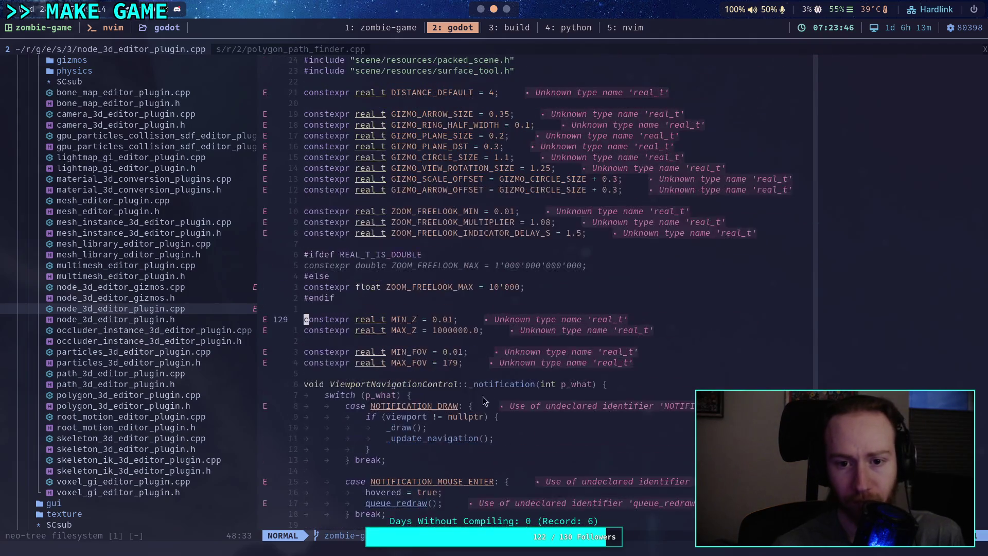
scroll(437, 391, "down", 10)
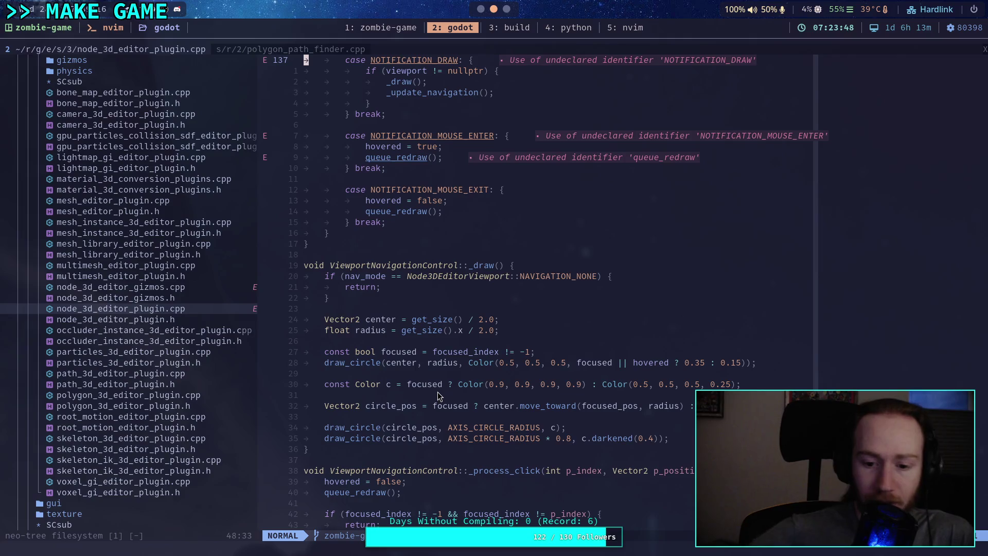
scroll(437, 391, "down", 12)
scroll(447, 391, "down", 8)
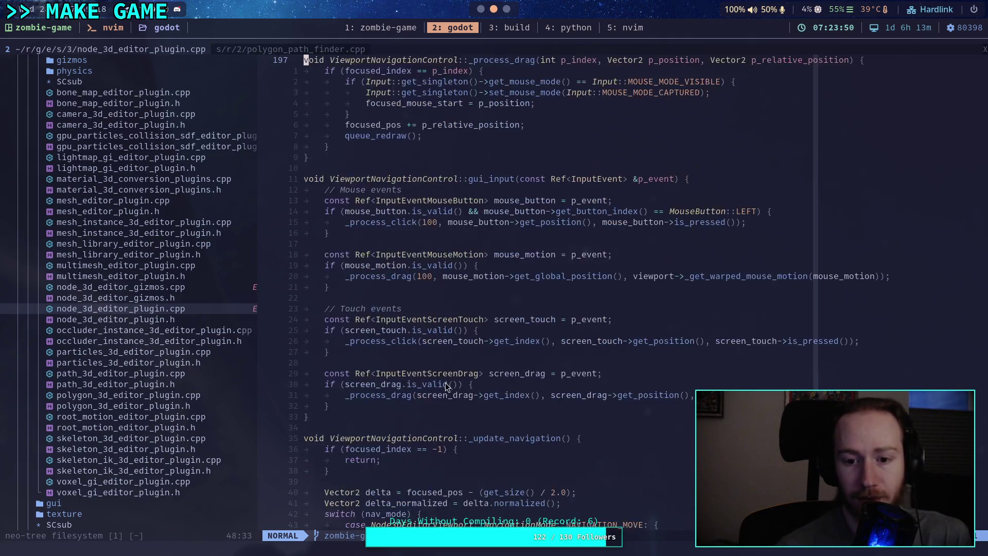
scroll(447, 389, "down", 5)
scroll(443, 378, "down", 20)
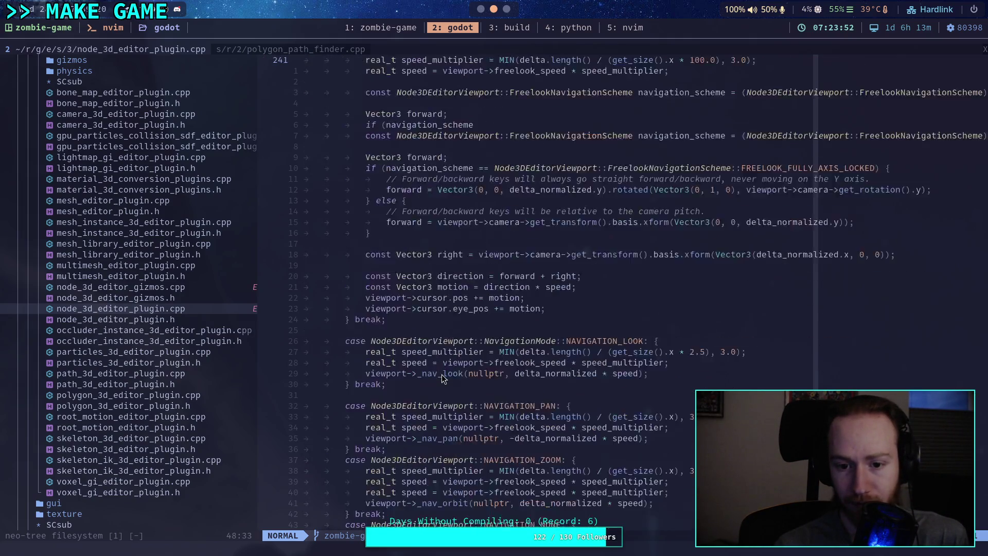
scroll(441, 377, "down", 20)
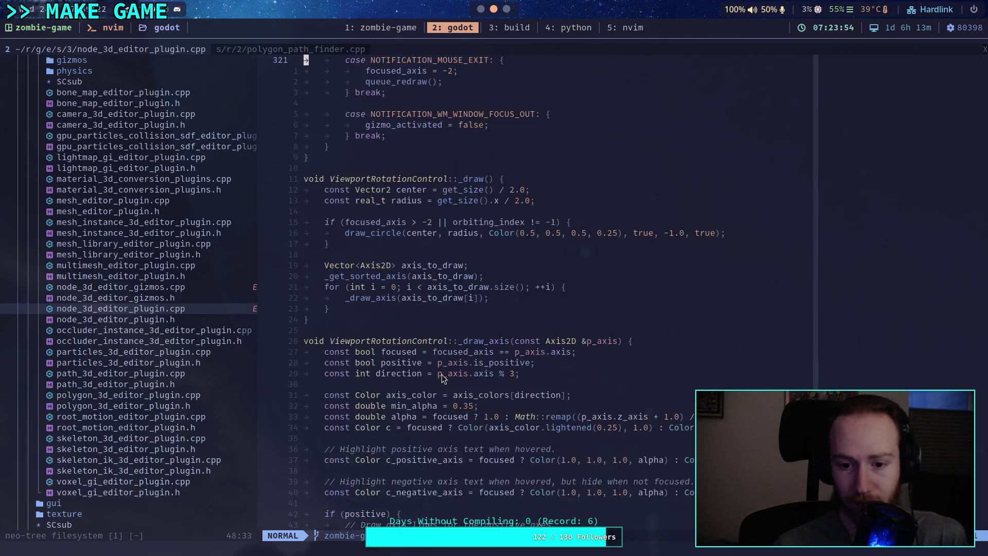
scroll(442, 378, "up", 8)
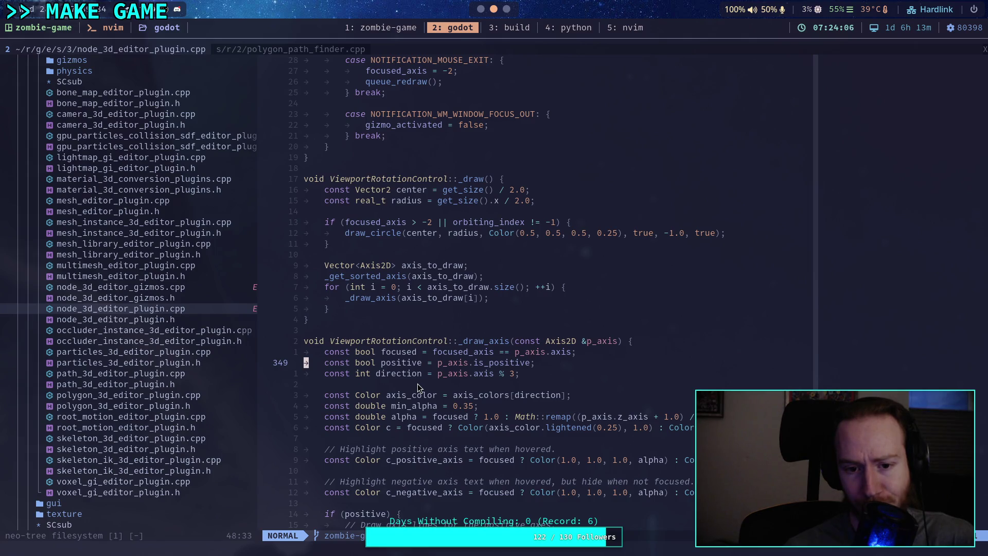
scroll(418, 383, "down", 4)
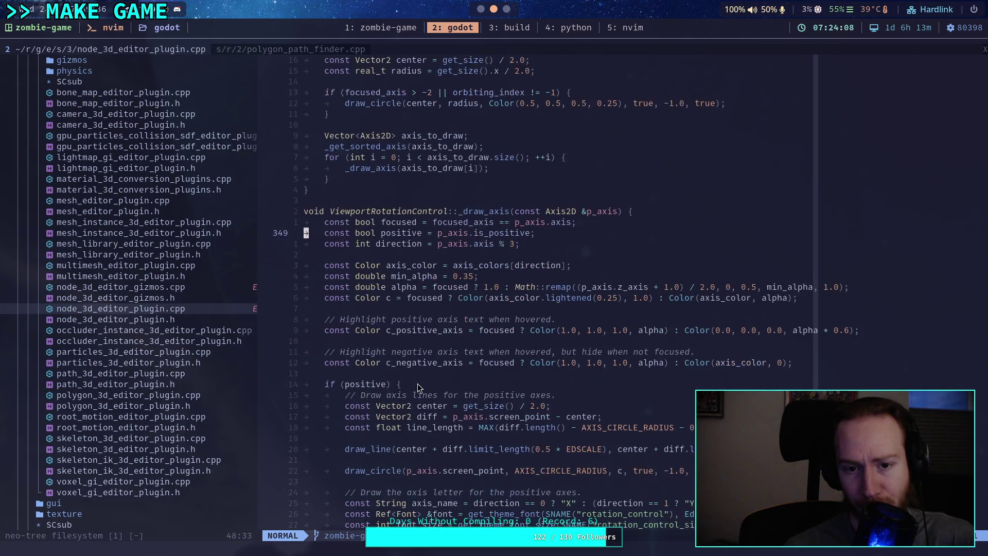
scroll(417, 384, "down", 5)
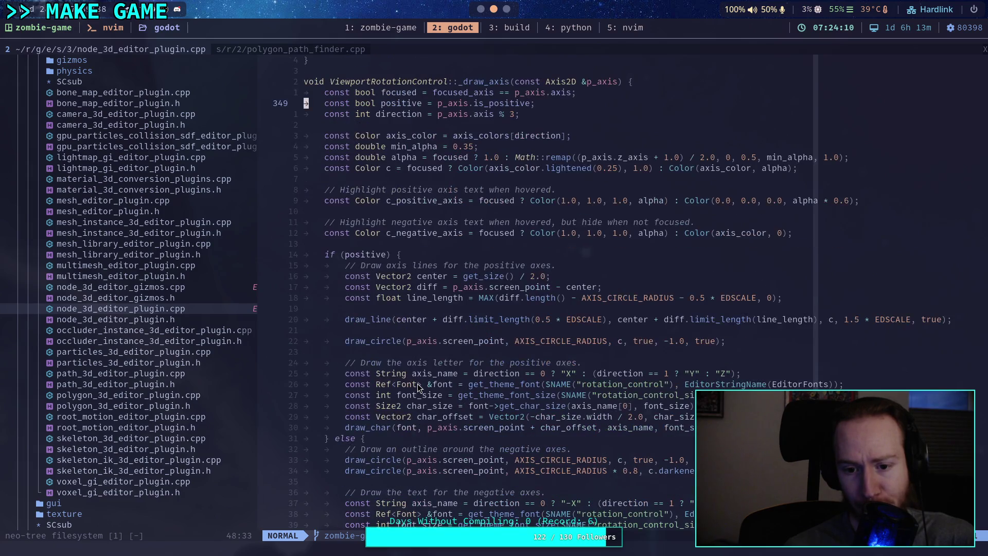
scroll(418, 386, "down", 3)
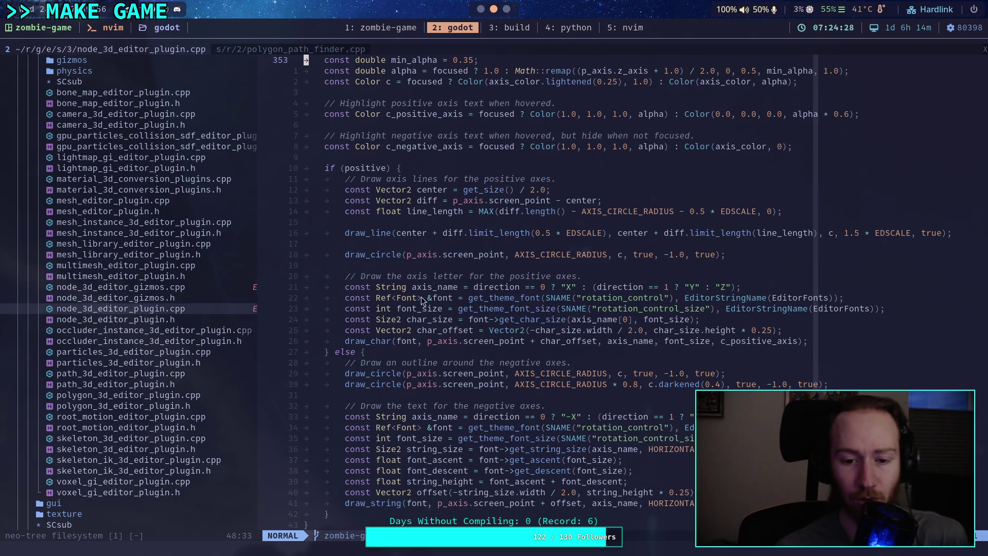
Step: Search for draw_line and highlight the 1.5 * EDSCALE line width on line 369
key("slash")
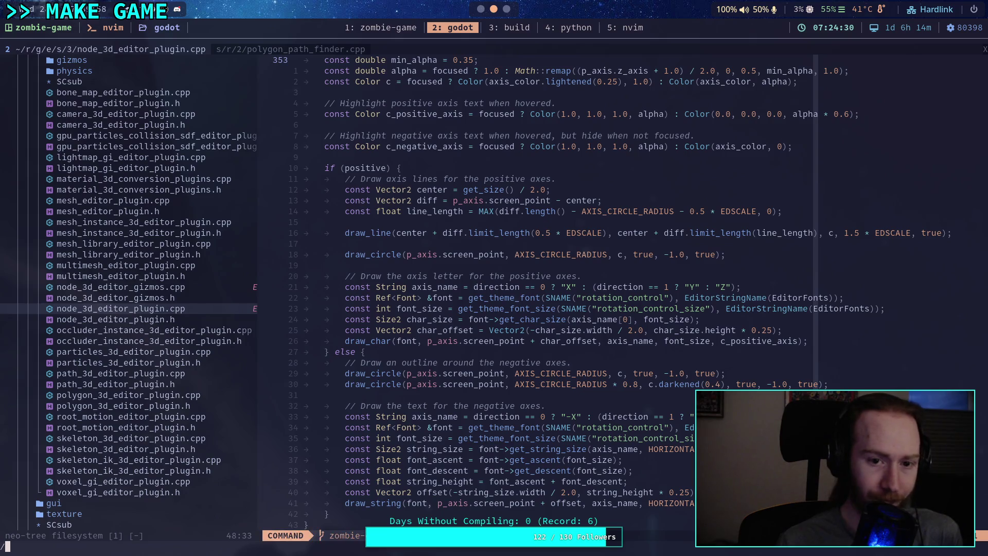
type("draw_")
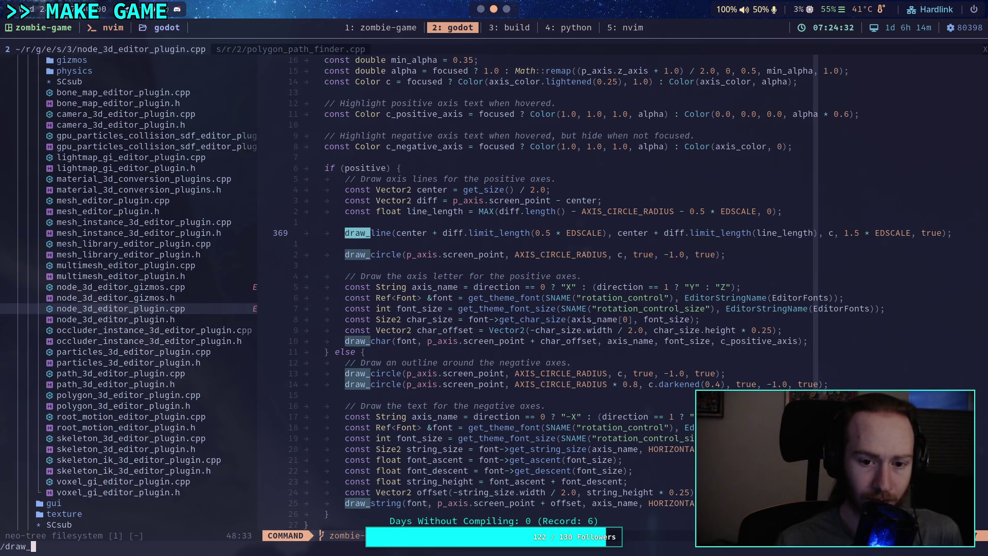
type("line")
key("Return")
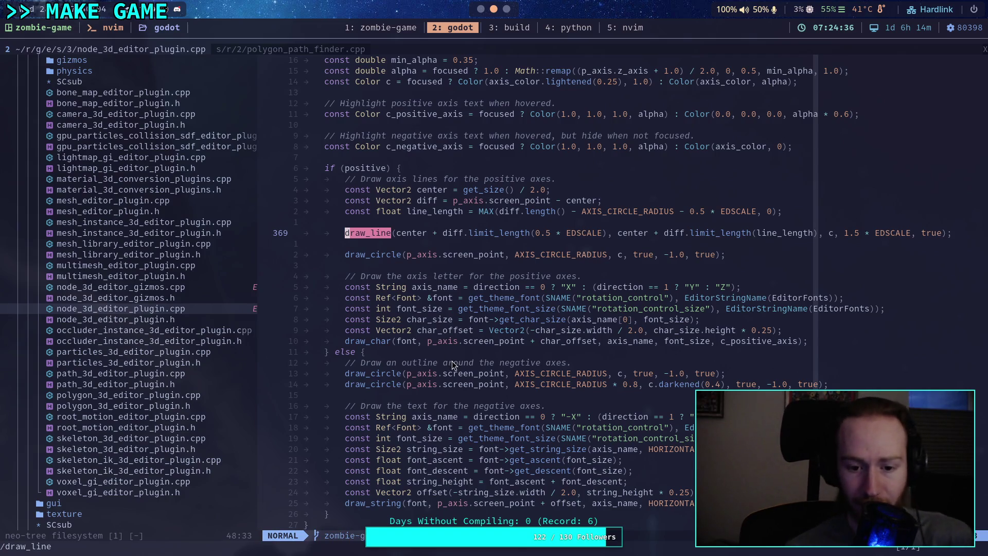
scroll(469, 366, "up", 7)
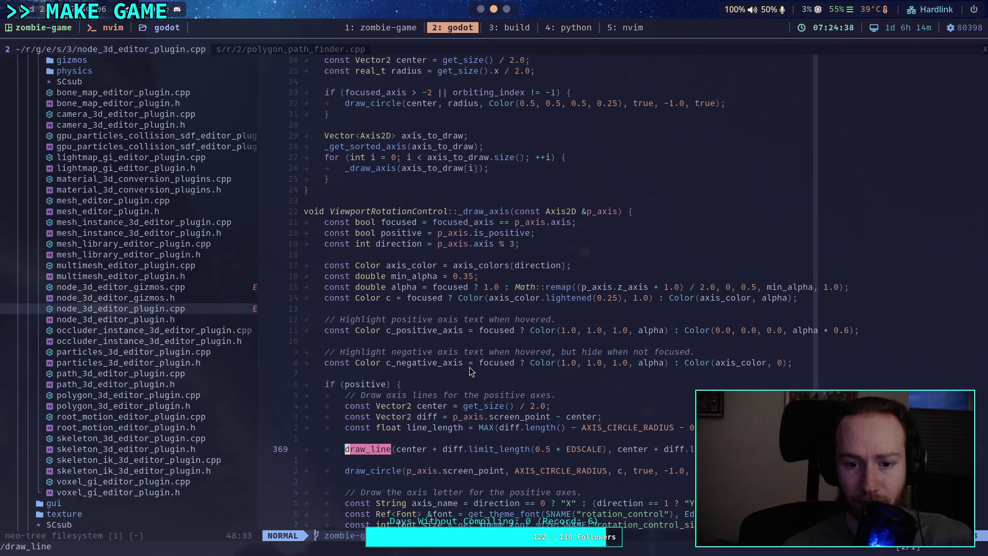
scroll(469, 366, "down", 1)
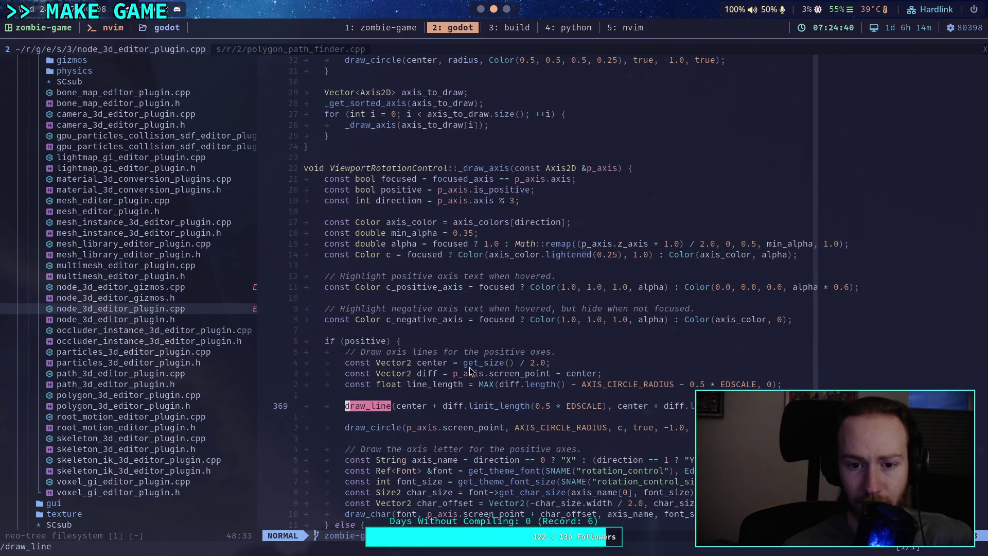
scroll(469, 366, "down", 2)
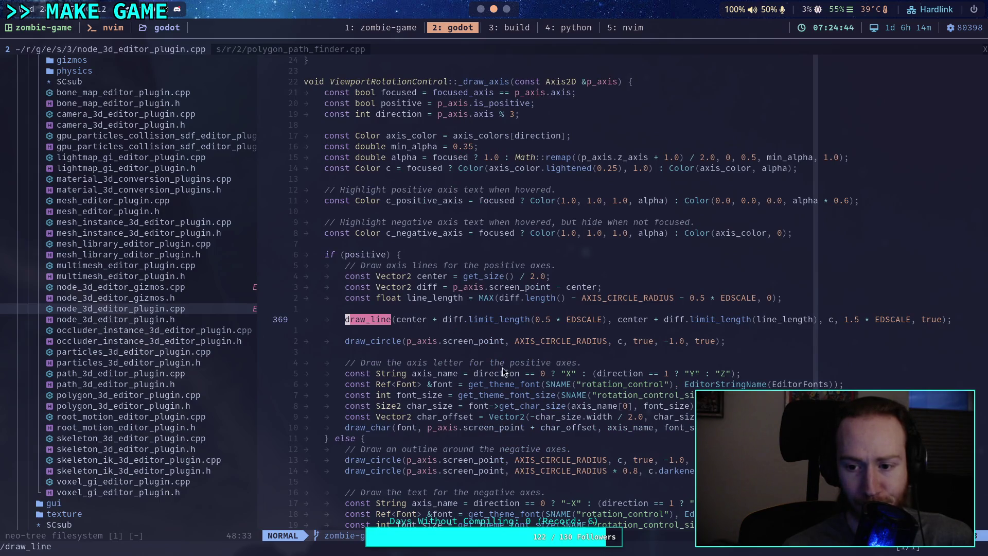
double_click(896, 320)
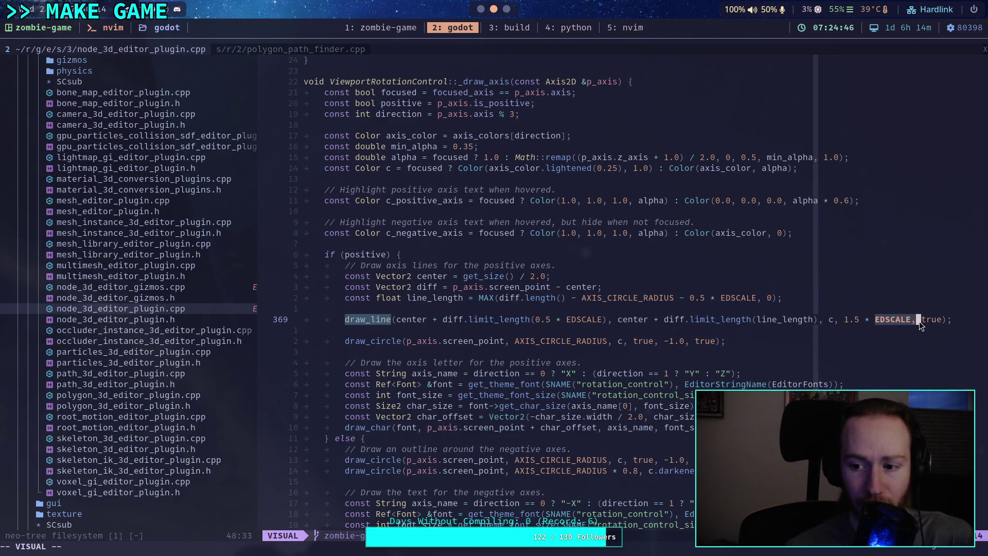
left_click_drag(845, 319, 860, 319)
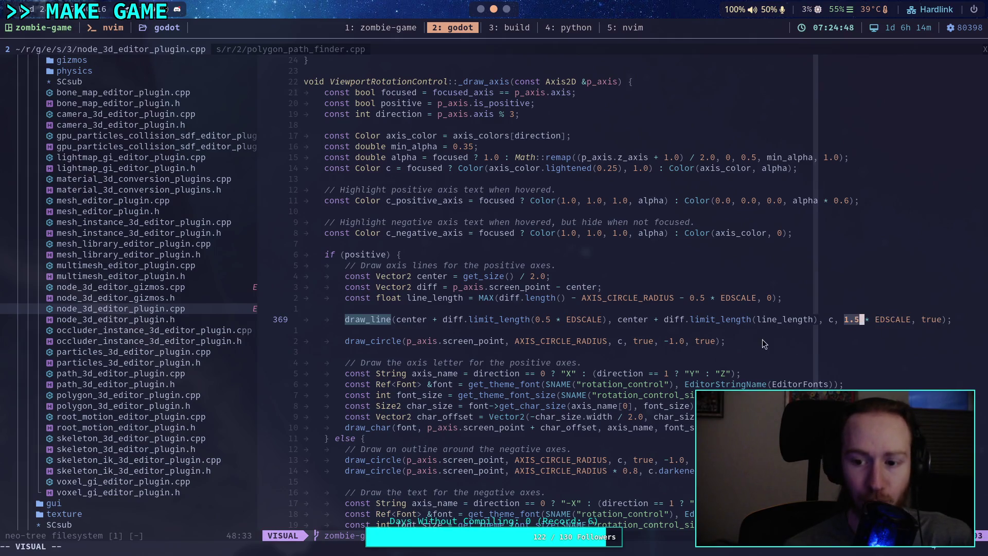
left_click(728, 330)
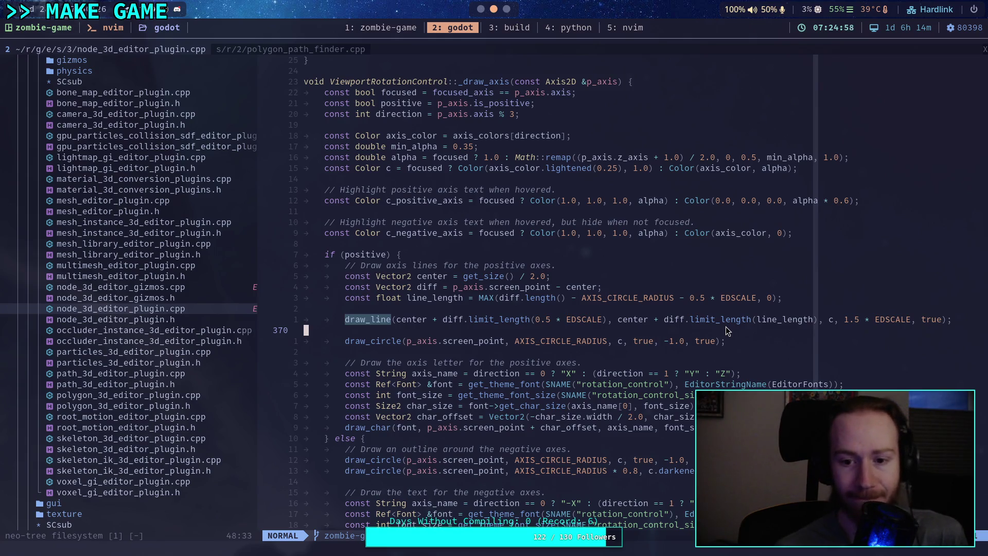
Step: Read further down the file, then bring up the Delaunay triangulation article in Firefox
scroll(715, 334, "down", 2)
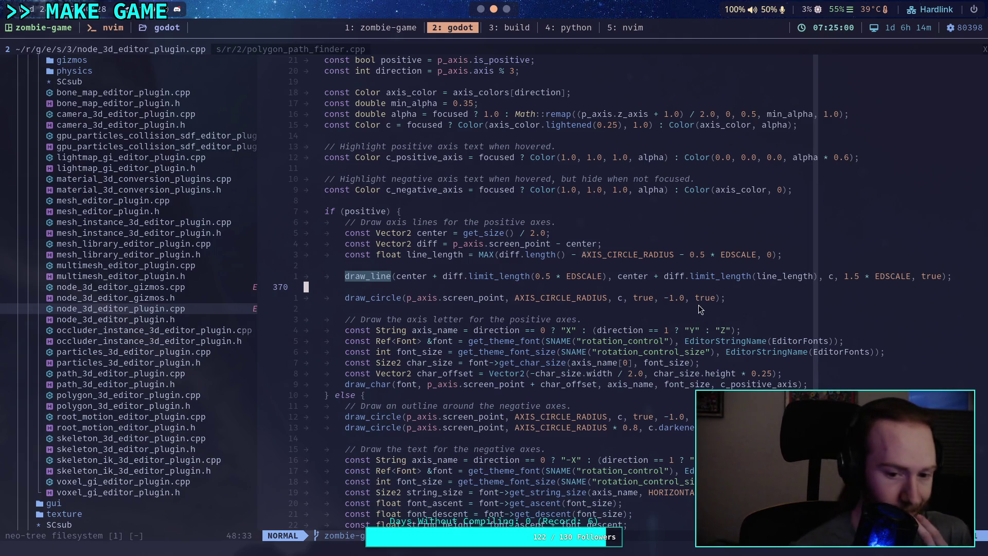
scroll(714, 310, "down", 4)
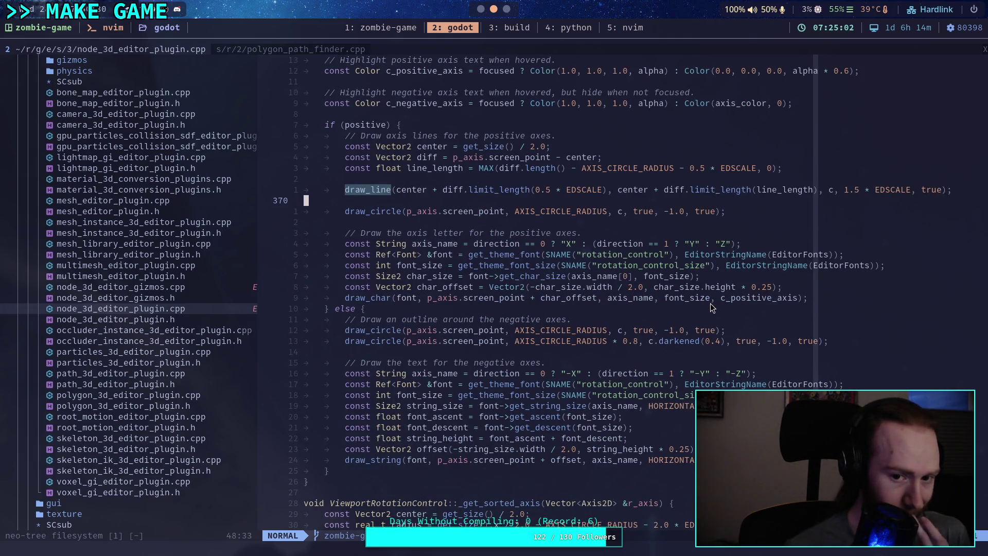
scroll(711, 307, "down", 15)
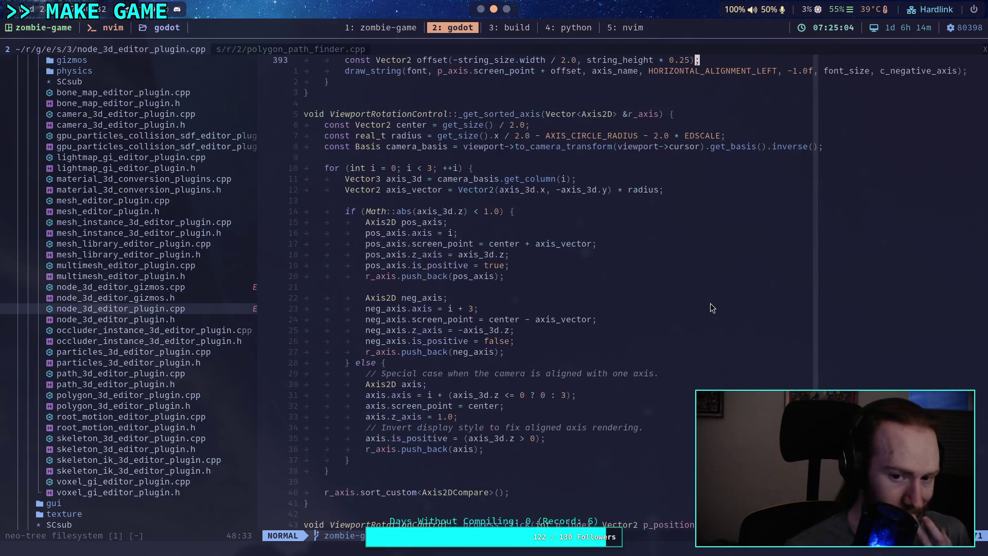
scroll(710, 306, "down", 12)
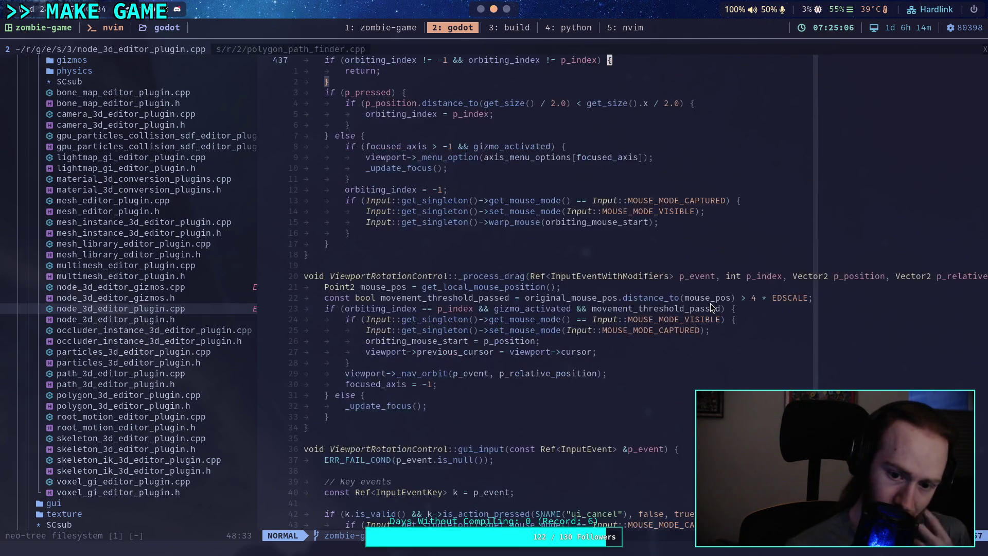
left_click(507, 9)
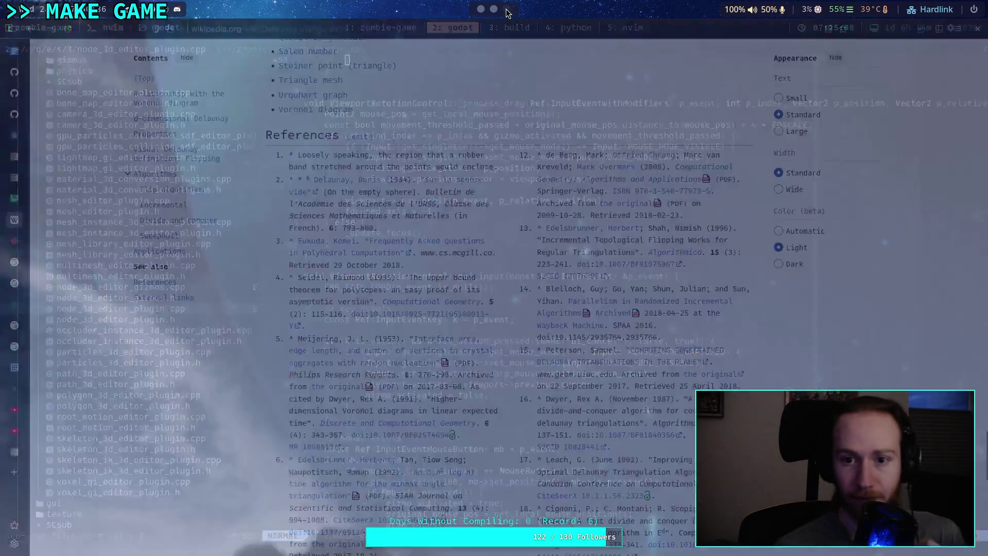
Step: Return to gizmos.gd in Godot and place the caret on line 80 after the path check
left_click(481, 9)
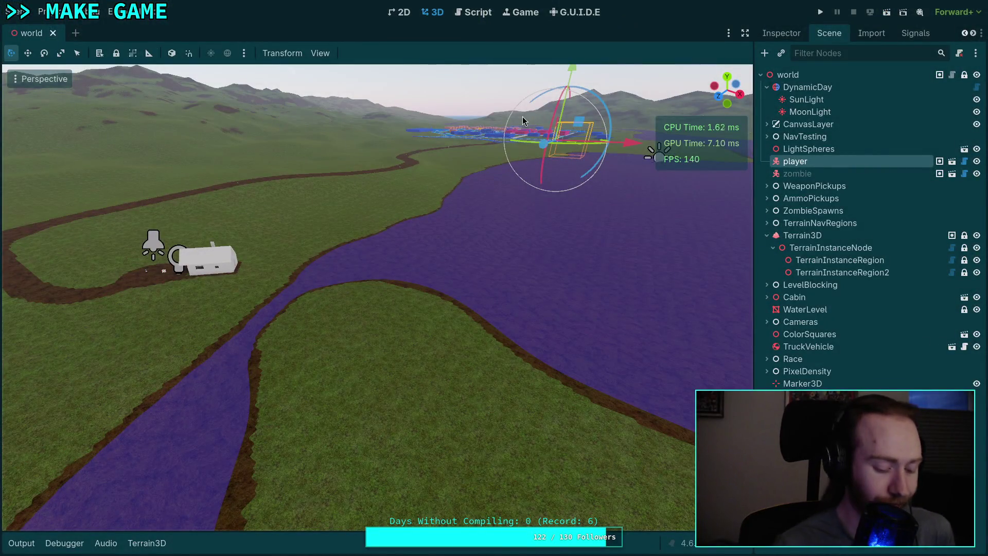
key("super+2")
key("super+3")
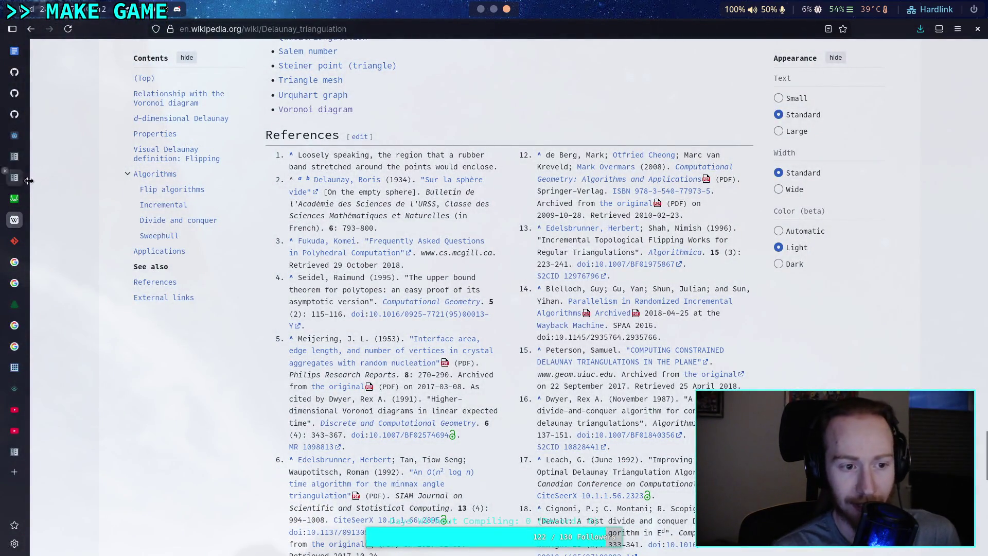
left_click(23, 180)
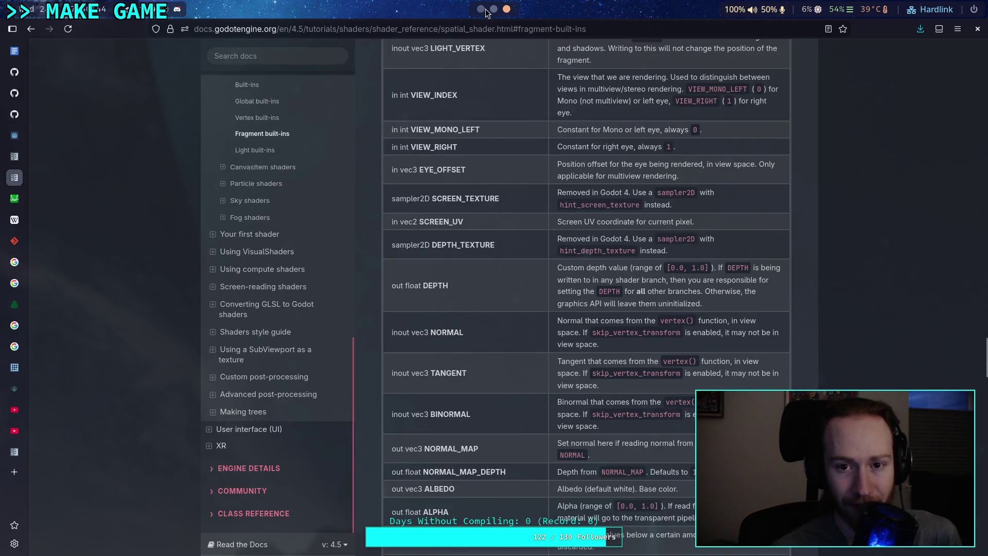
left_click(482, 10)
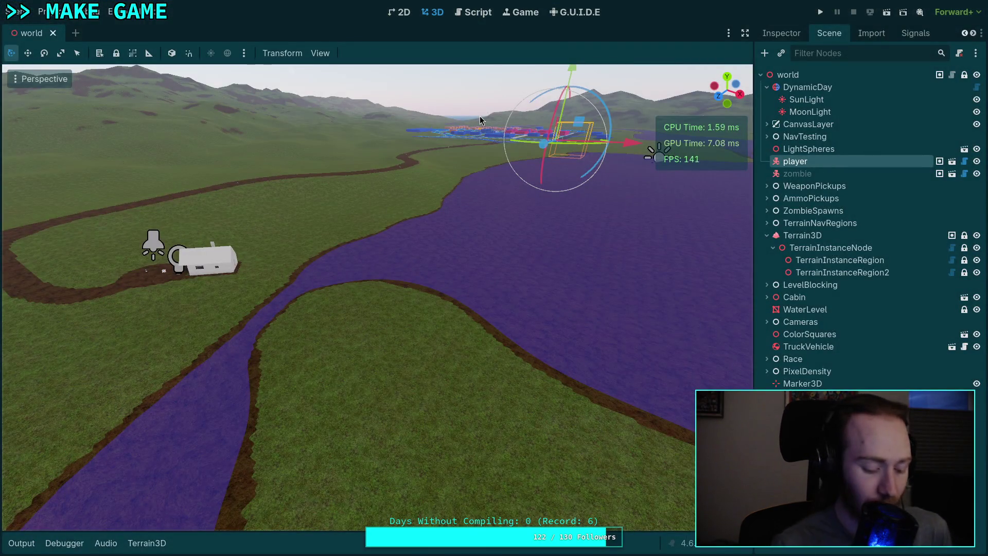
left_click(474, 14)
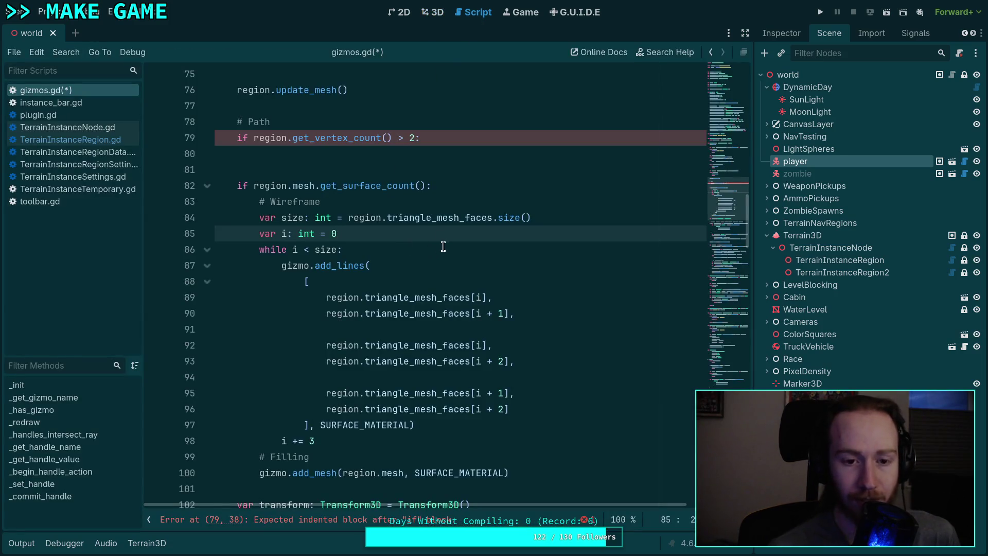
left_click(474, 150)
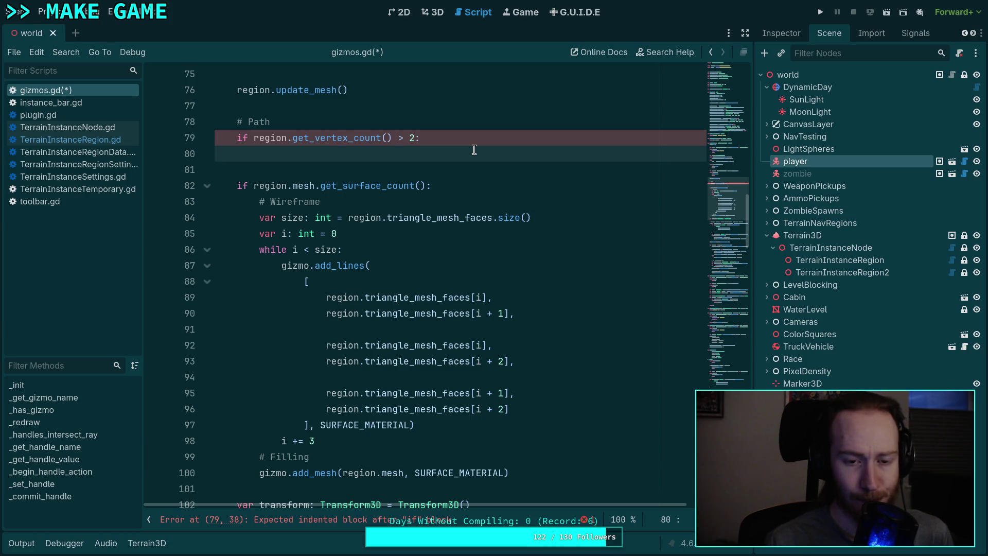
Step: Declare 'var size: int = region.get_vertex_count()' and 'var i: int = 0'
type("v")
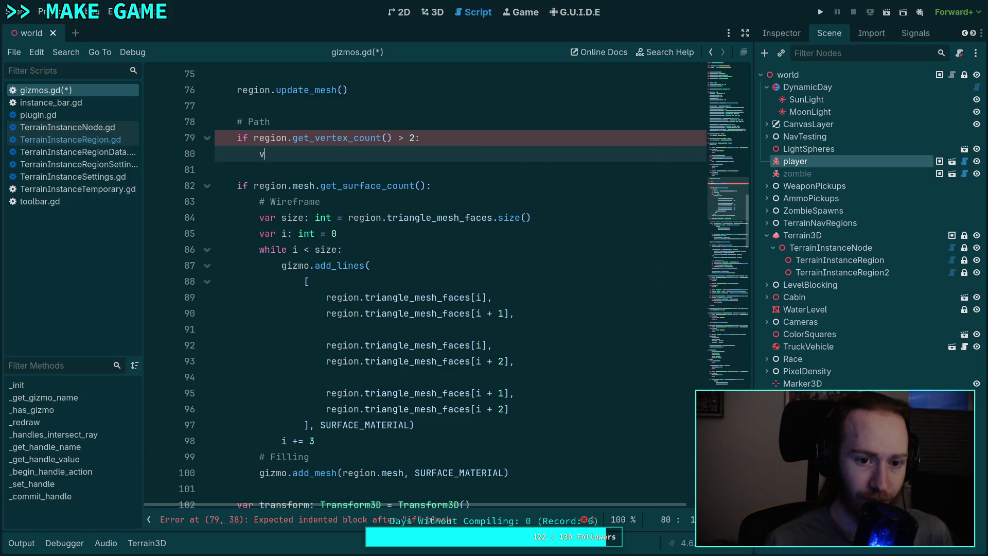
type("ar size: int = ")
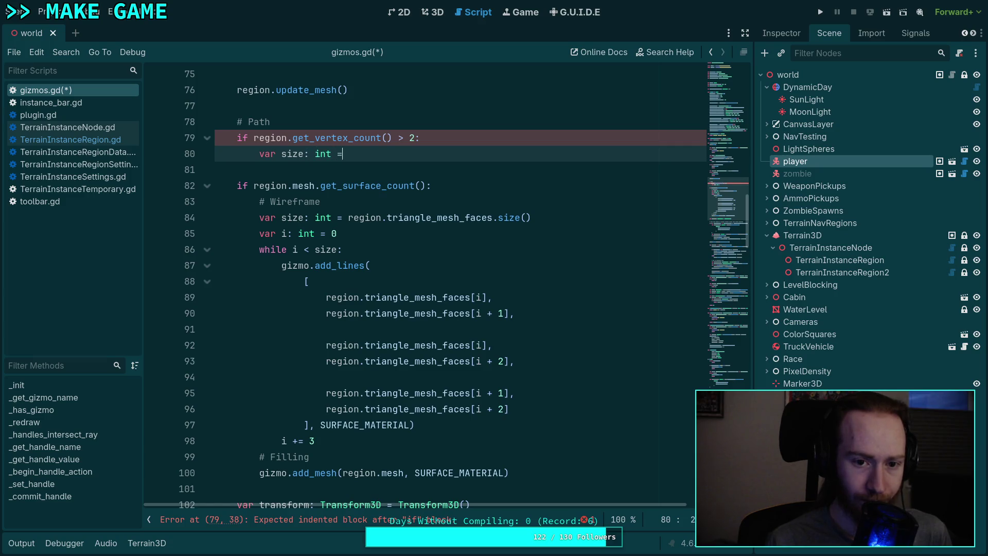
type("region.get")
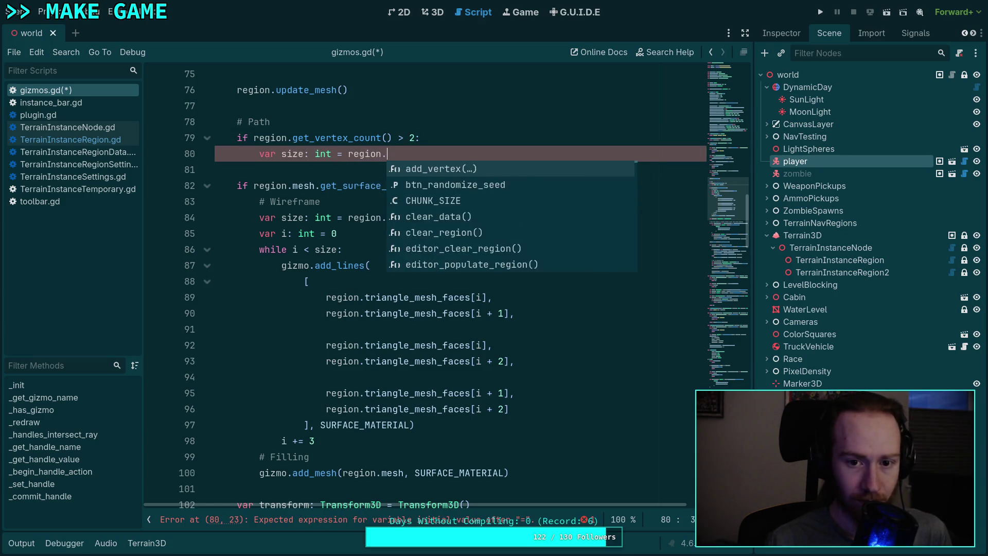
key("Down")
key("Down")
key("Down")
key("Return")
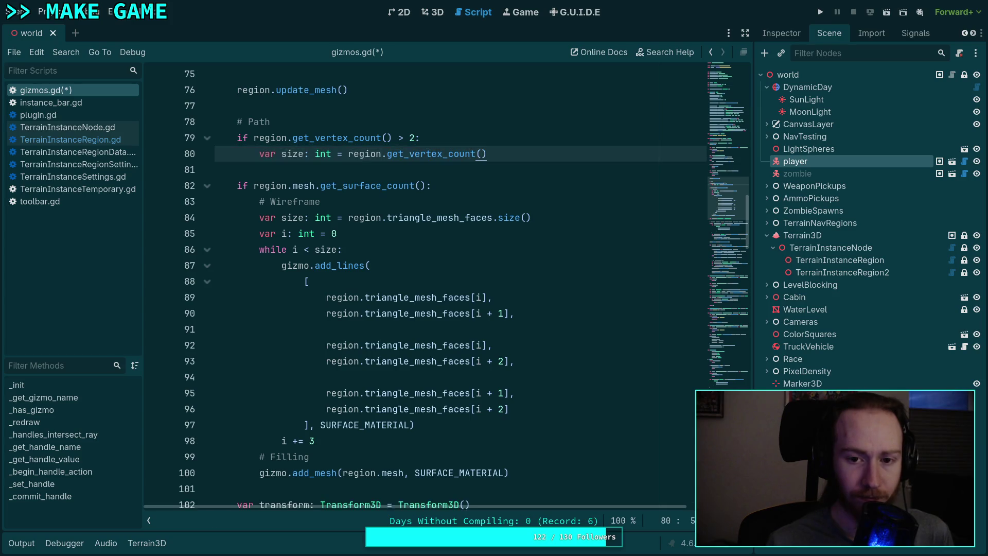
key("Return")
type("for")
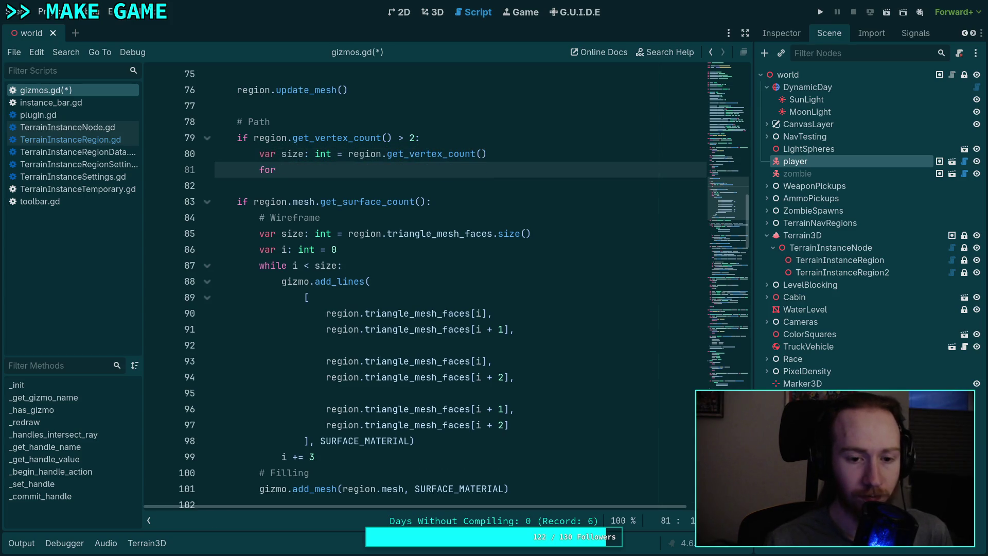
key("BackSpace")
key("BackSpace")
key("BackSpace")
type("ar i")
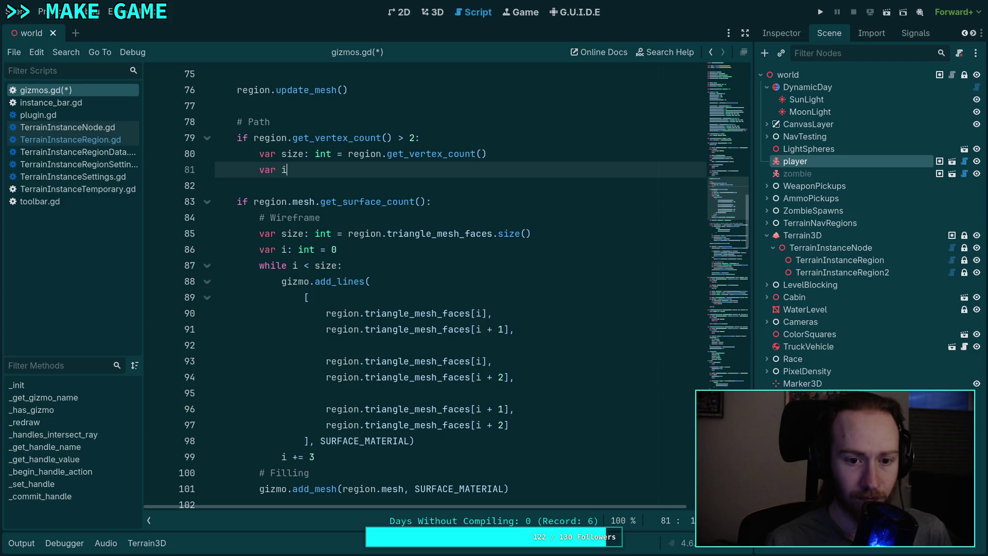
type(": int = 0")
key("Return")
Step: Write 'while i < size:', start a var line inside it, and view the Material class docs
type("hil")
key("BackSpace")
type("< size:")
key("Return")
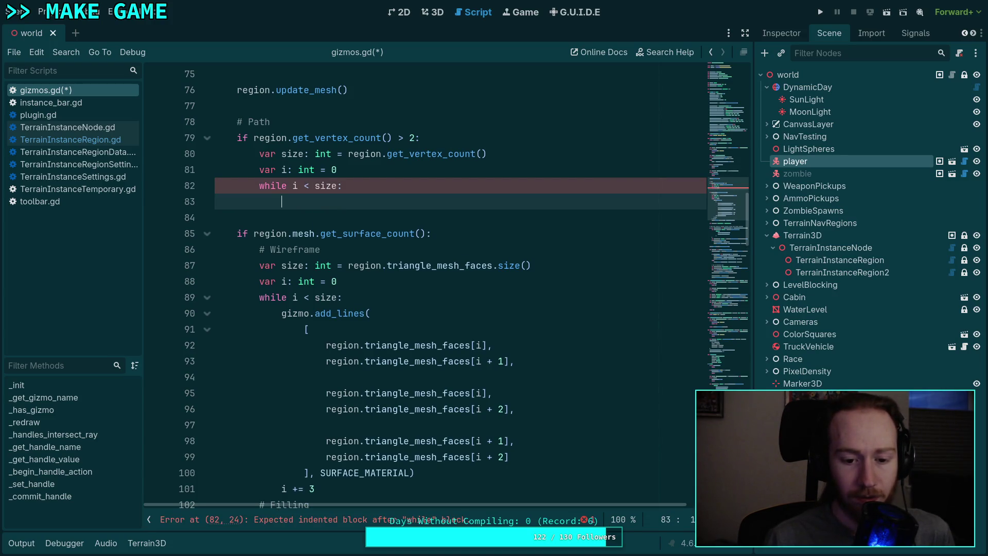
type("var")
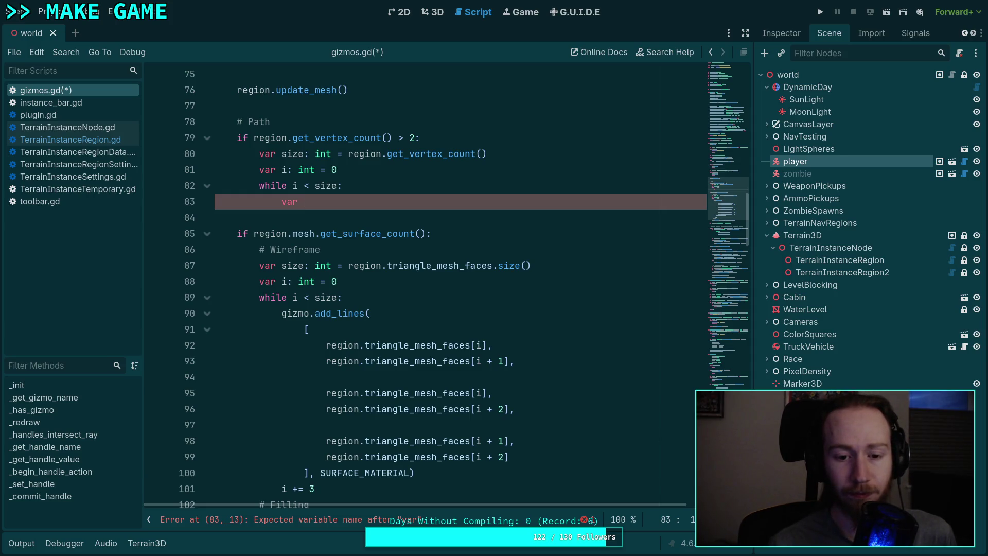
mouse_move(329, 313)
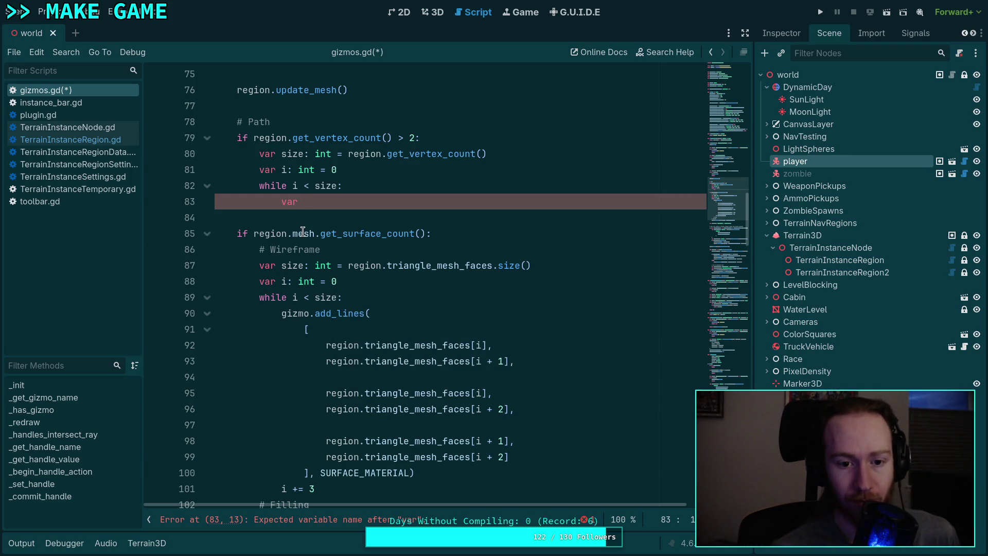
mouse_move(326, 316)
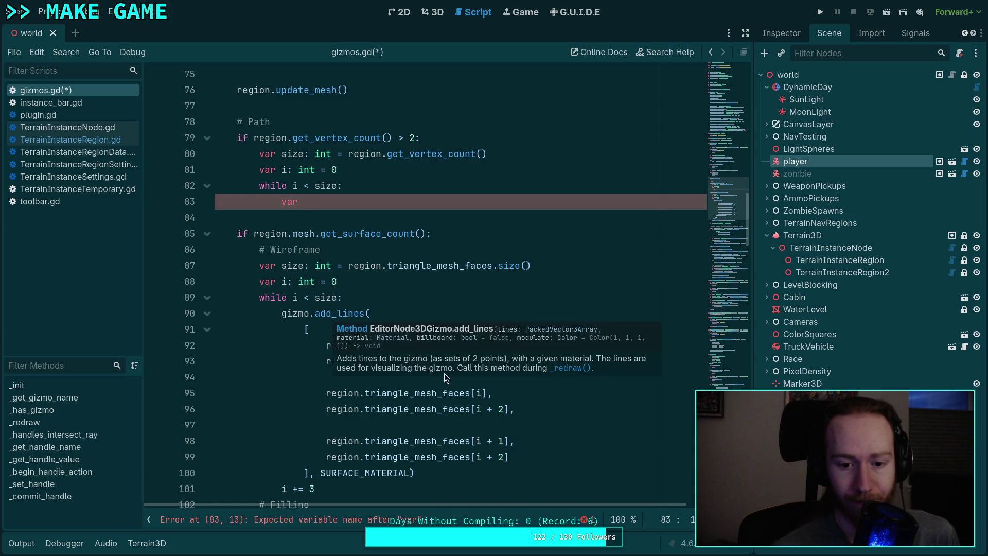
left_click(391, 343)
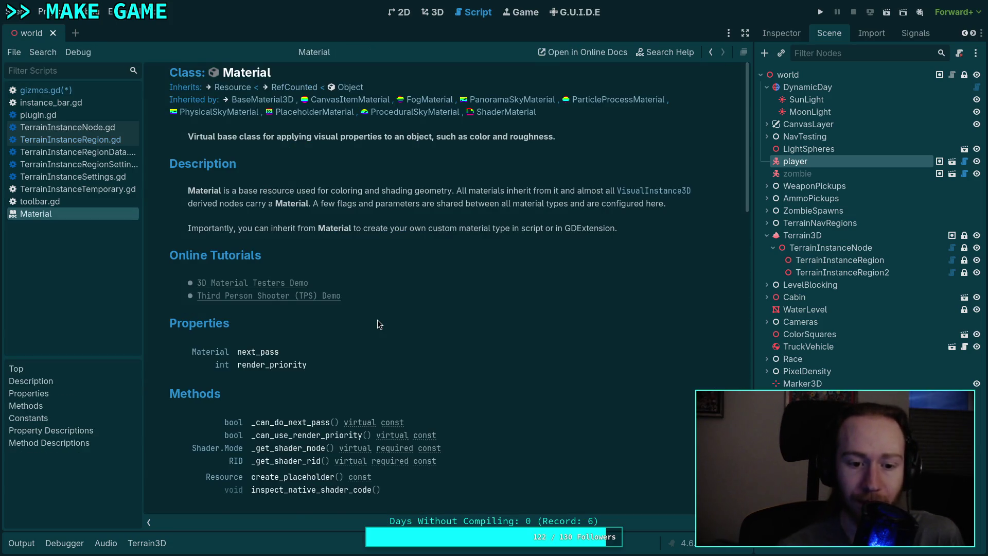
scroll(378, 319, "down", 10)
scroll(381, 316, "down", 5)
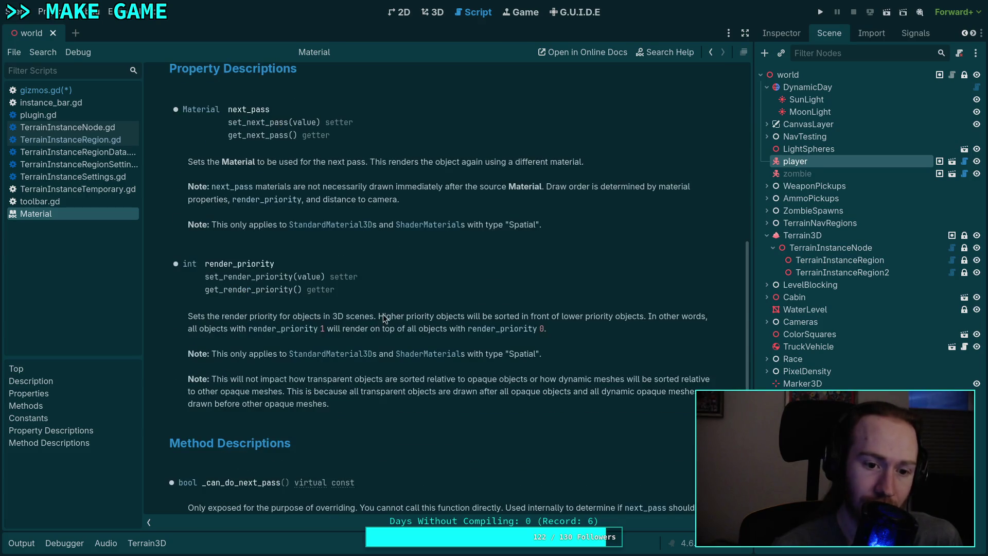
scroll(385, 311, "up", 20)
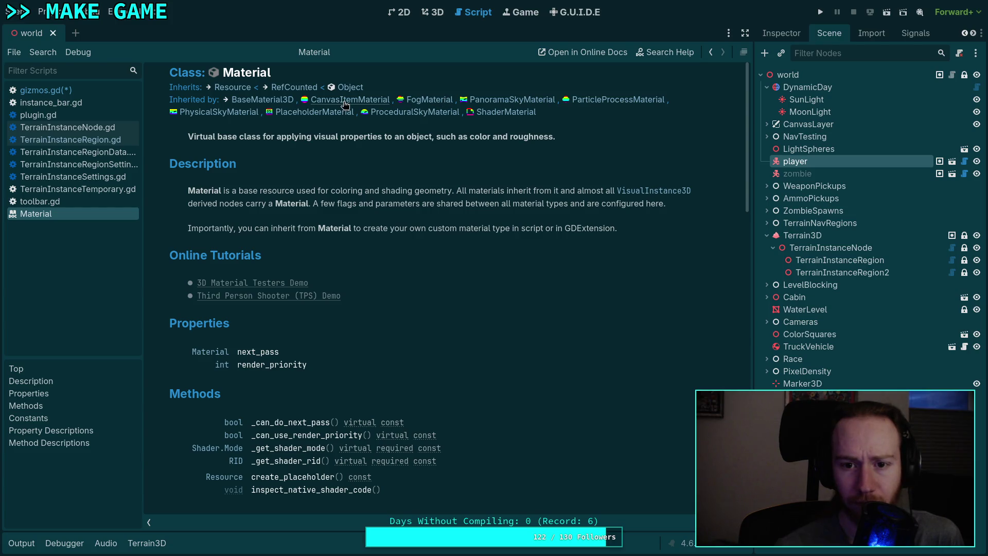
left_click(46, 91)
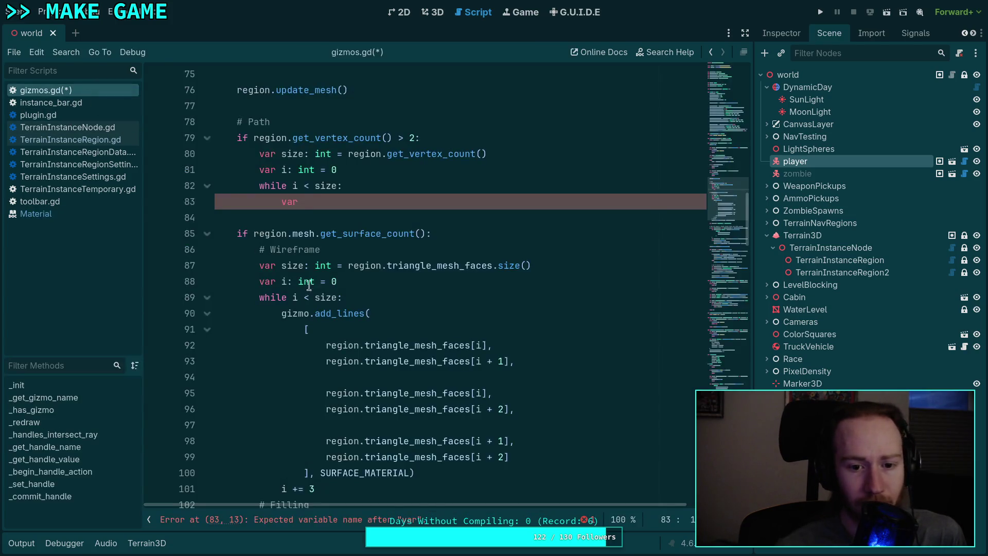
scroll(414, 320, "up", 17)
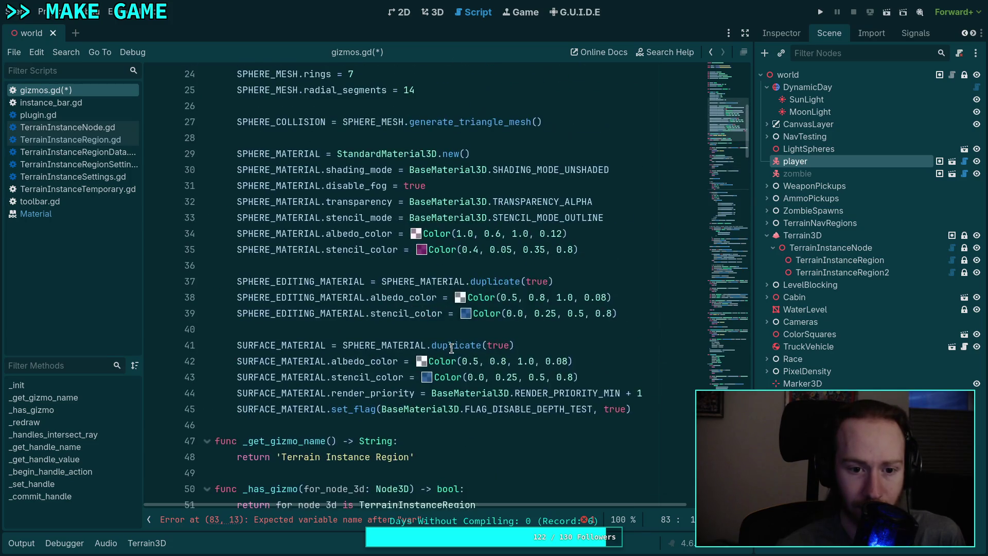
scroll(444, 322, "up", 2)
double_click(387, 249)
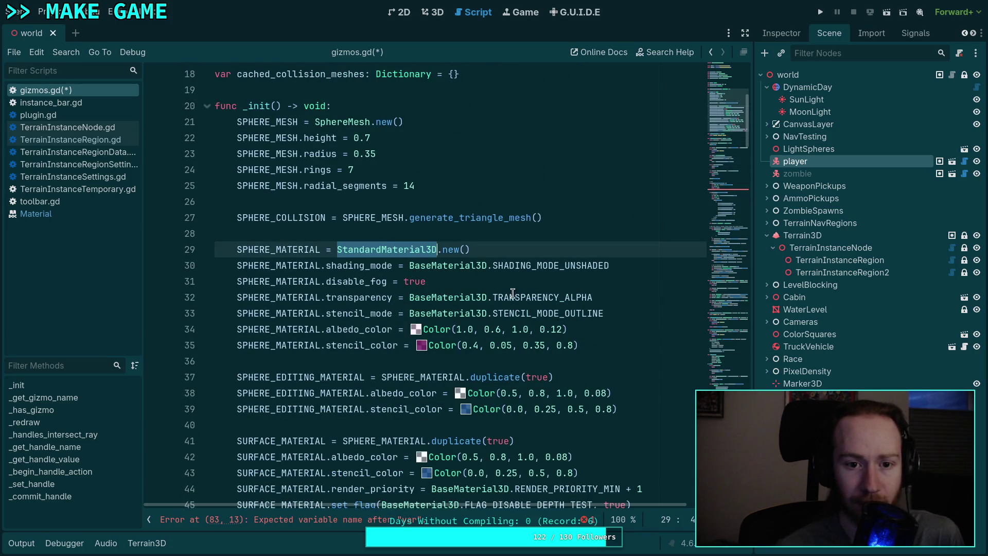
scroll(513, 300, "down", 1)
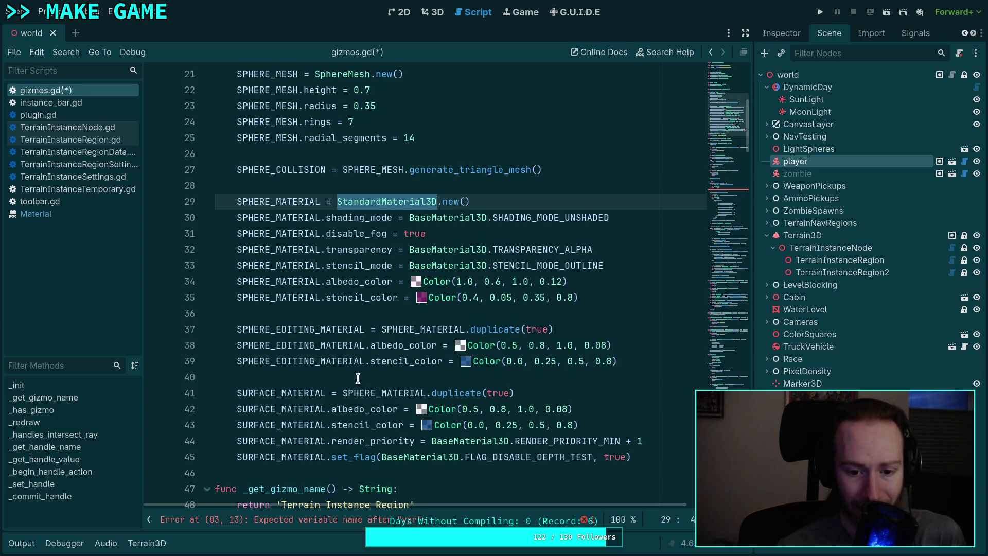
scroll(358, 378, "down", 1)
double_click(383, 343)
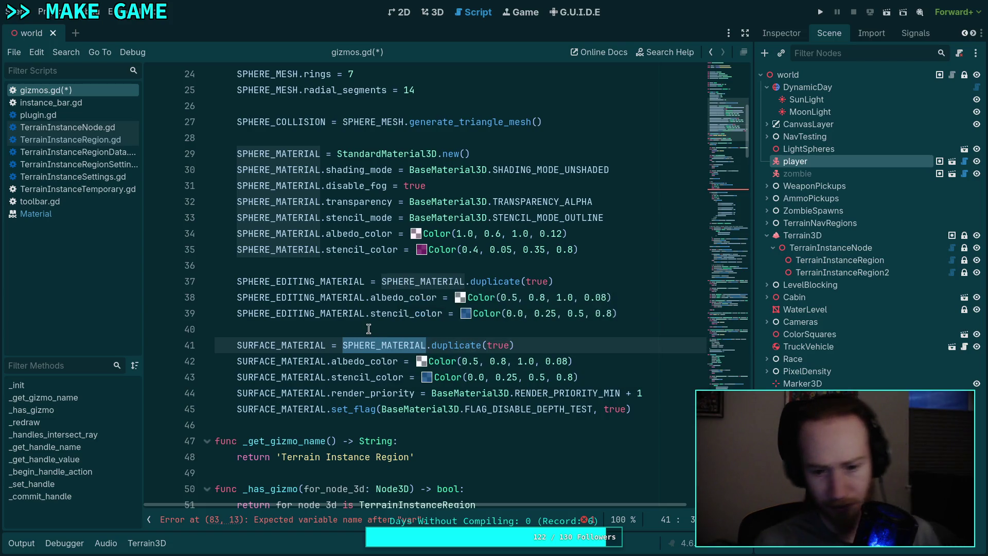
left_click(69, 212)
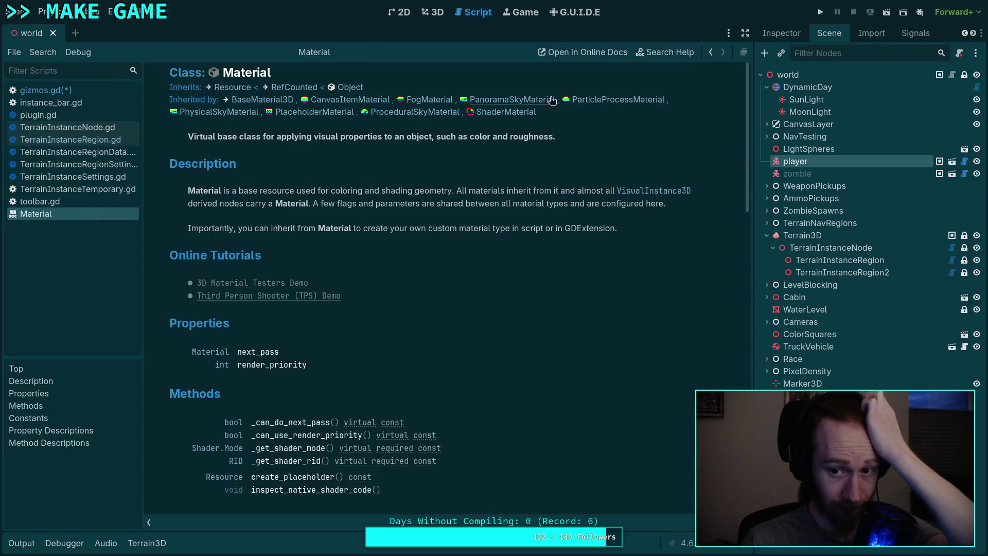
left_click(273, 99)
left_click(350, 99)
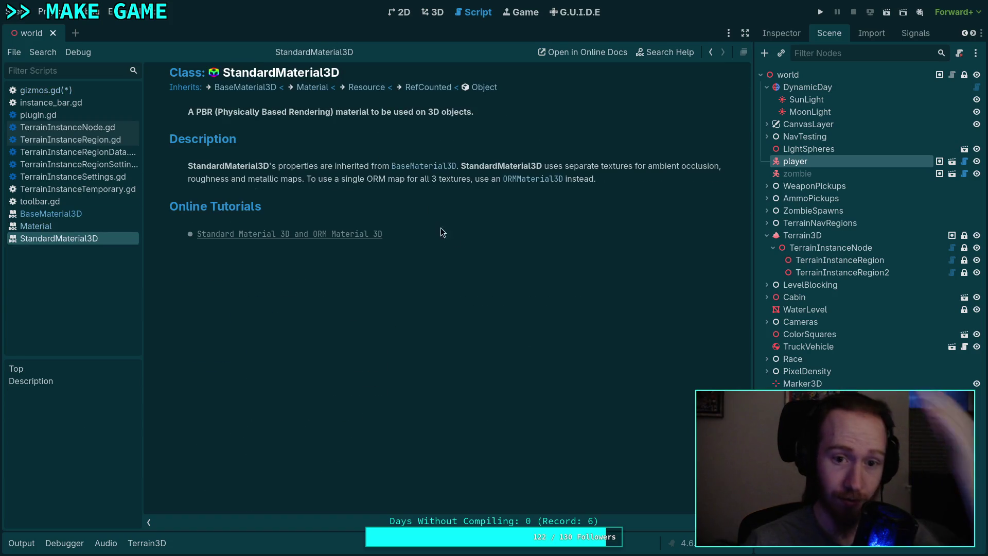
left_click(247, 87)
scroll(482, 264, "down", 2)
scroll(460, 257, "down", 3)
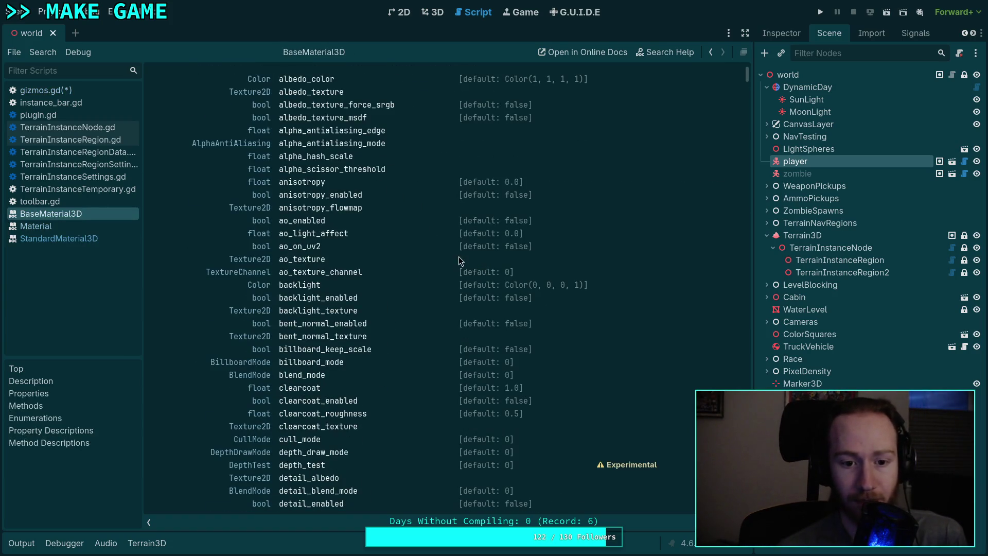
scroll(459, 255, "down", 3)
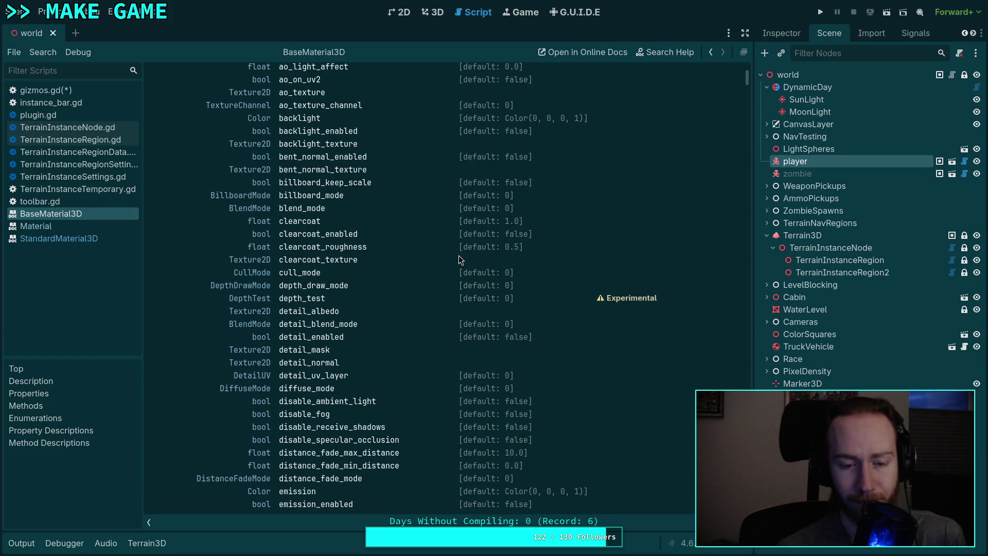
scroll(458, 256, "down", 5)
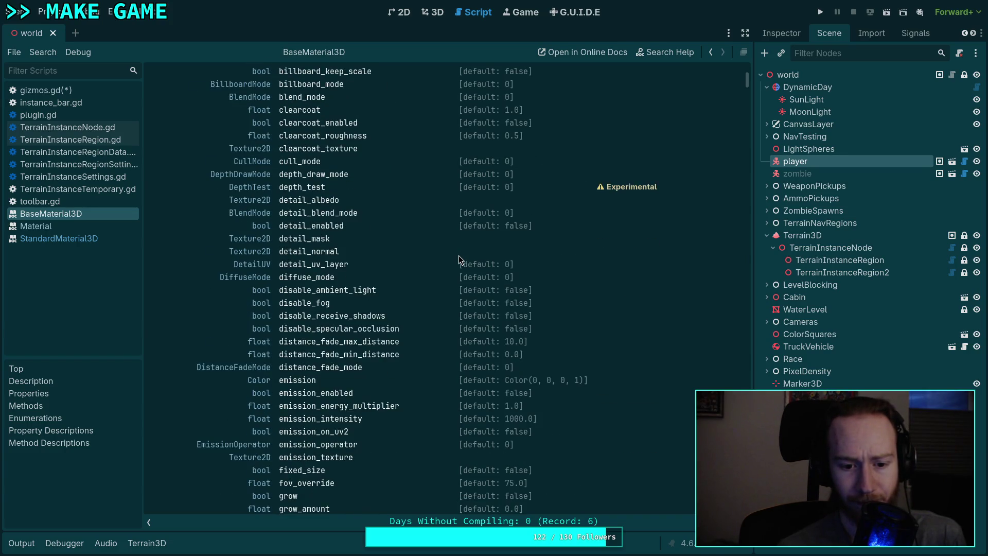
scroll(459, 257, "down", 2)
scroll(459, 258, "down", 2)
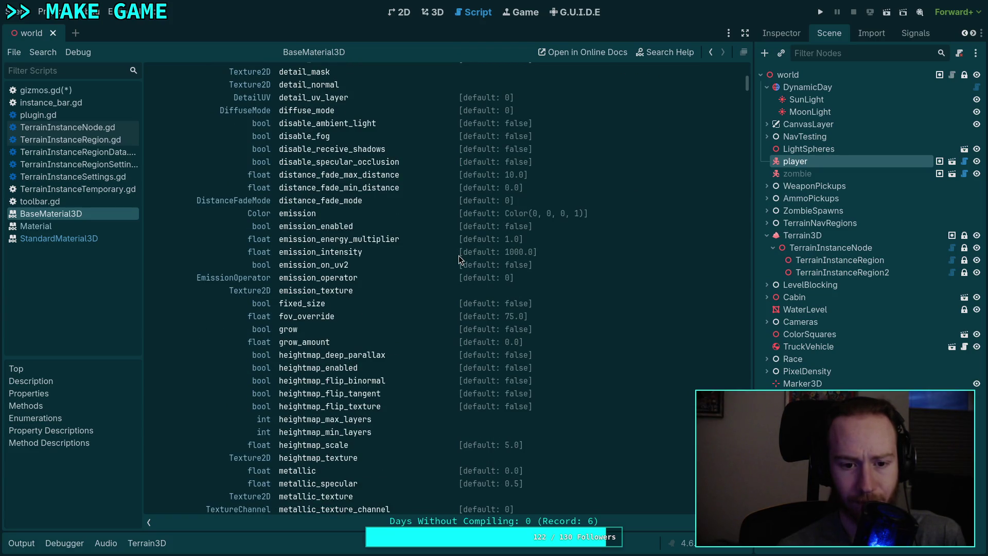
scroll(458, 256, "down", 7)
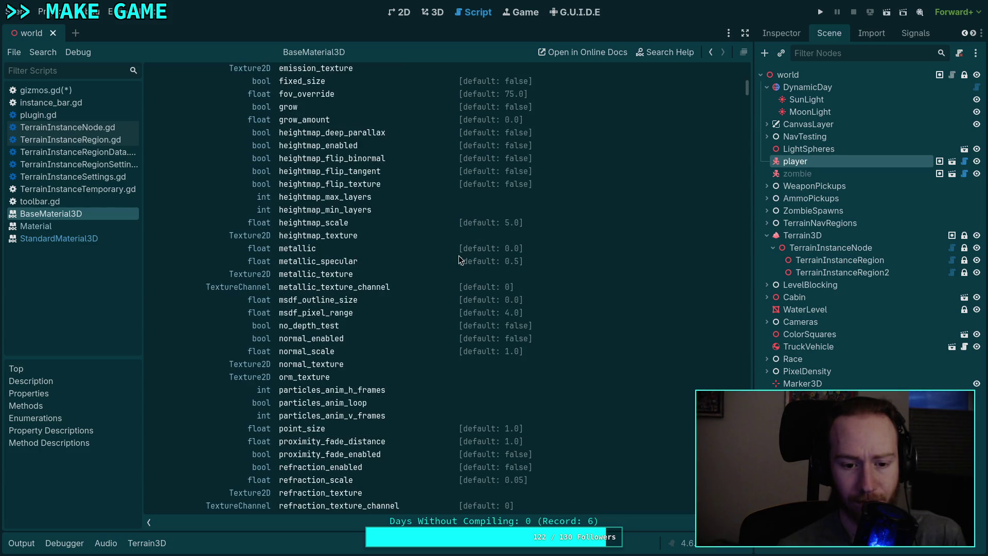
scroll(459, 255, "down", 4)
scroll(458, 255, "down", 7)
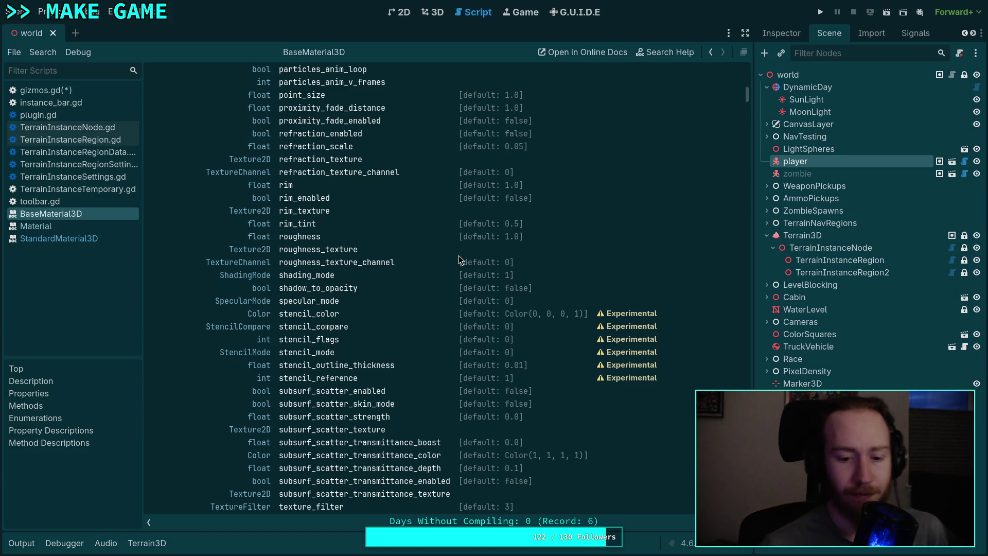
scroll(458, 256, "down", 10)
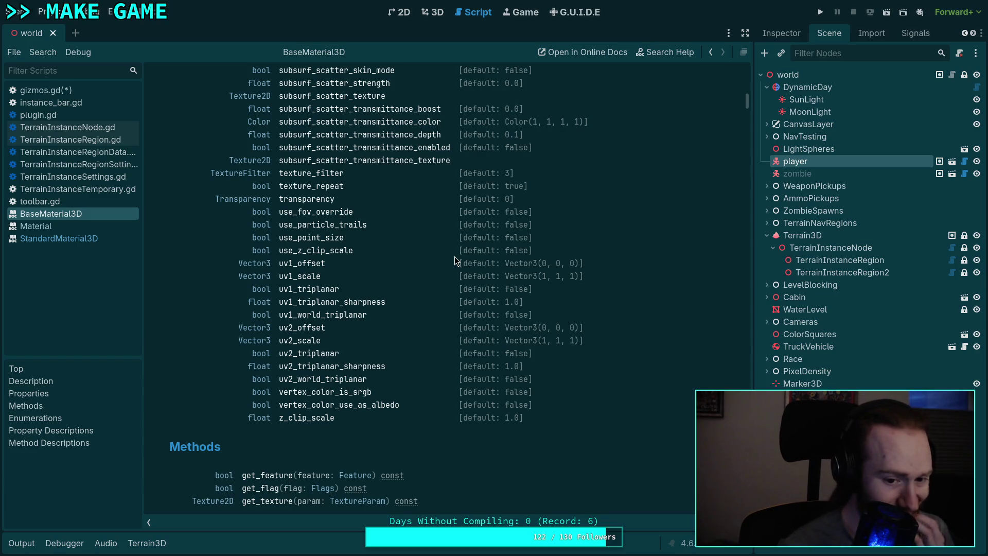
scroll(455, 256, "up", 3)
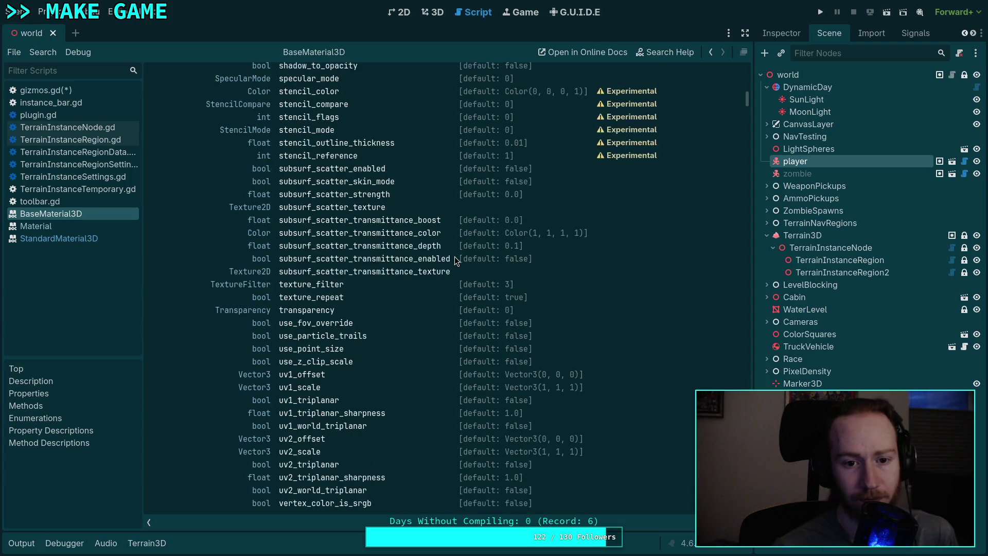
scroll(465, 273, "up", 4)
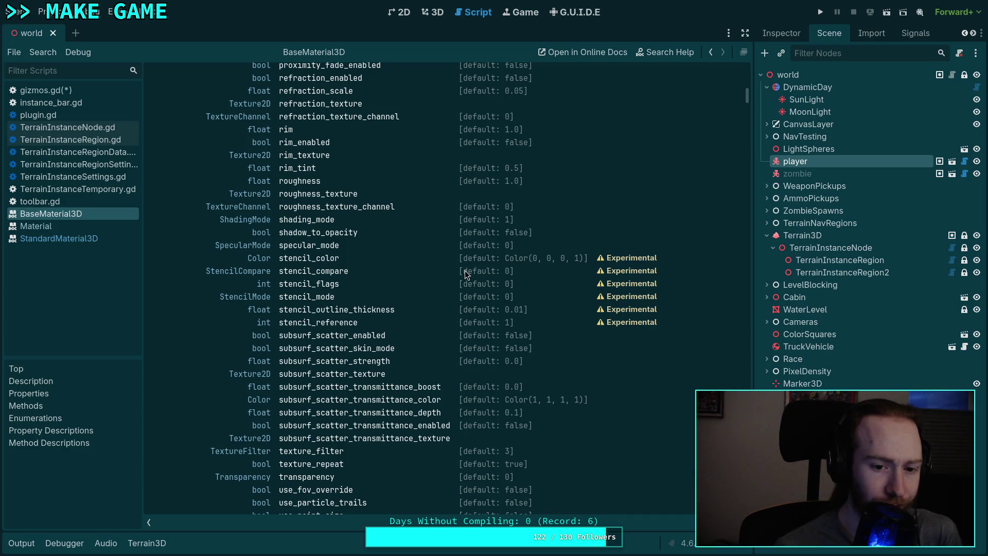
scroll(465, 273, "up", 3)
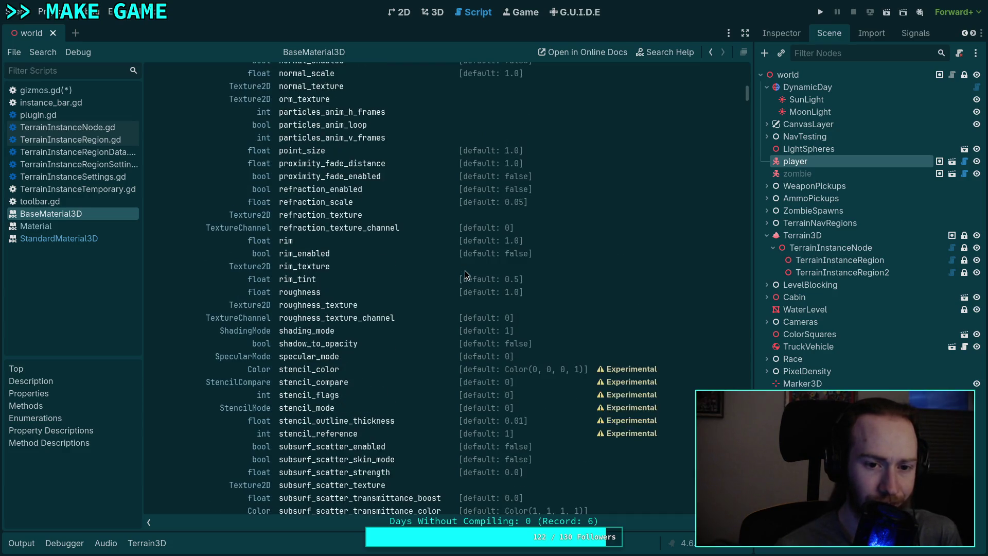
scroll(465, 274, "up", 2)
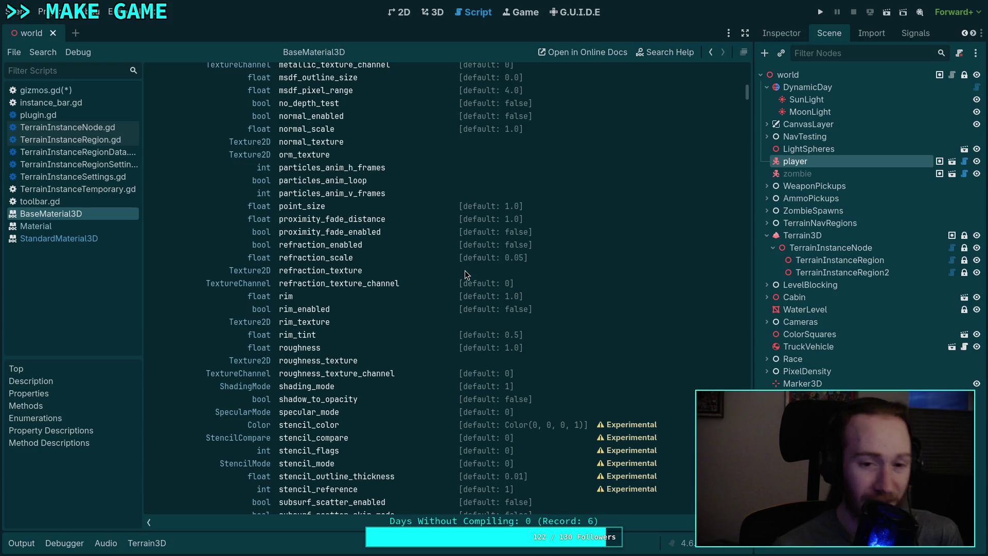
left_click(295, 208)
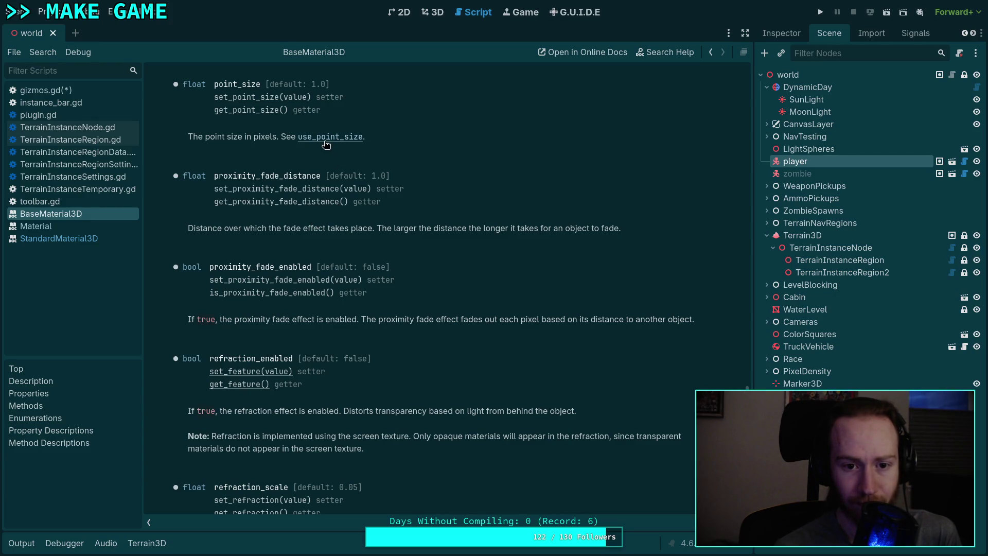
Step: Show the BaseMaterial3D use_point_size entry, then switch over to the browser
left_click(326, 137)
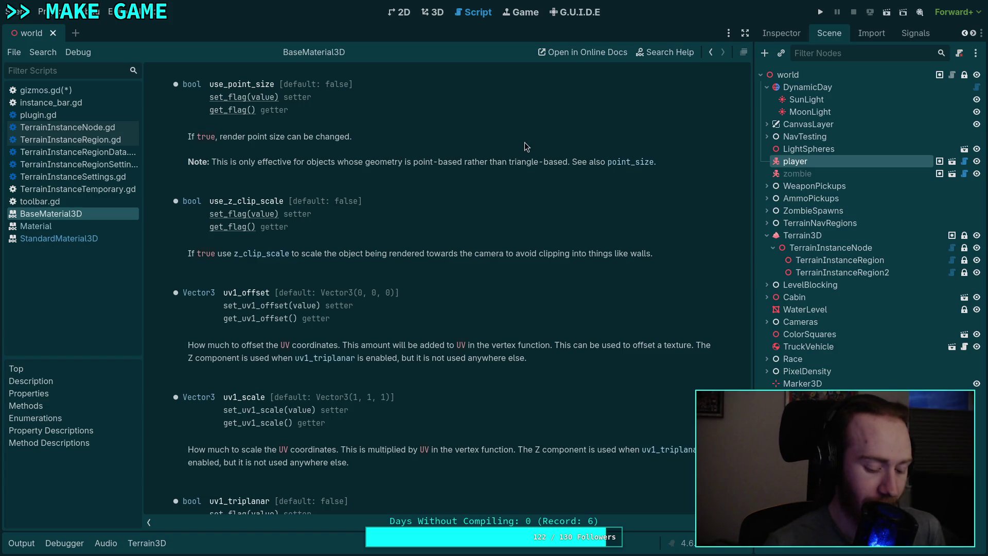
key("alt+Tab")
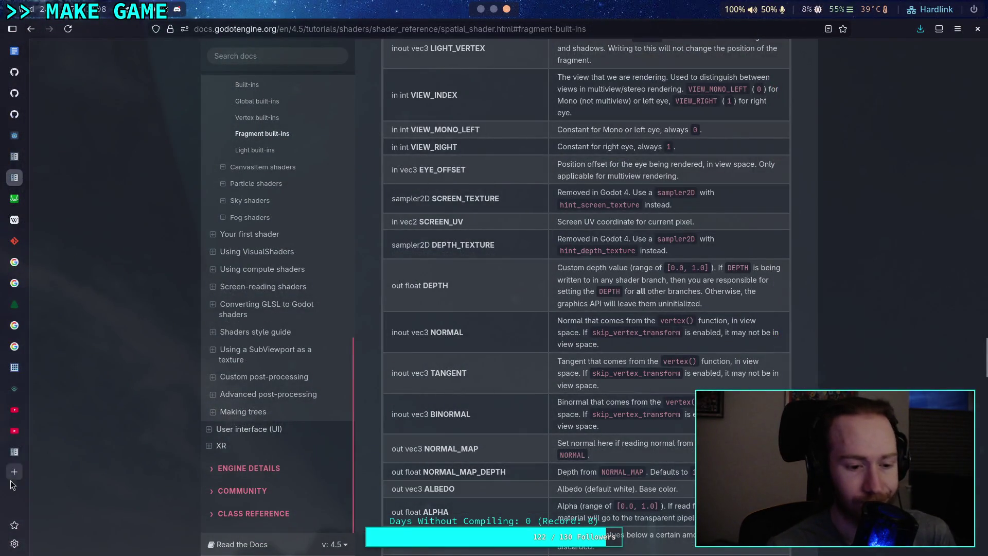
Step: Search Google in a new tab for 'godot material gizmo increase line thickness'
left_click(17, 473)
type("god")
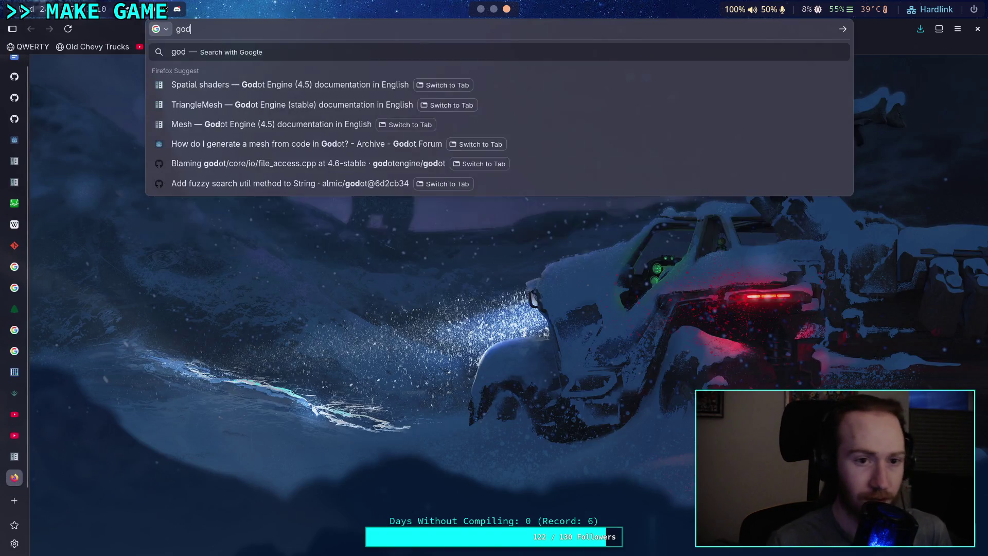
type("ot material ")
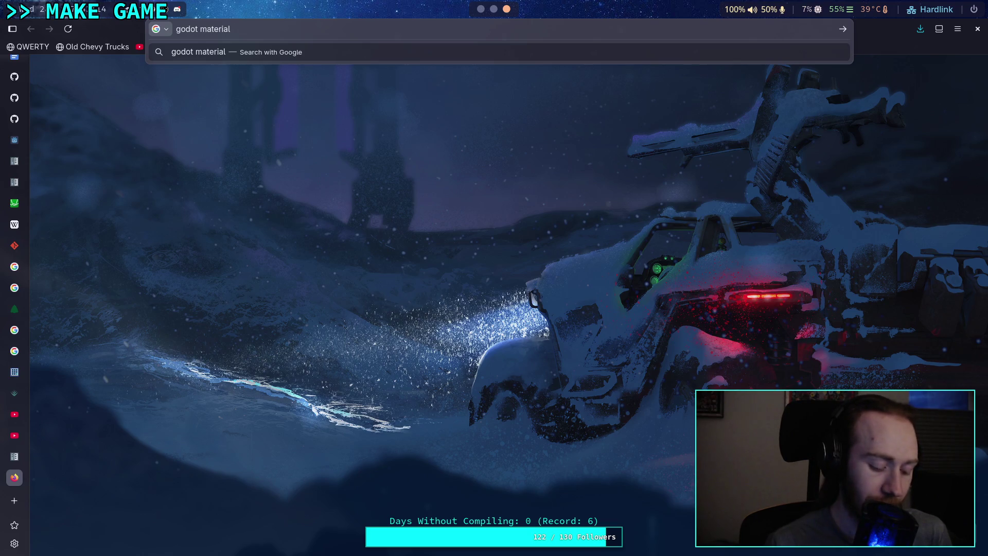
type("gi")
key("BackSpace")
key("BackSpace")
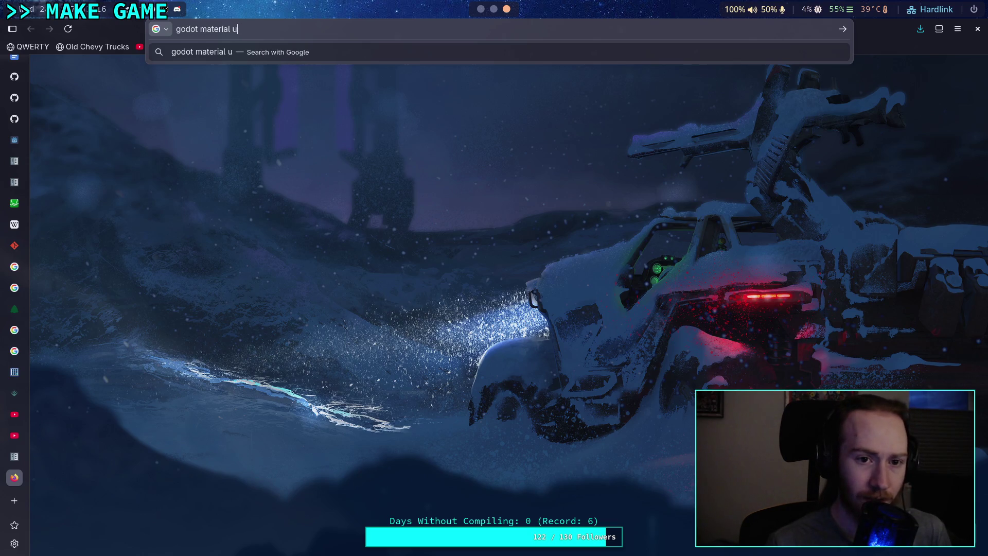
type("gizmo ")
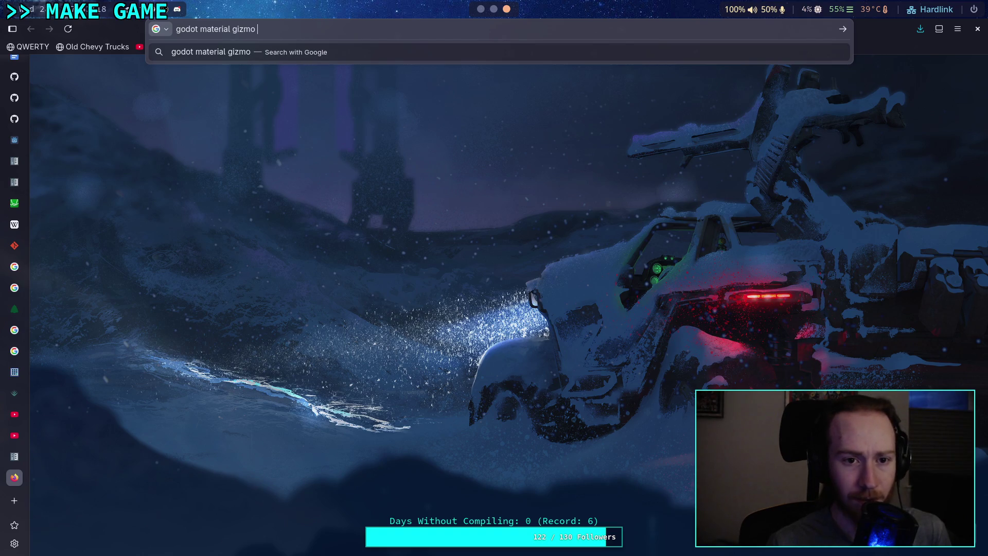
type("increase line")
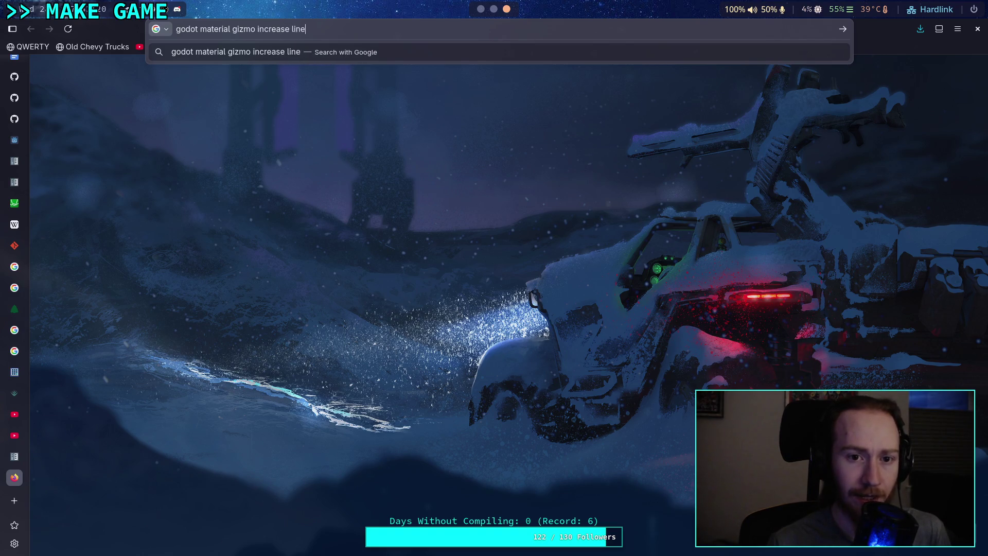
type(" thickness")
key("Return")
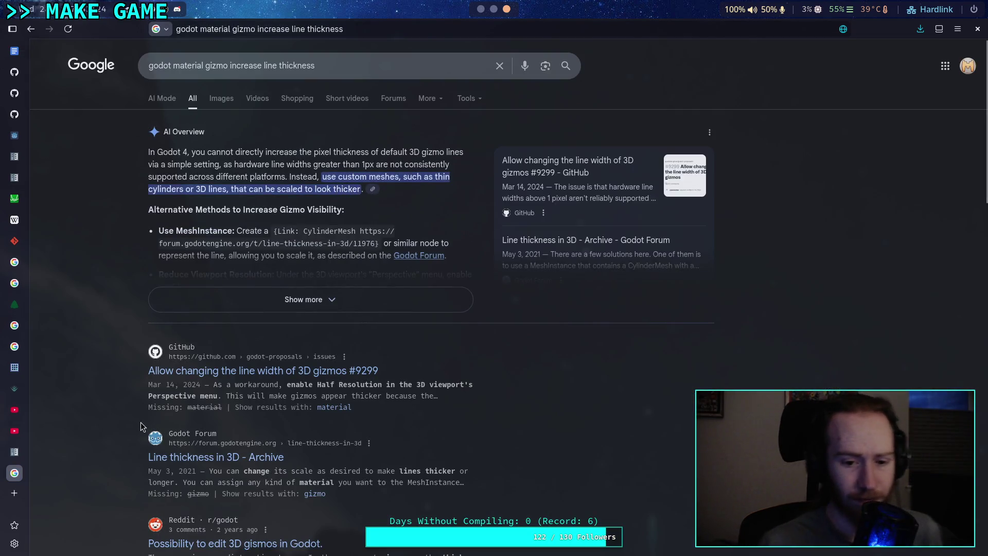
Step: Read GitHub proposal #9299 on 3D gizmo line width through its comments, then return to the results
left_click(198, 371)
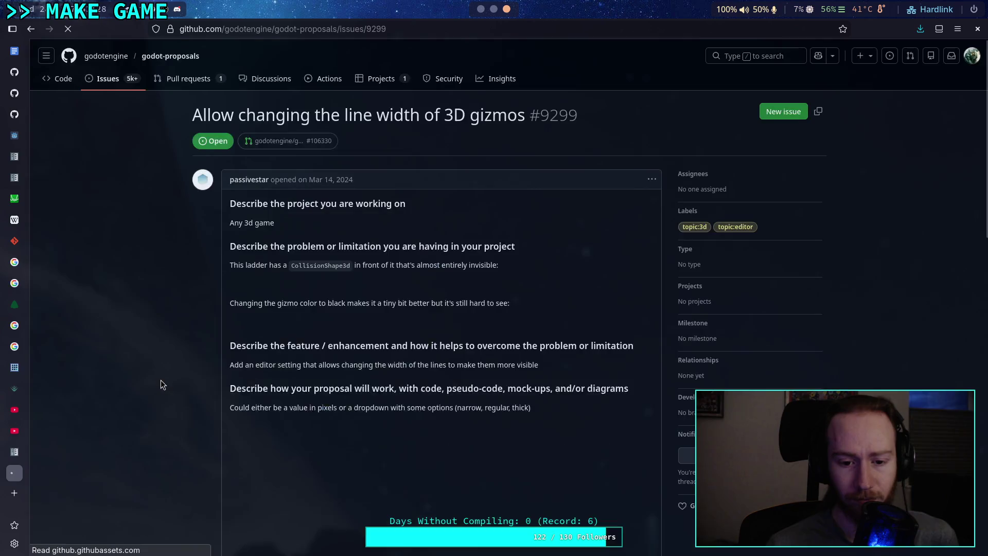
scroll(161, 384, "down", 3)
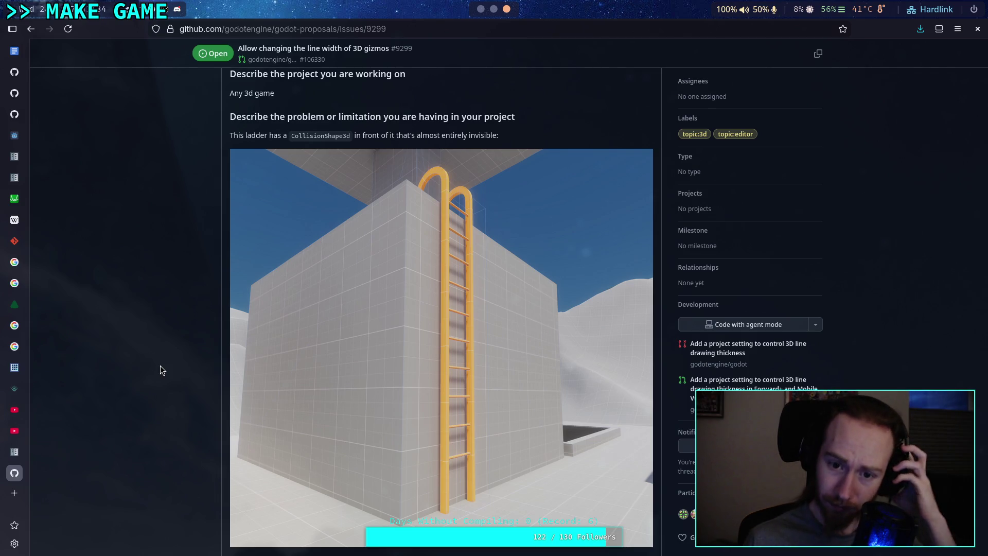
scroll(160, 366, "down", 5)
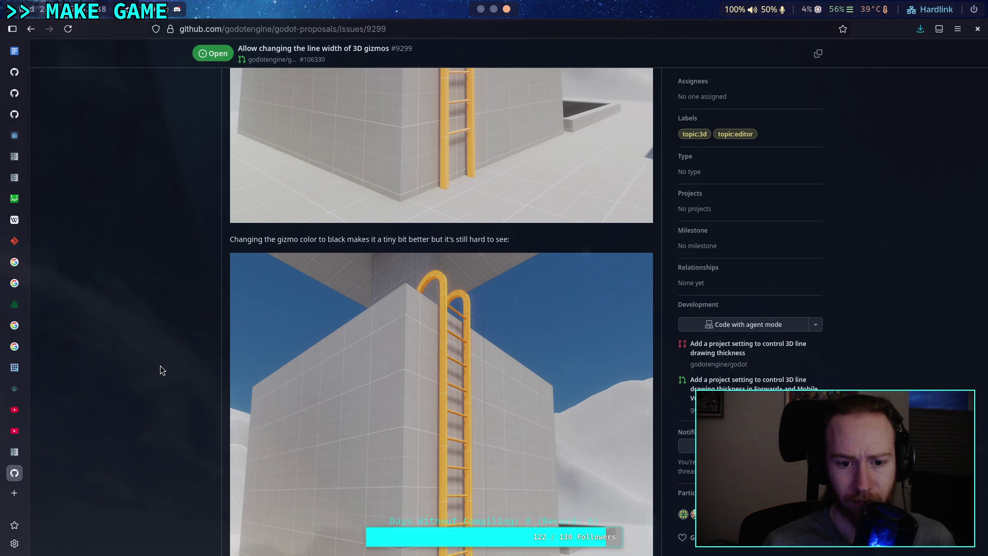
scroll(160, 370, "down", 10)
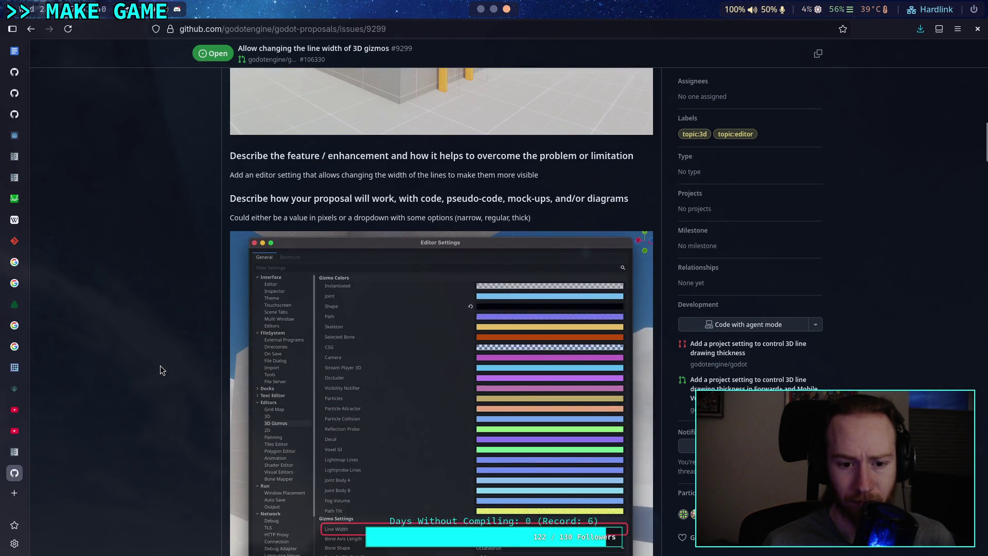
scroll(161, 370, "down", 3)
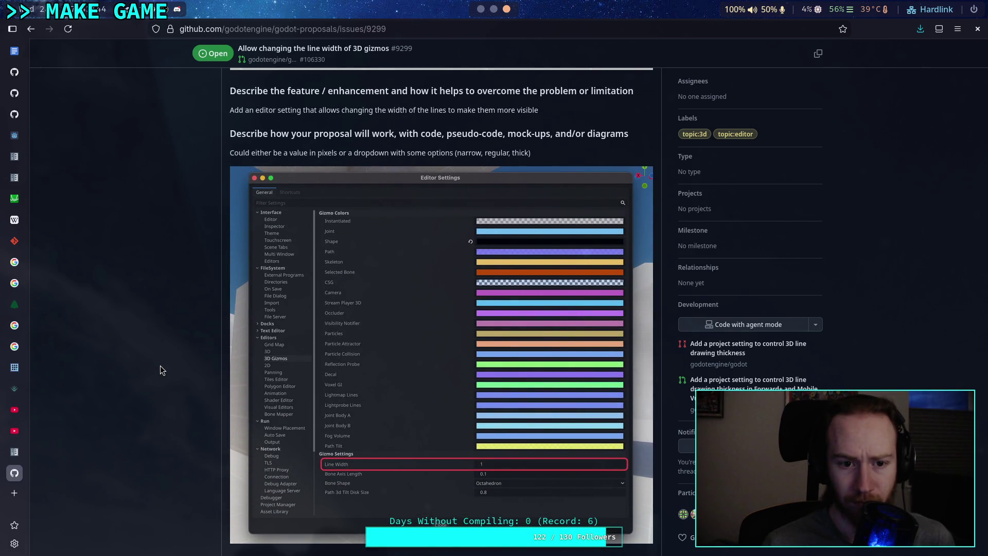
scroll(160, 366, "down", 15)
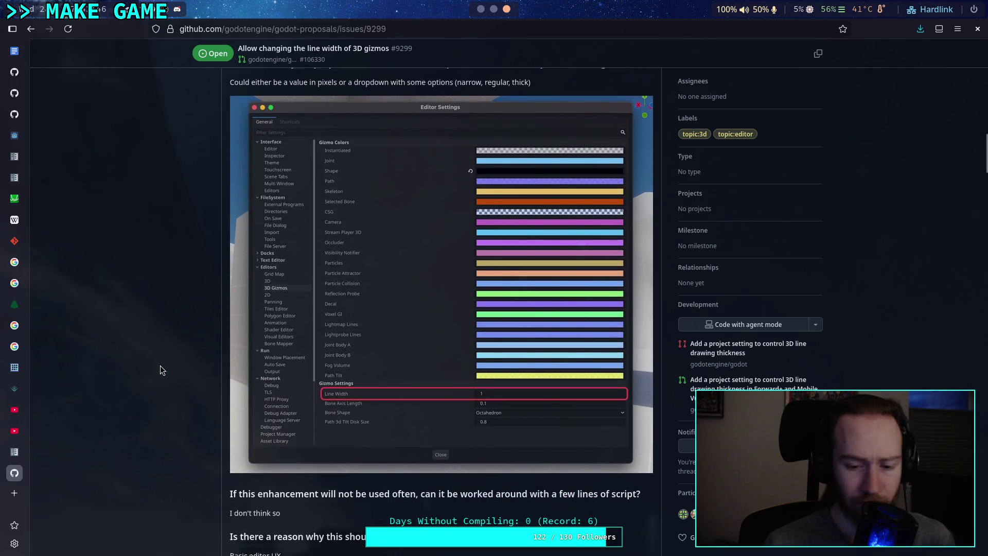
scroll(159, 365, "down", 9)
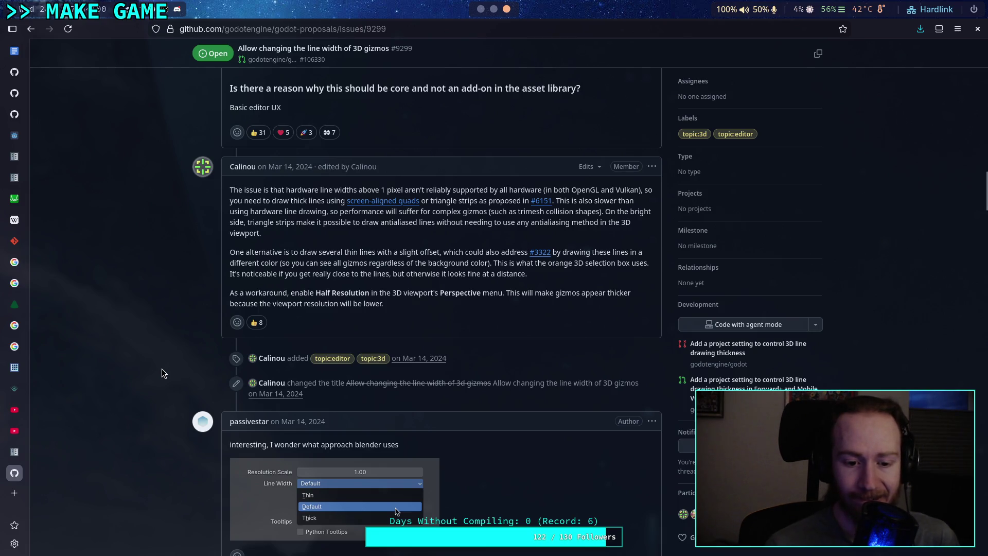
scroll(161, 369, "down", 2)
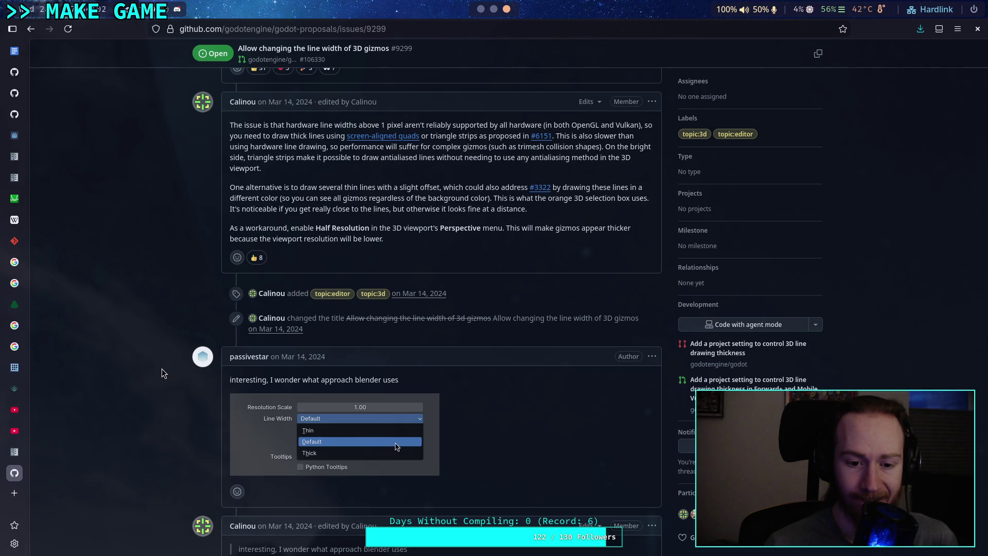
scroll(164, 373, "down", 6)
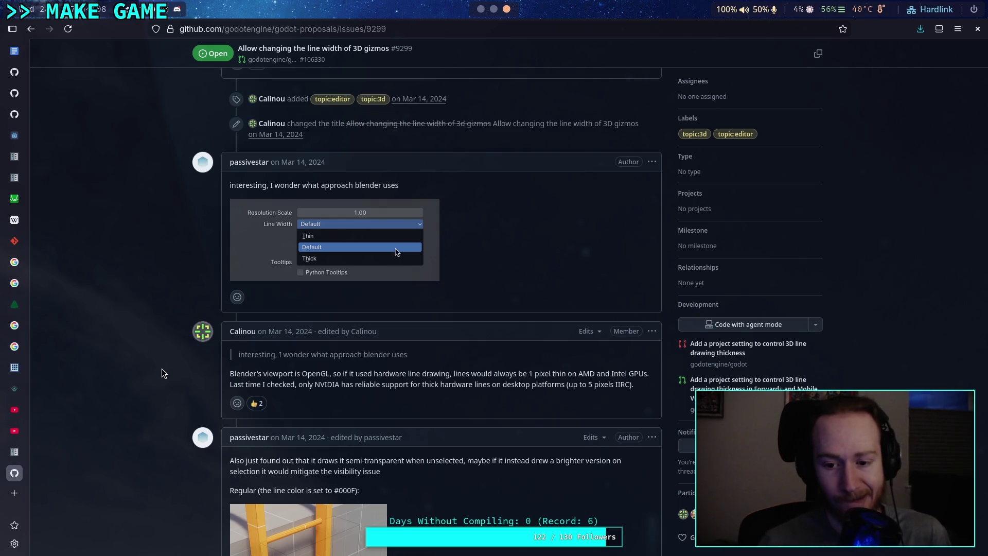
scroll(169, 393, "down", 4)
scroll(168, 390, "down", 4)
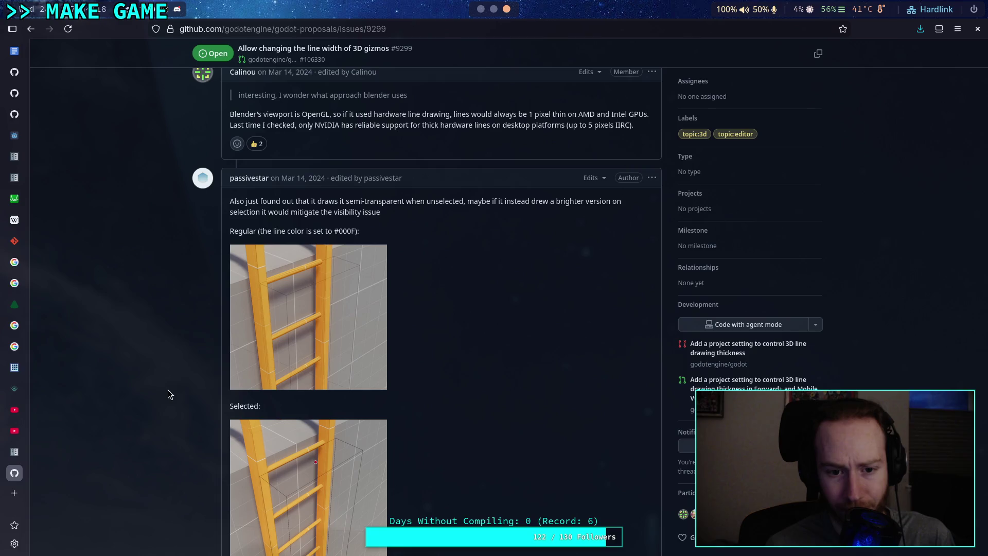
scroll(168, 390, "down", 10)
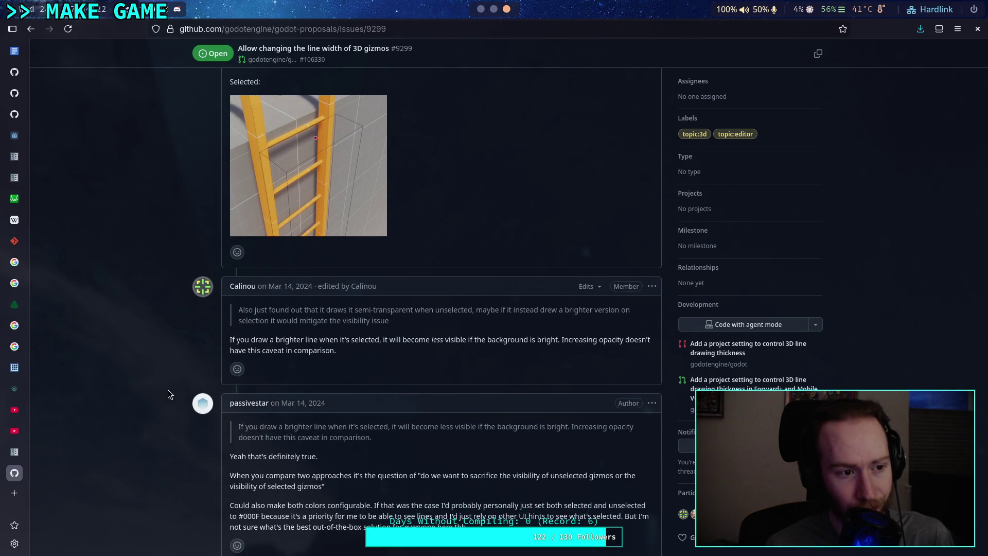
scroll(168, 390, "down", 5)
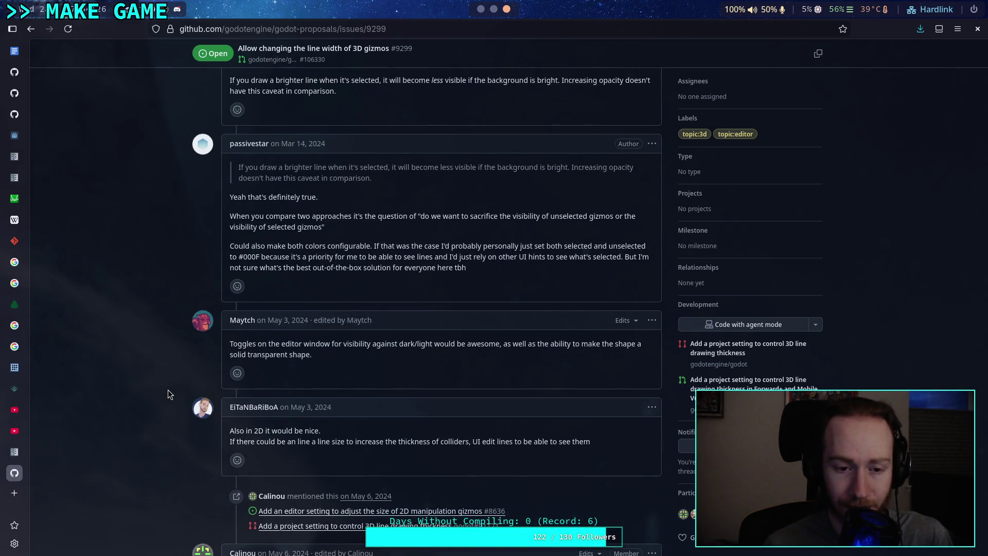
scroll(168, 390, "down", 7)
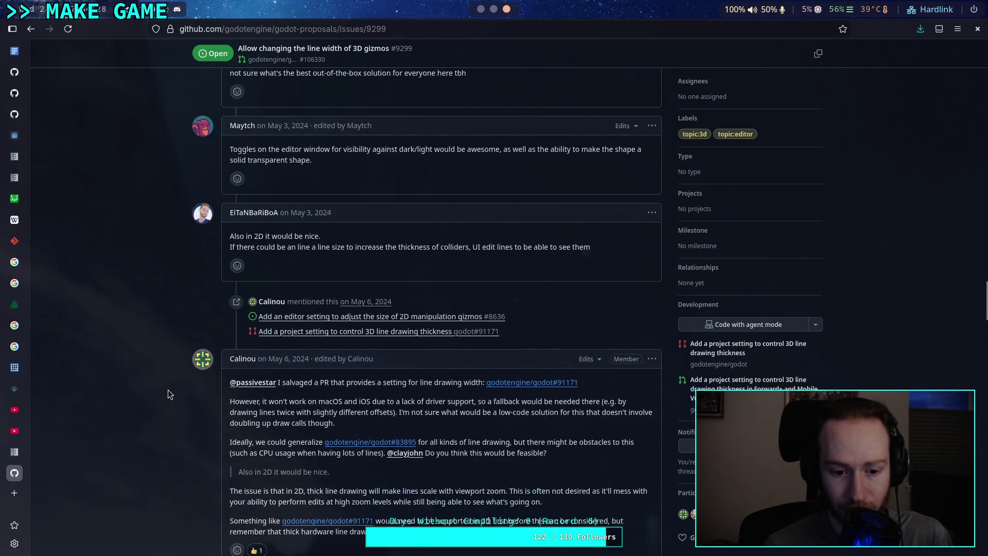
scroll(168, 391, "down", 1)
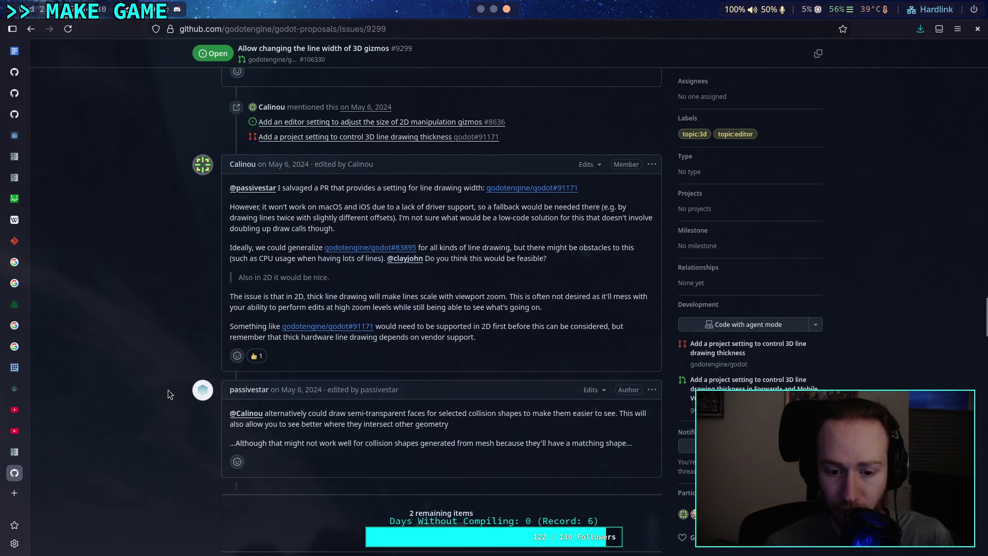
scroll(167, 390, "up", 4)
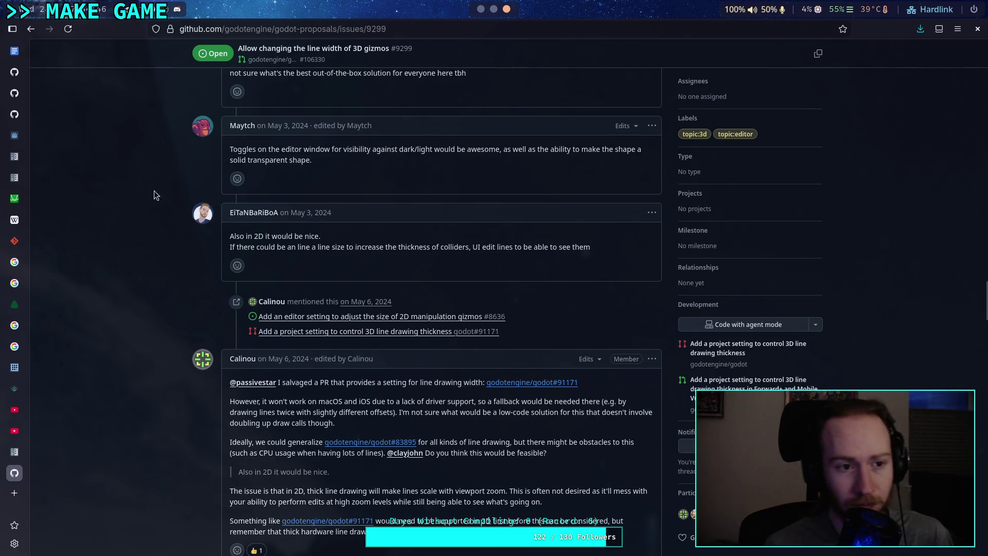
left_click(32, 30)
scroll(100, 325, "down", 3)
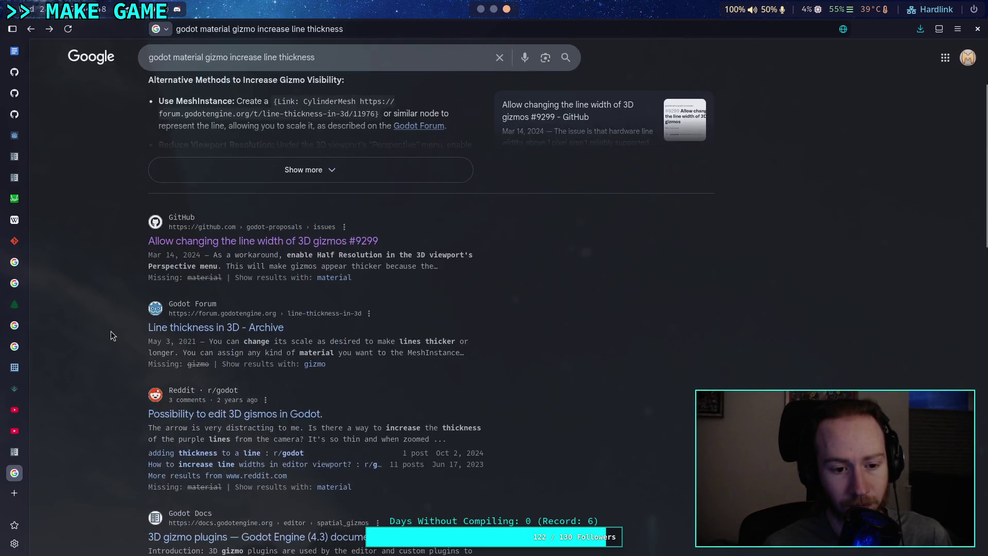
left_click(181, 329)
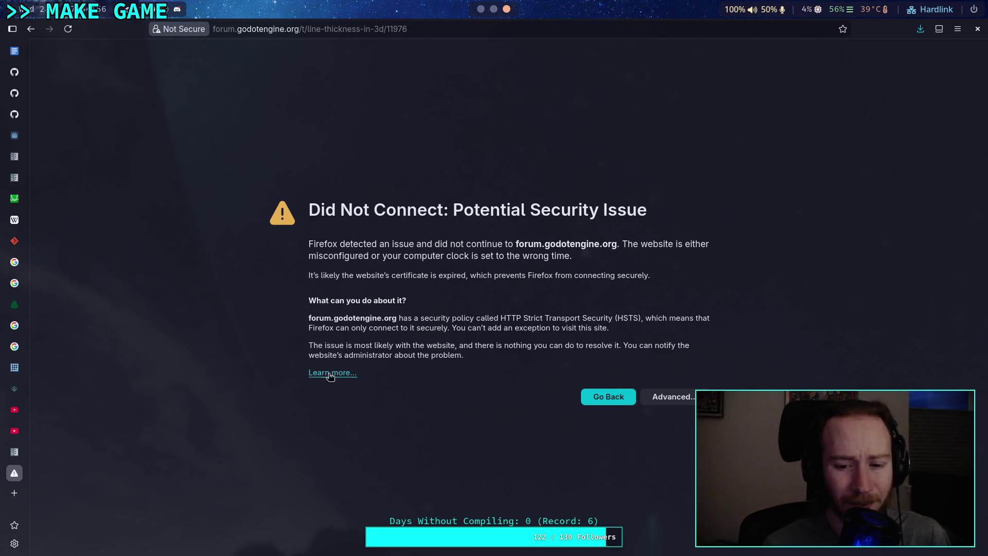
left_click(650, 400)
scroll(419, 433, "down", 1)
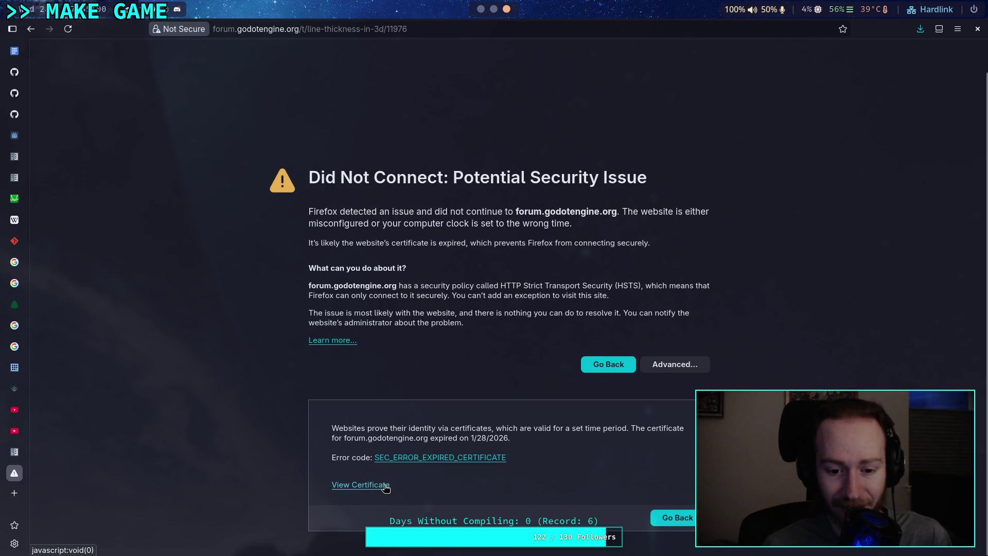
scroll(672, 366, "up", 1)
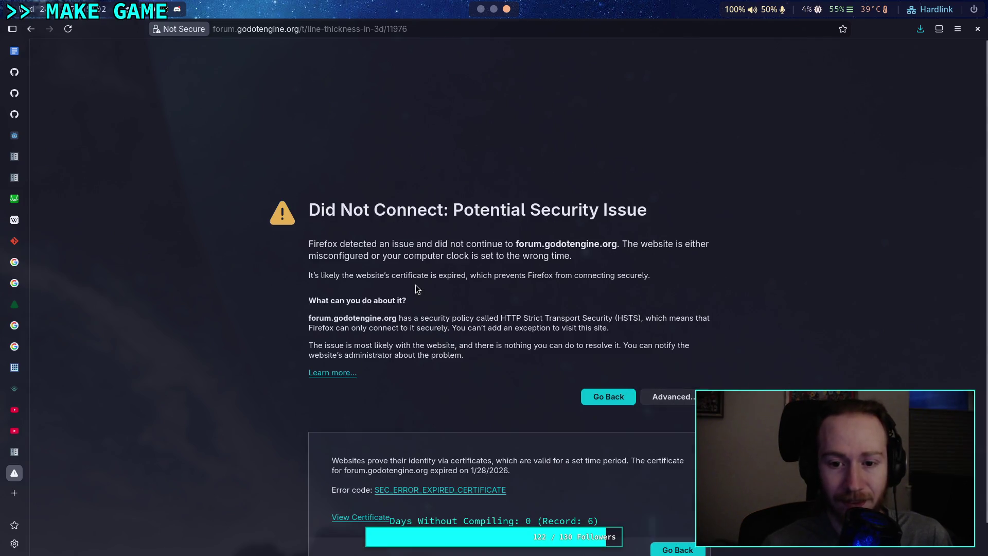
left_click(287, 35)
key("Return")
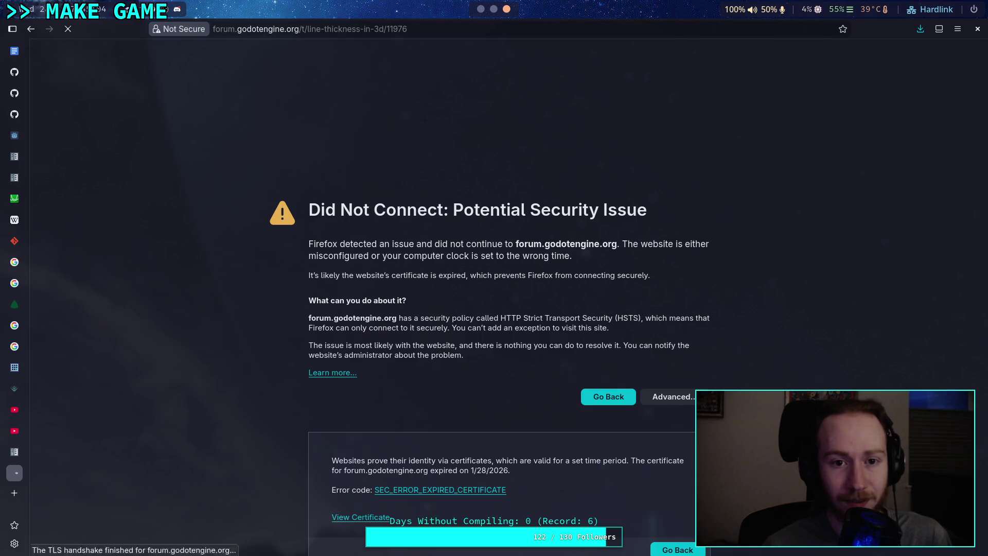
left_click(253, 31)
key("Home")
type("http://")
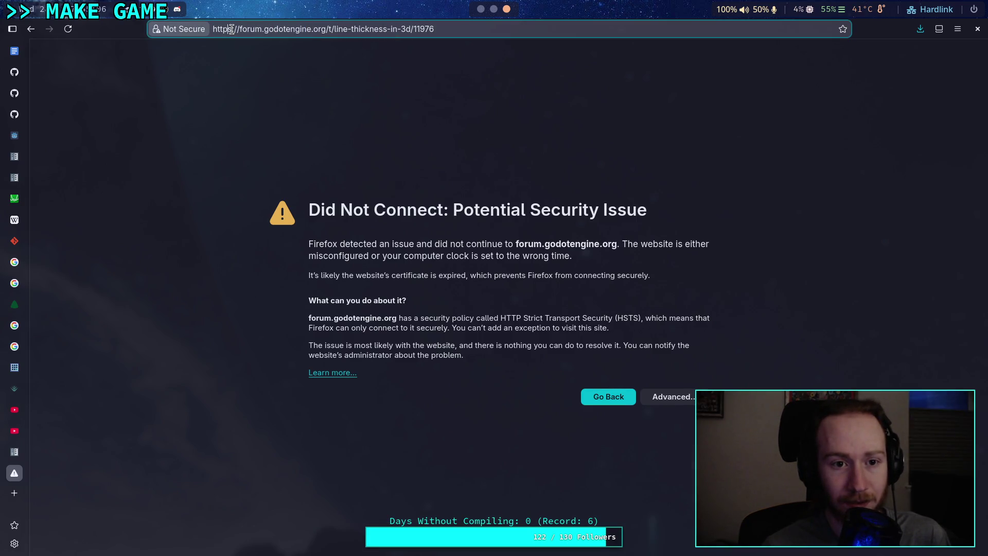
key("Return")
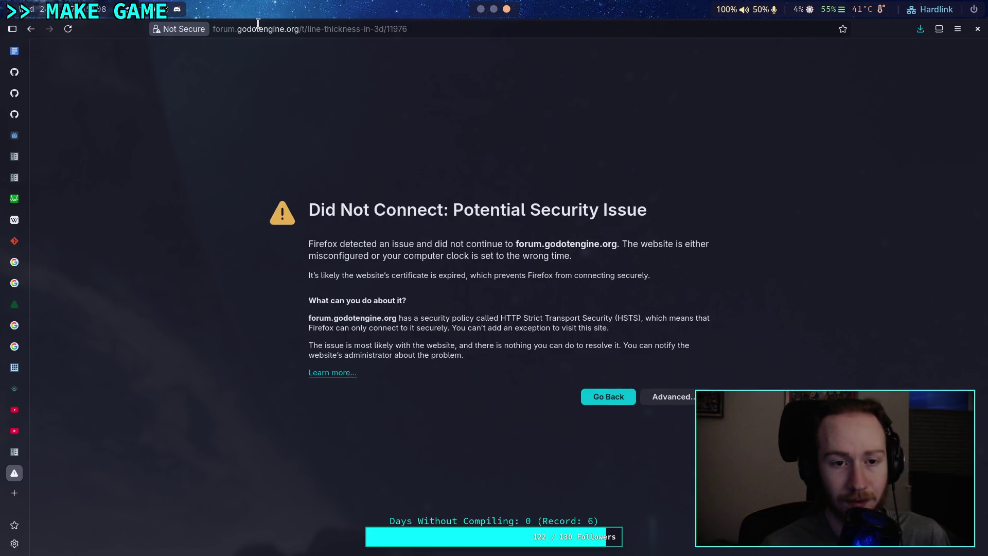
left_click(31, 29)
left_click(31, 30)
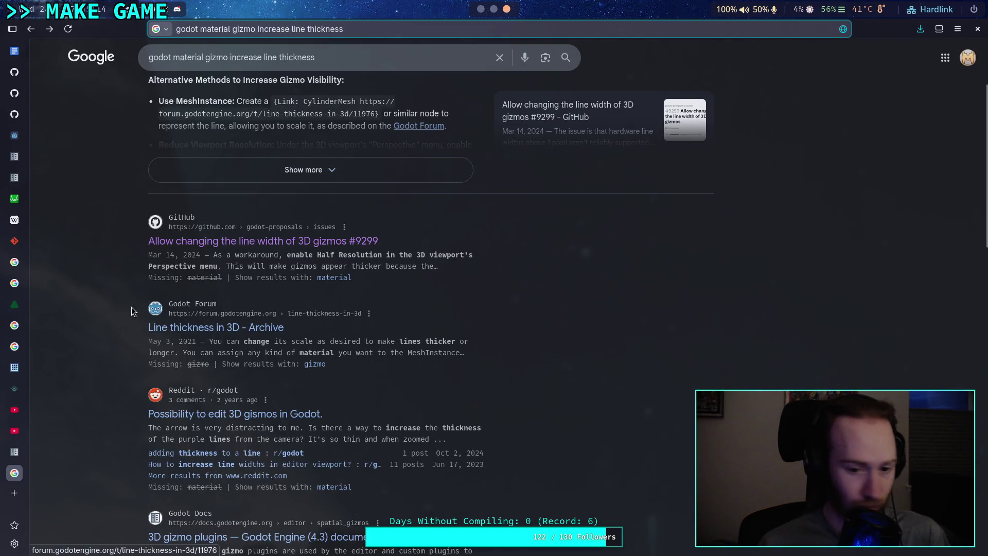
Step: Scroll the search results, open a forum thread on drawing thicker lines, then go back
scroll(128, 303, "down", 4)
scroll(124, 301, "down", 1)
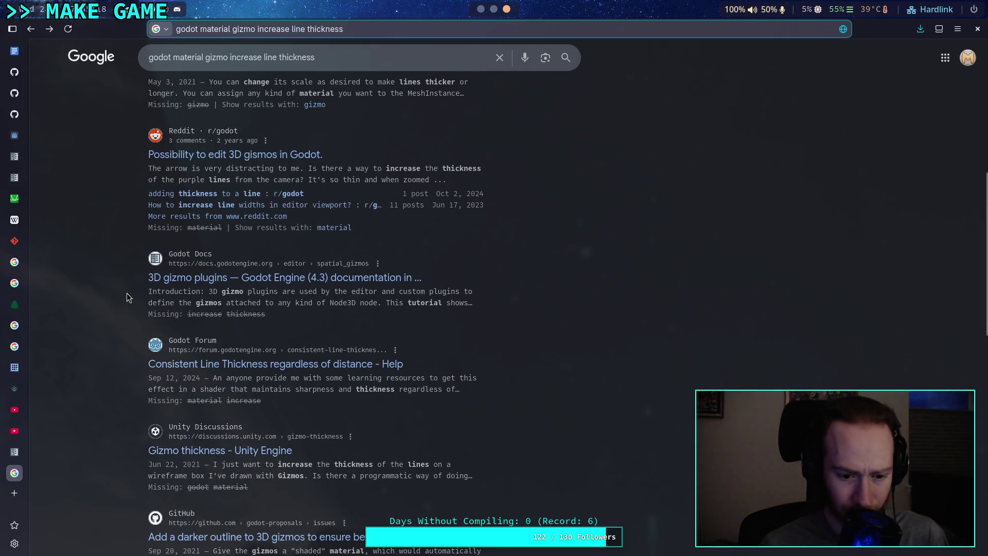
scroll(127, 293, "down", 3)
scroll(127, 293, "down", 2)
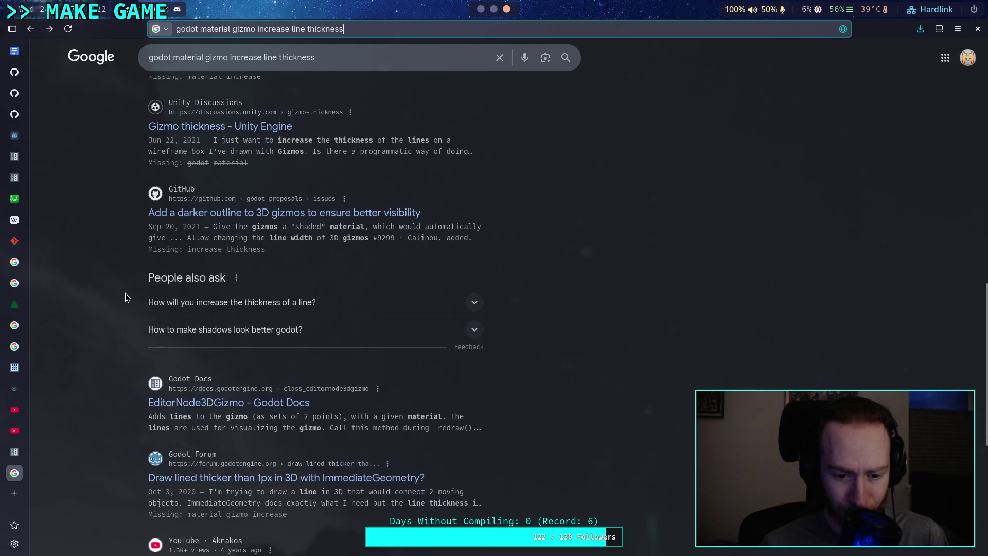
scroll(126, 297, "down", 2)
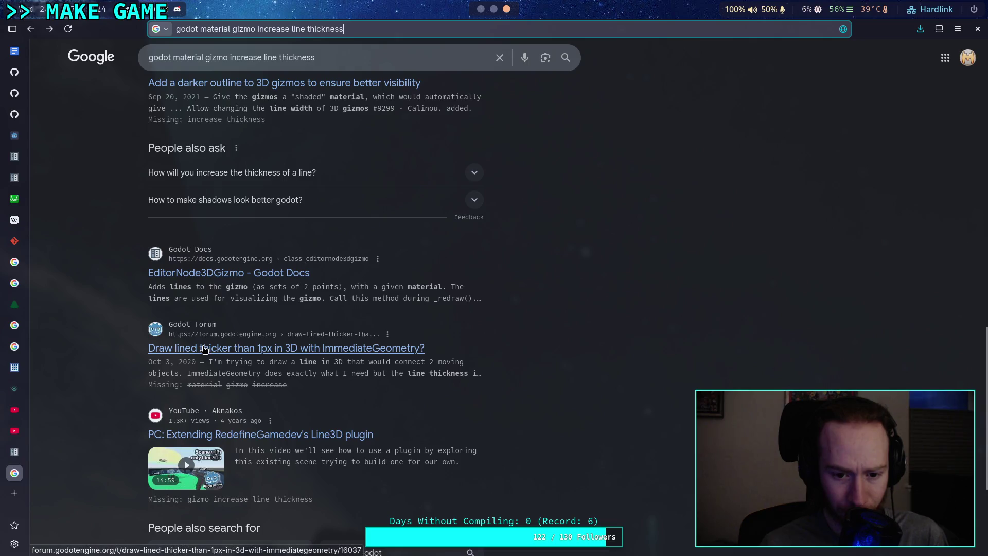
left_click(204, 348)
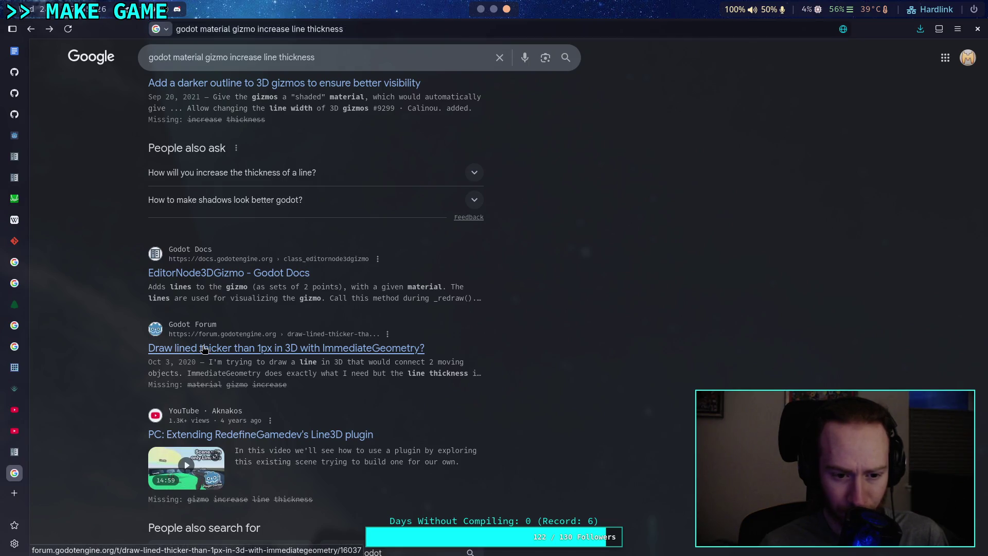
left_click(31, 29)
Step: Open 'How to draw thick lines?' from the next results page, read it, and return to Godot
scroll(113, 269, "down", 3)
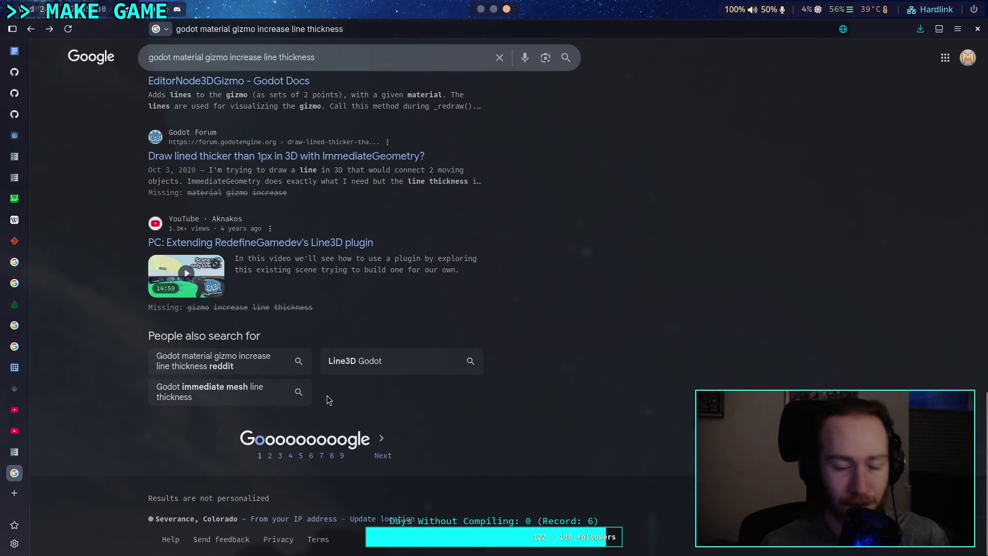
left_click(385, 432)
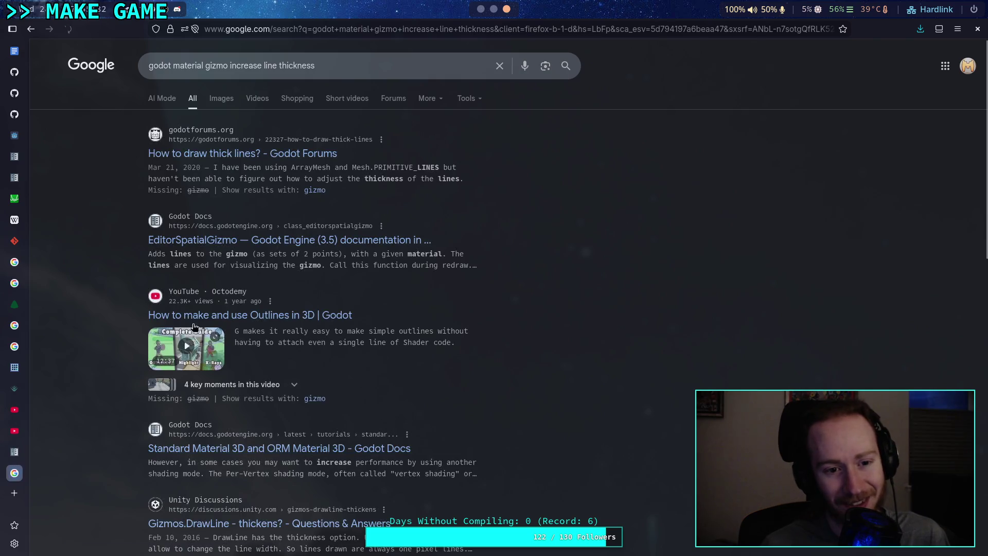
left_click(216, 154)
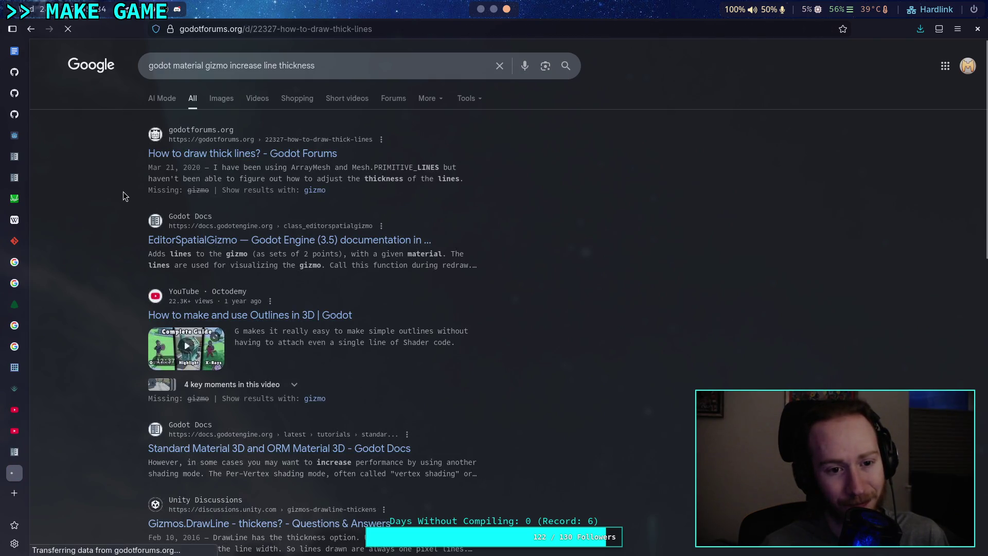
scroll(132, 202, "down", 5)
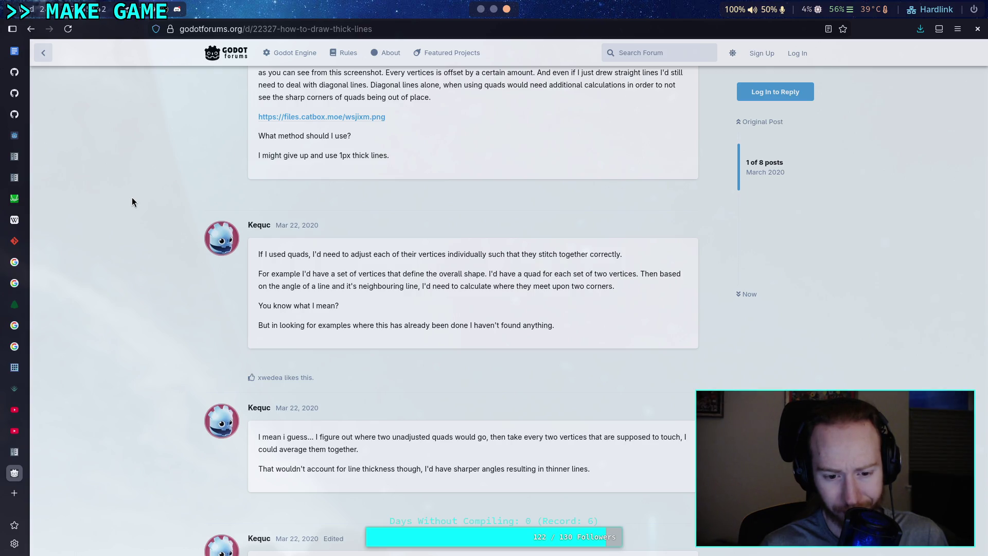
scroll(132, 202, "down", 6)
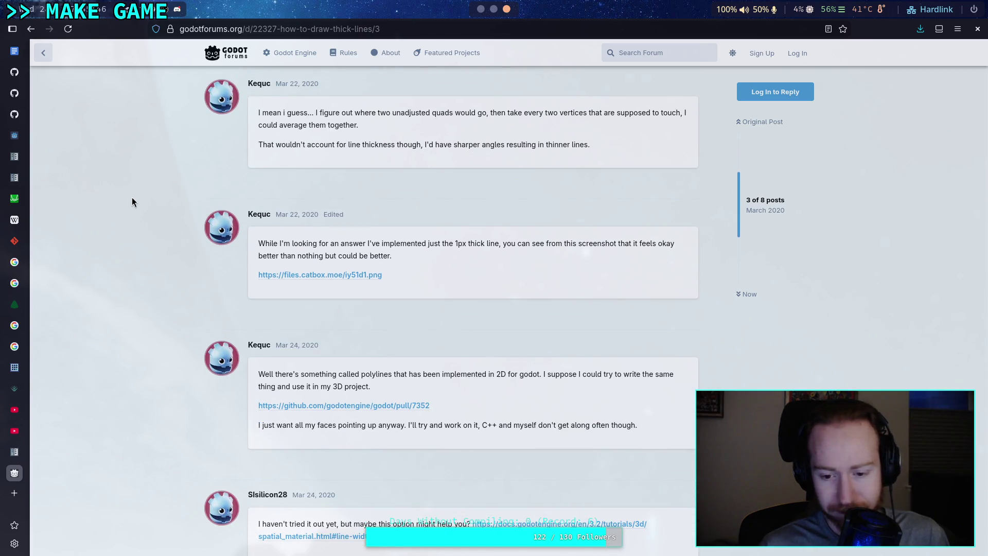
scroll(132, 201, "down", 3)
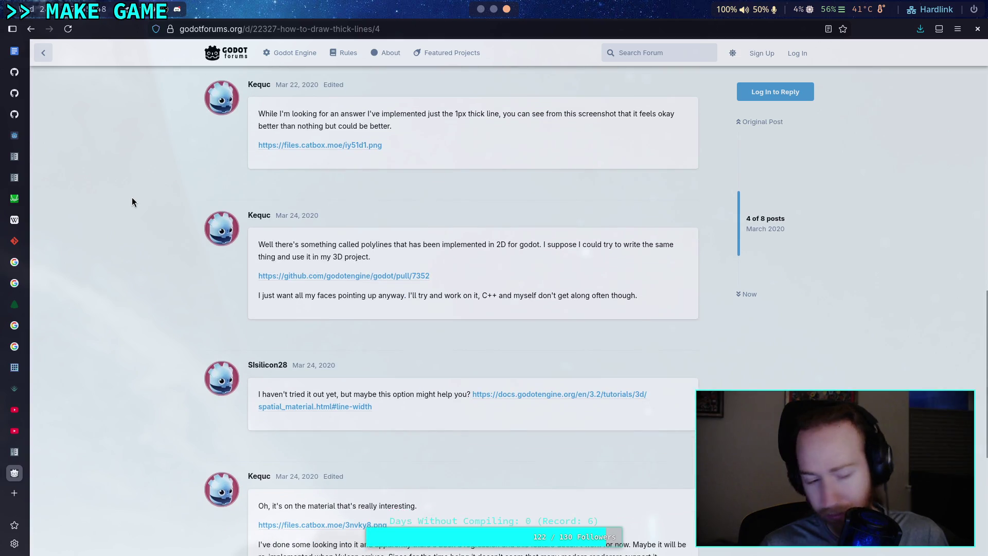
scroll(132, 201, "down", 2)
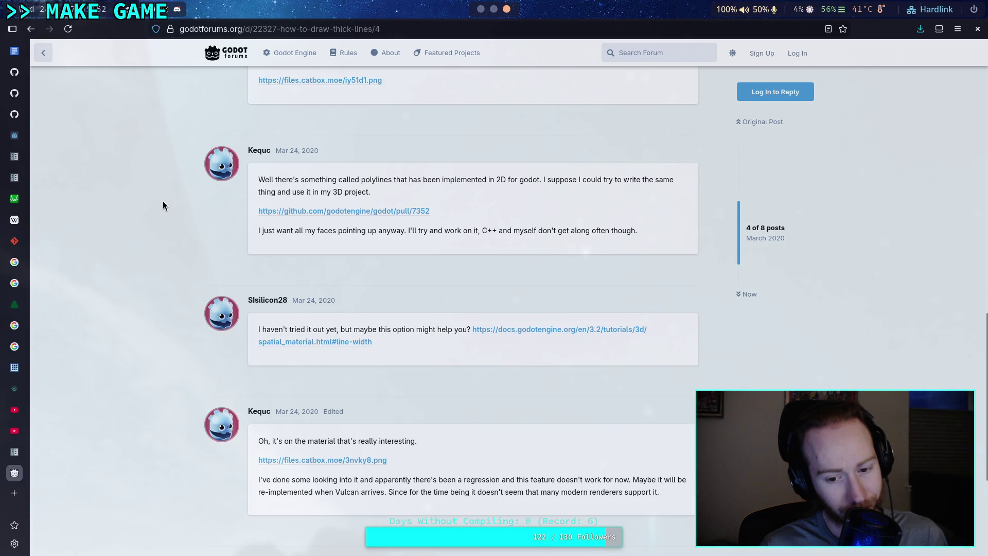
key("alt+Tab")
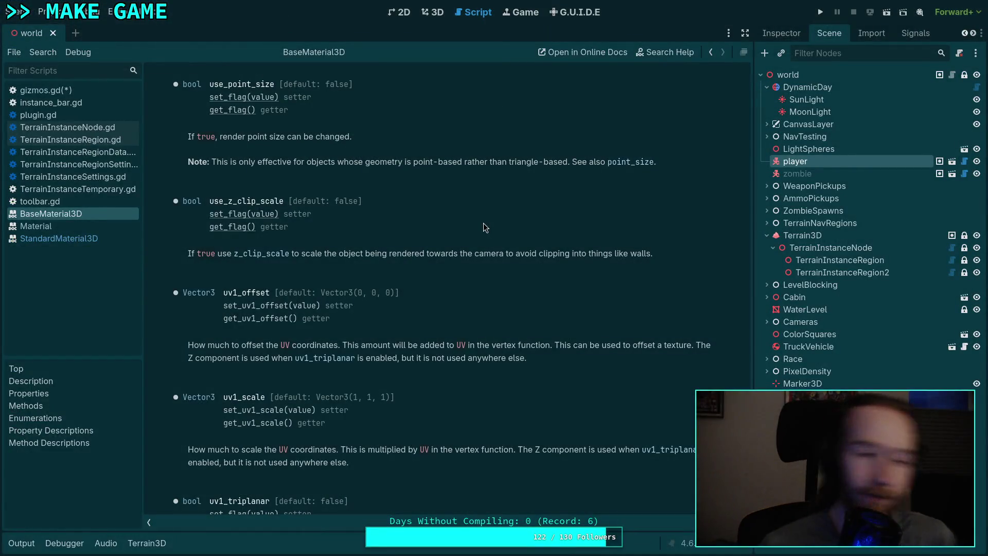
Step: Open gizmos.gd and review the SURFACE_MATERIAL albedo setup around lines 42–45
left_click(69, 91)
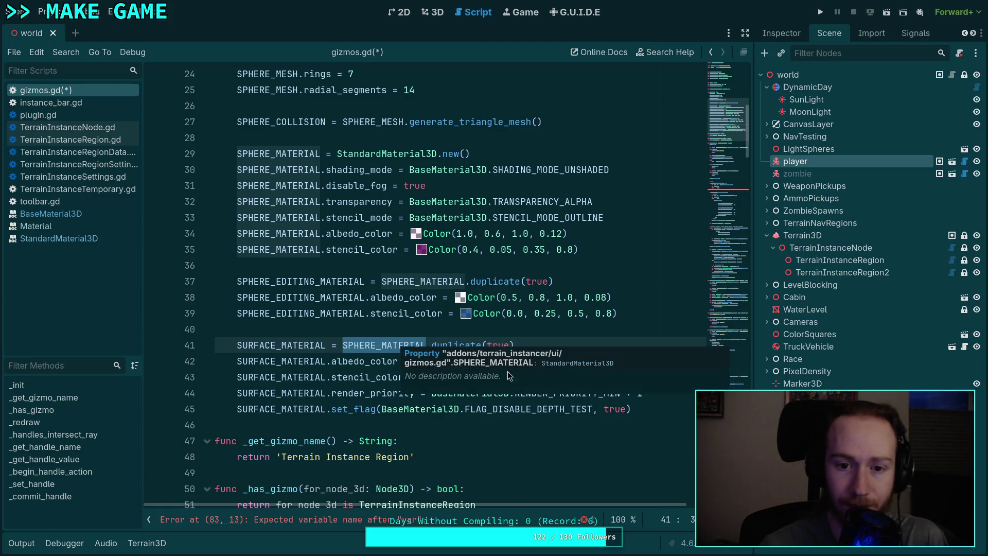
scroll(518, 366, "up", 1)
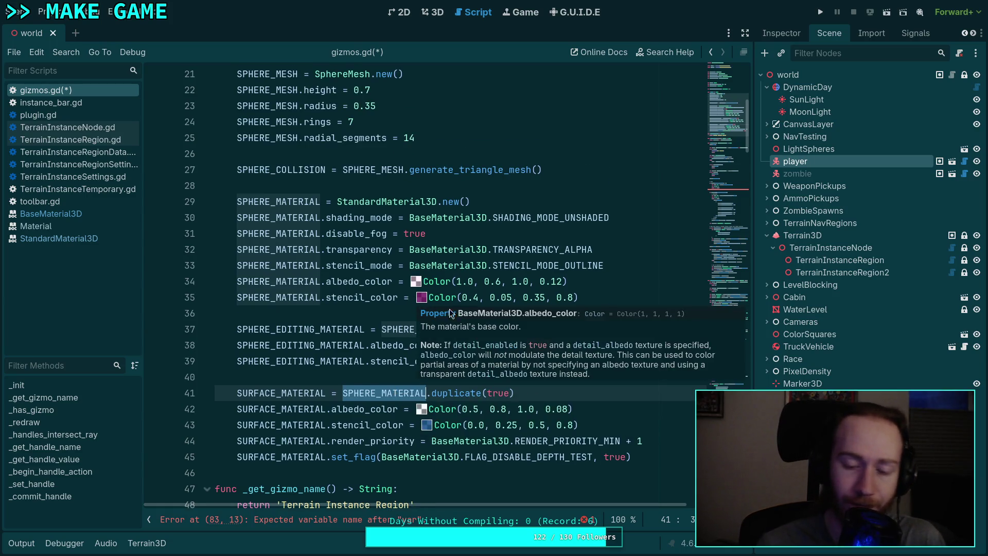
left_click(519, 409)
scroll(605, 417, "down", 1)
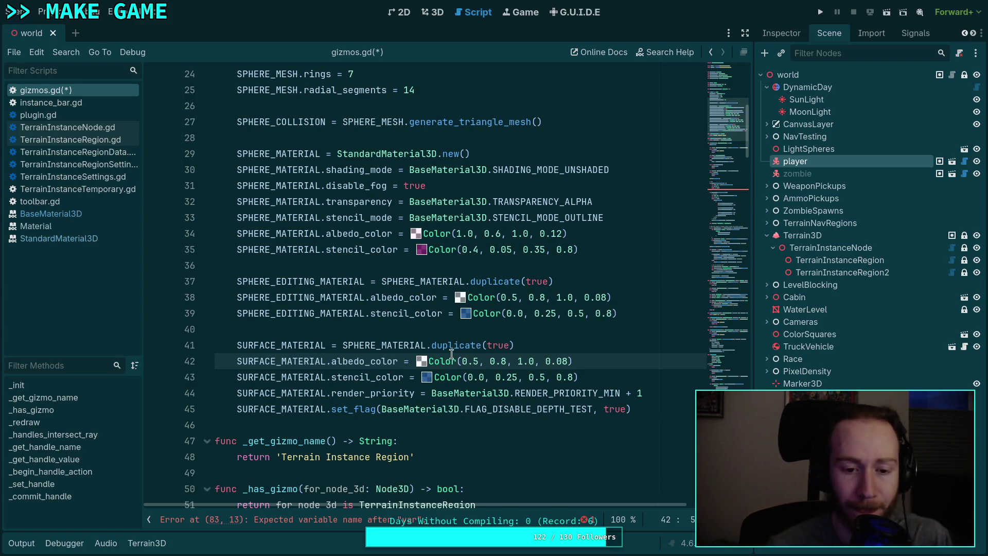
scroll(456, 354, "down", 1)
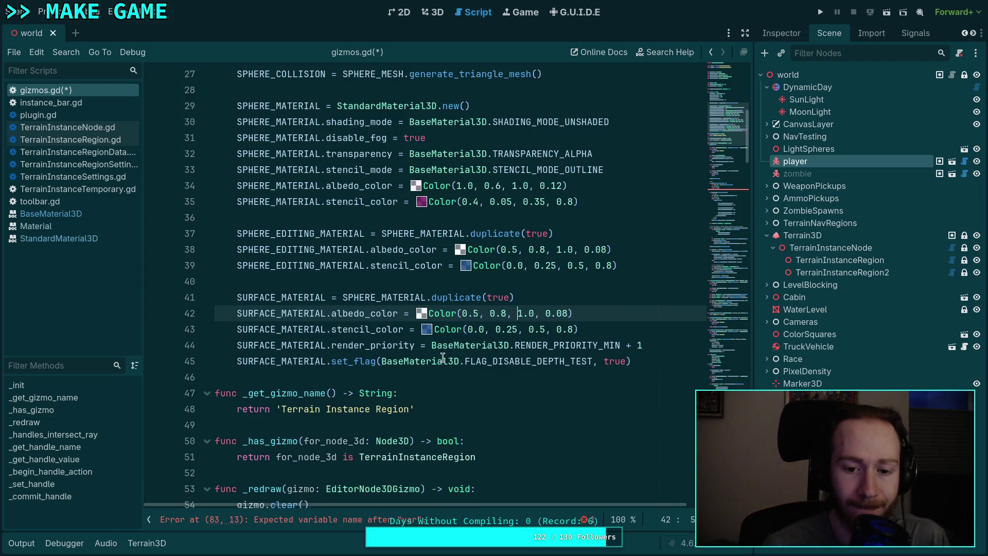
left_click(670, 364)
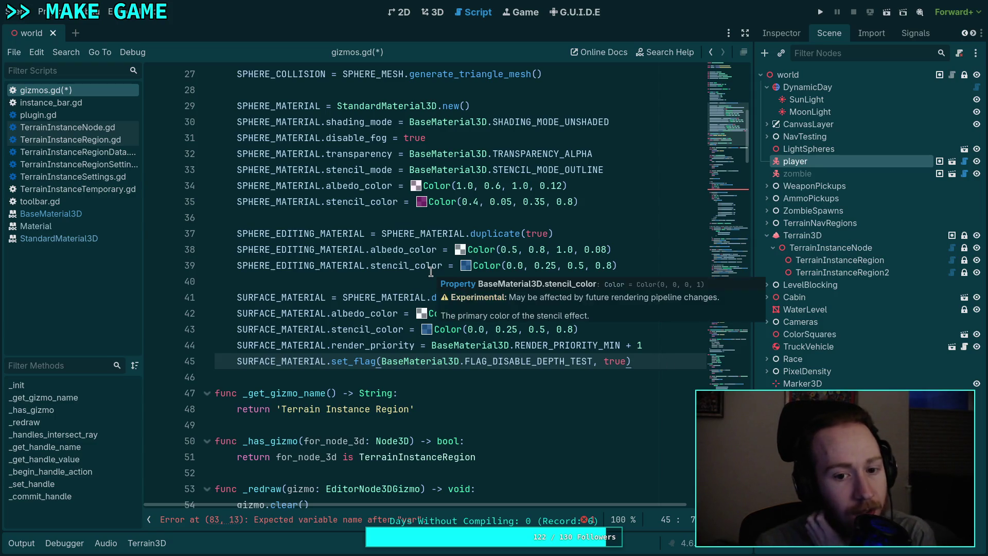
Step: Bring up the StandardMaterial3D documentation page
mouse_move(431, 269)
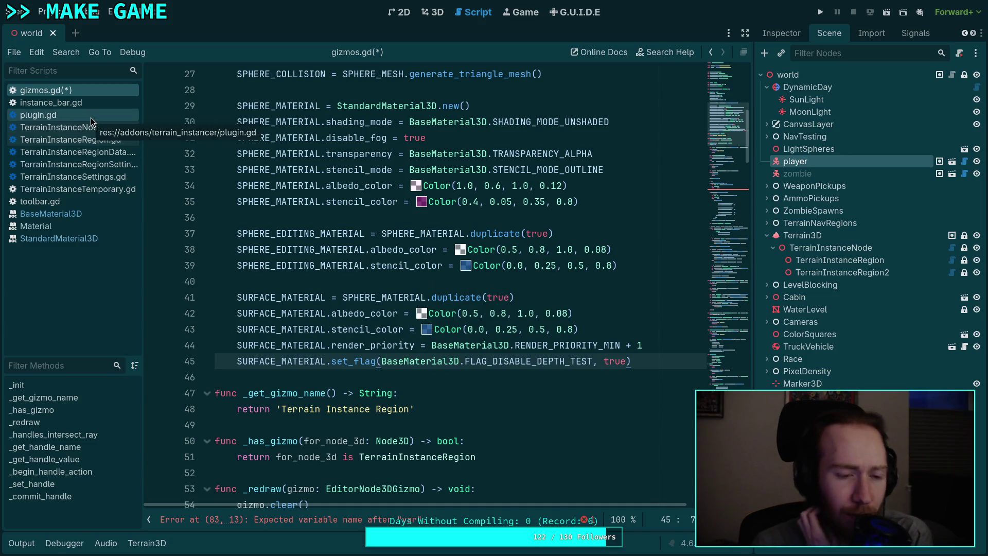
left_click(77, 238)
left_click(82, 214)
Step: Close the StandardMaterial3D help page and scroll through the BaseMaterial3D reference
right_click(60, 237)
left_click(74, 246)
scroll(535, 285, "up", 10)
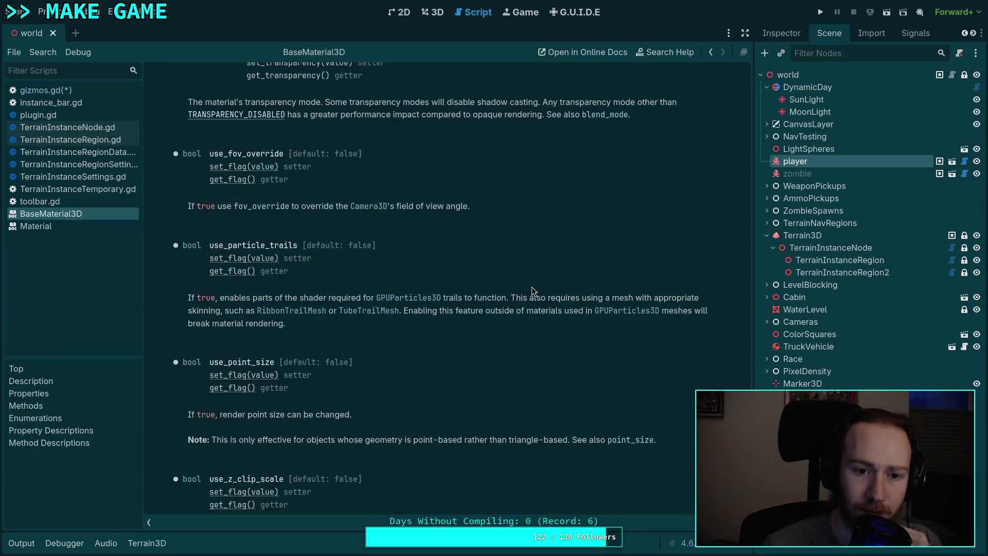
scroll(574, 307, "up", 3)
mouse_move(747, 308)
left_mouse_down()
mouse_move(764, 125)
mouse_move(756, 96)
left_mouse_up()
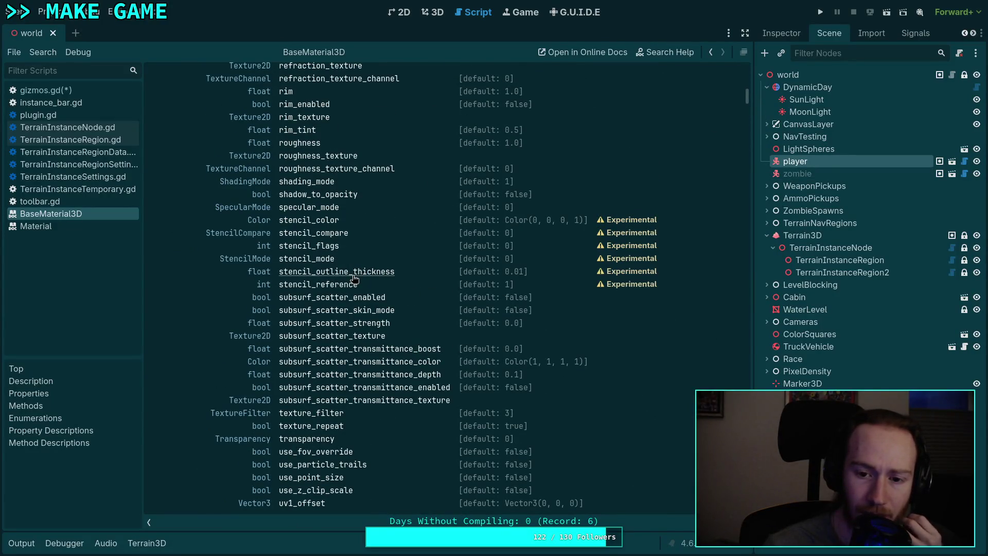
Step: Read the stencil_outline_thickness and STENCIL_MODE_OUTLINE docs, then return to gizmos.gd
left_click(355, 275)
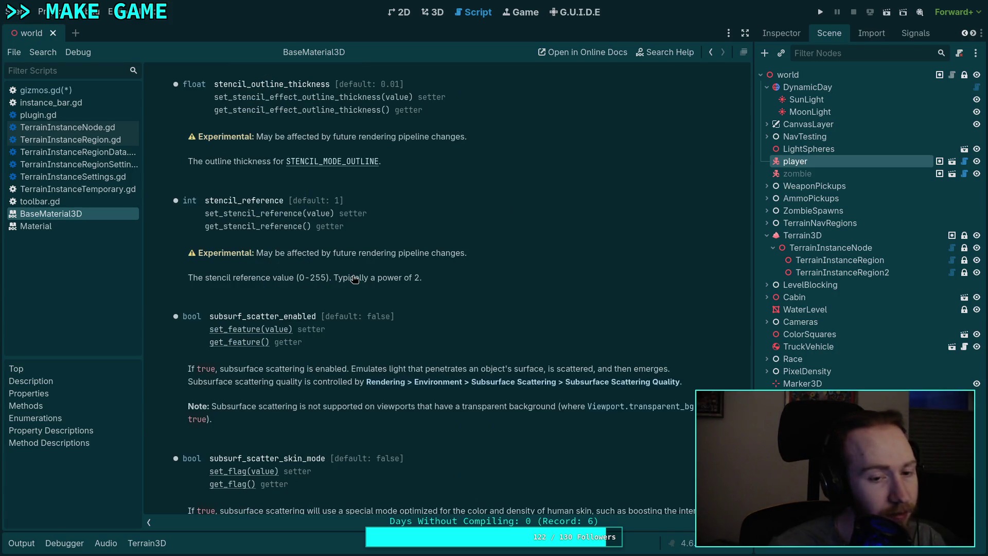
left_click(330, 165)
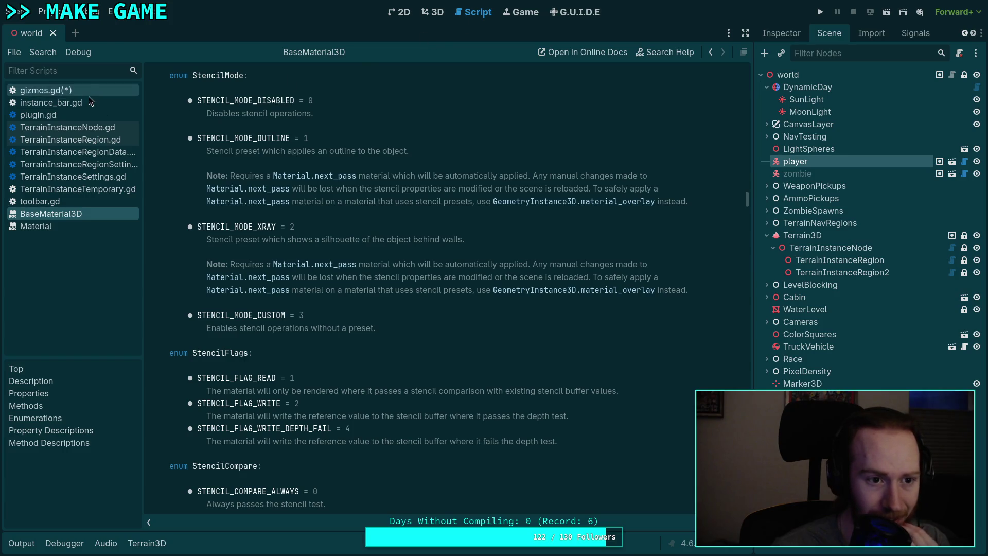
left_click(89, 94)
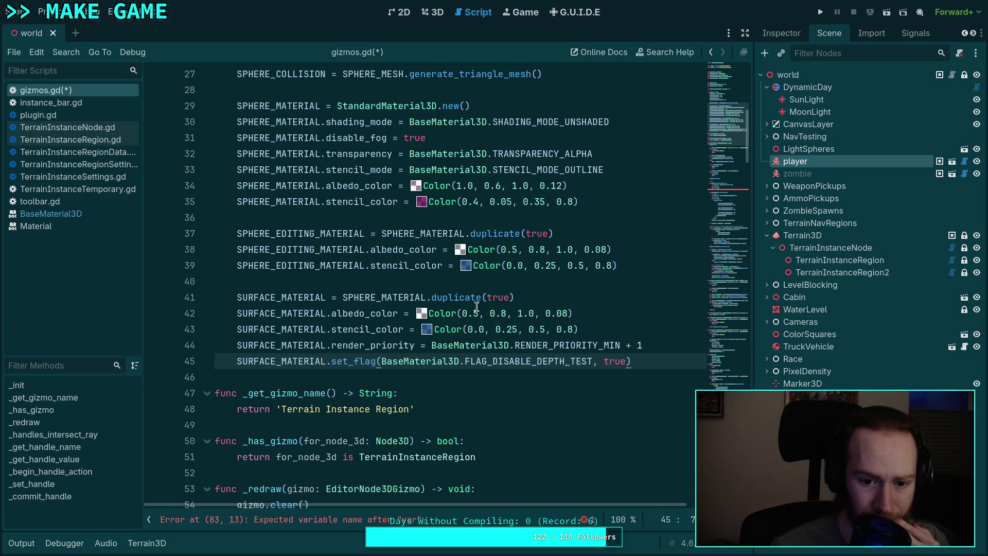
Step: Highlight every use of SURFACE_MATERIAL in gizmos.gd
scroll(469, 304, "up", 2)
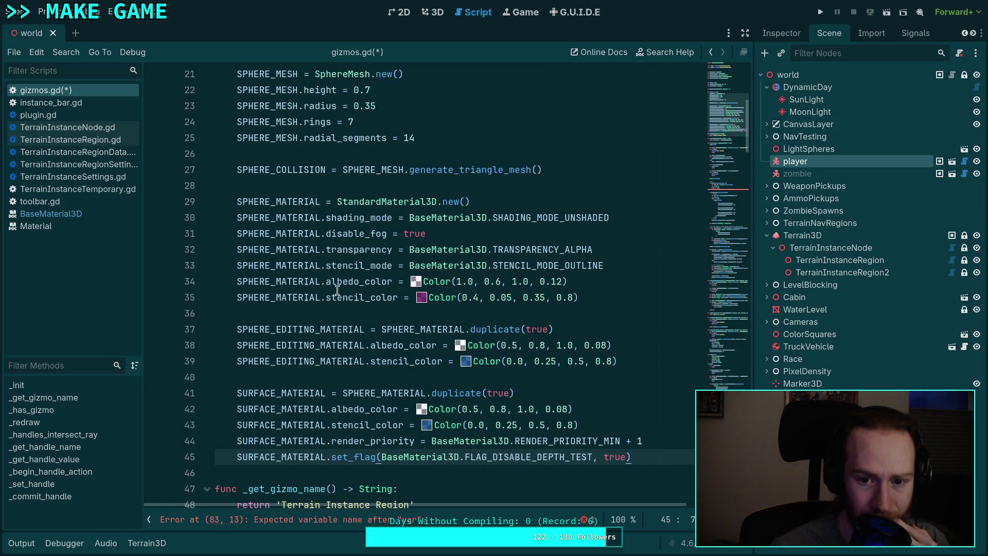
mouse_move(264, 333)
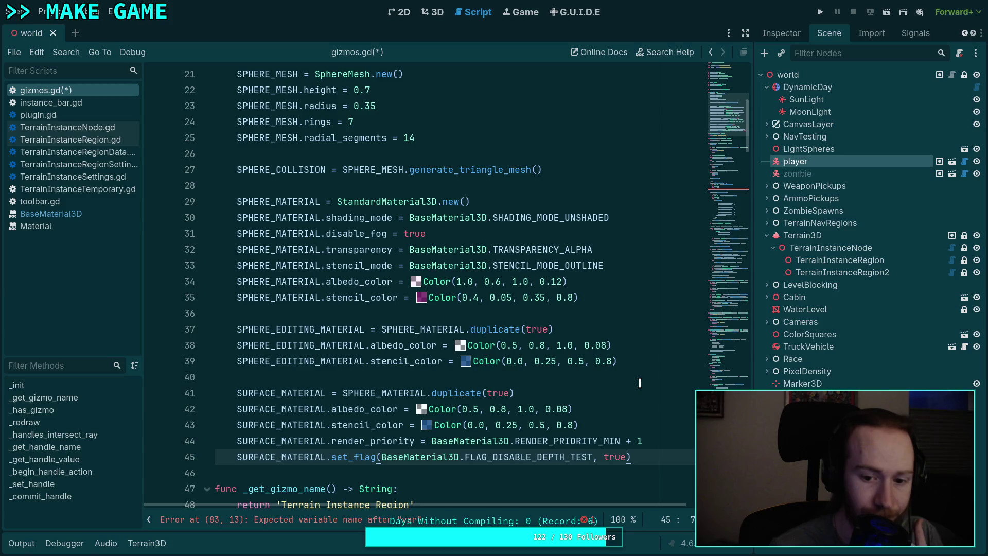
scroll(632, 382, "down", 19)
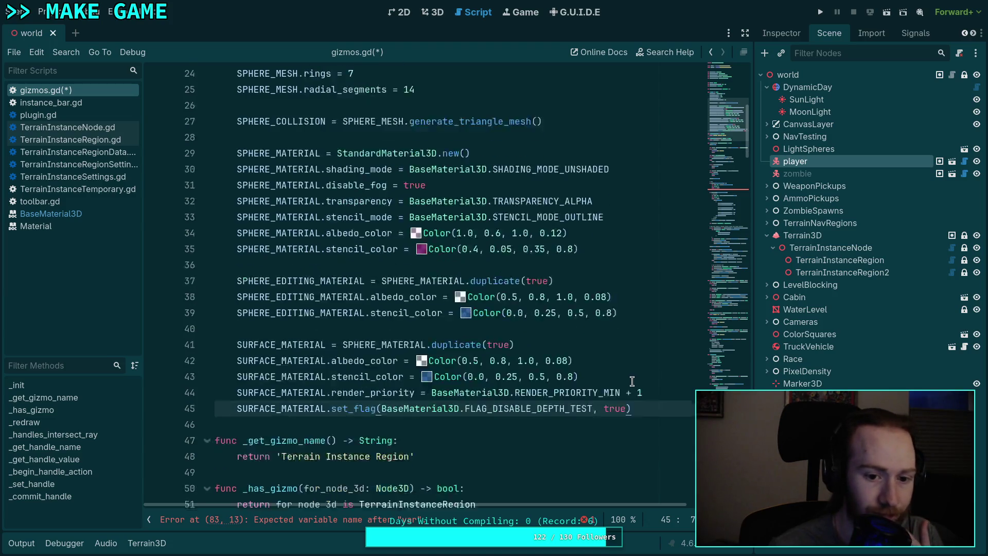
scroll(581, 372, "down", 1)
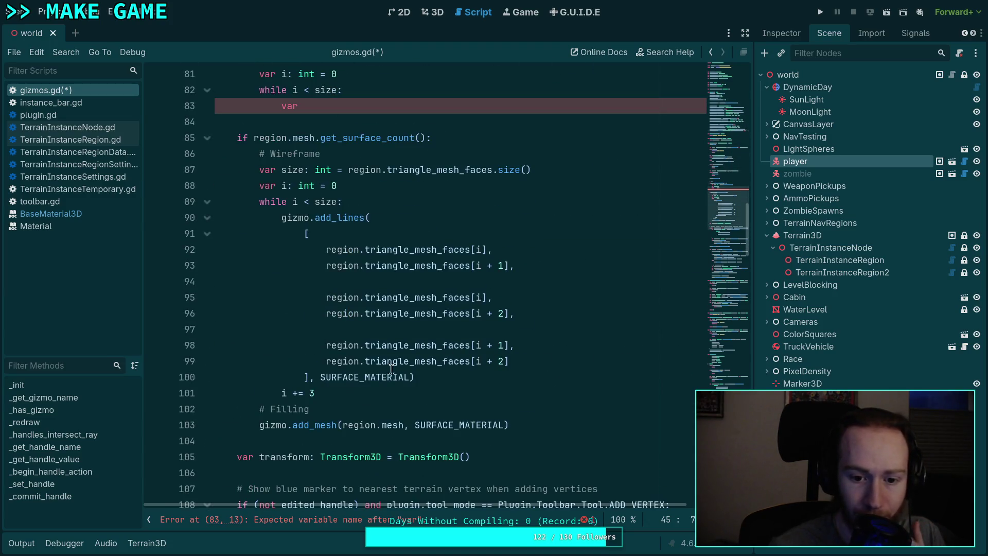
double_click(379, 374)
scroll(515, 355, "up", 19)
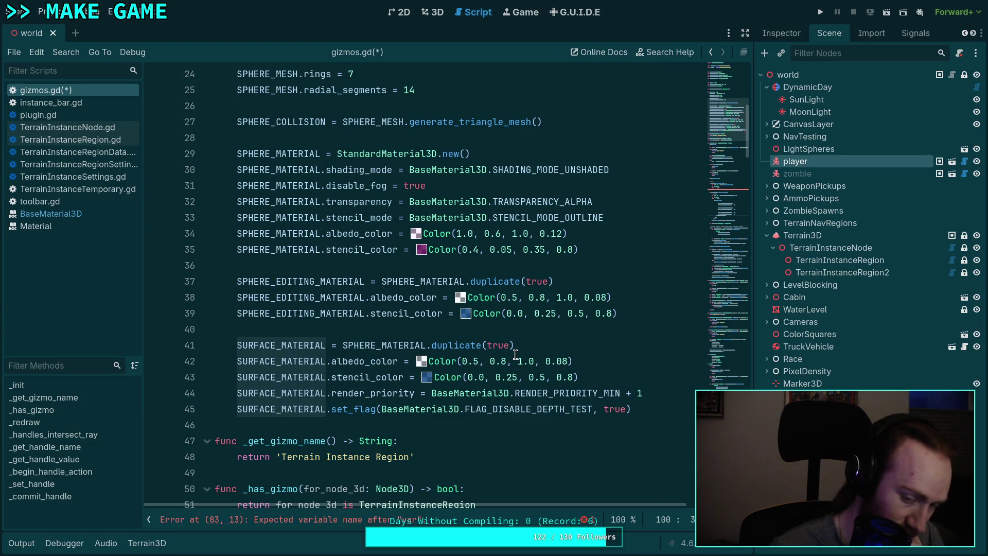
Step: Add a blank line after line 45's SURFACE_MATERIAL setup and place the caret at line 11's end
left_click(671, 409)
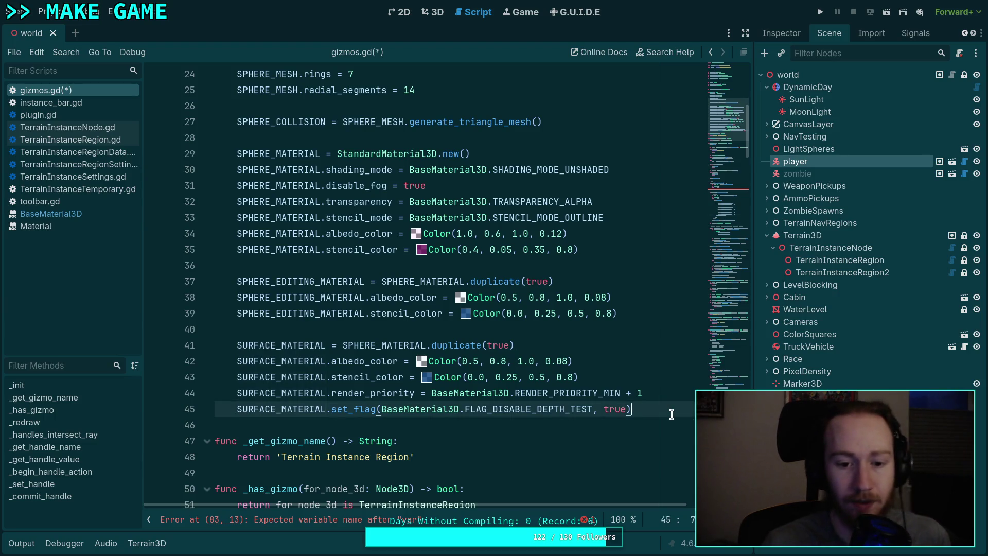
key("Return")
key("Return")
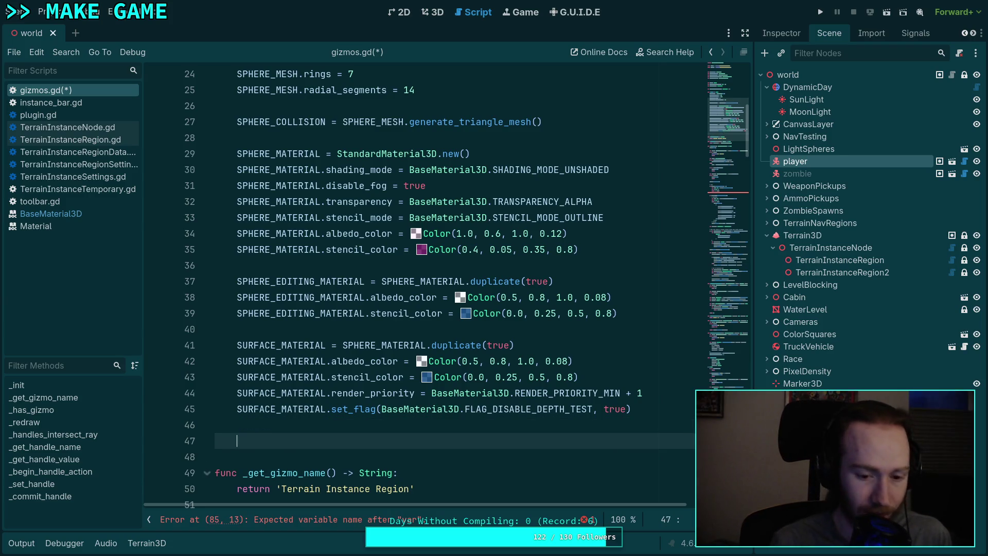
scroll(530, 338, "up", 8)
left_click(514, 239)
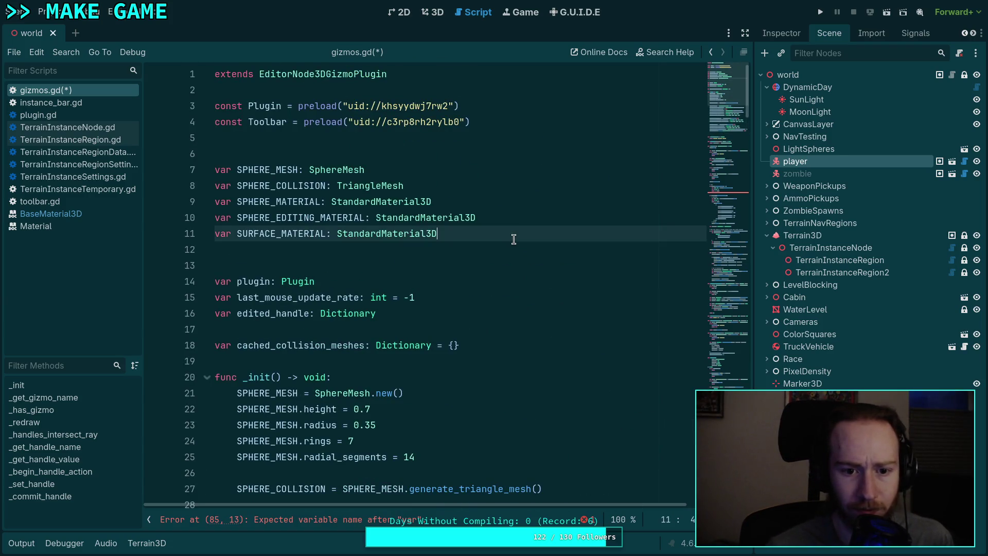
Step: Declare 'var PATH_MATERIAL: StandardMaterial3D' below the existing material declarations
key("Return")
type("var OUTLI")
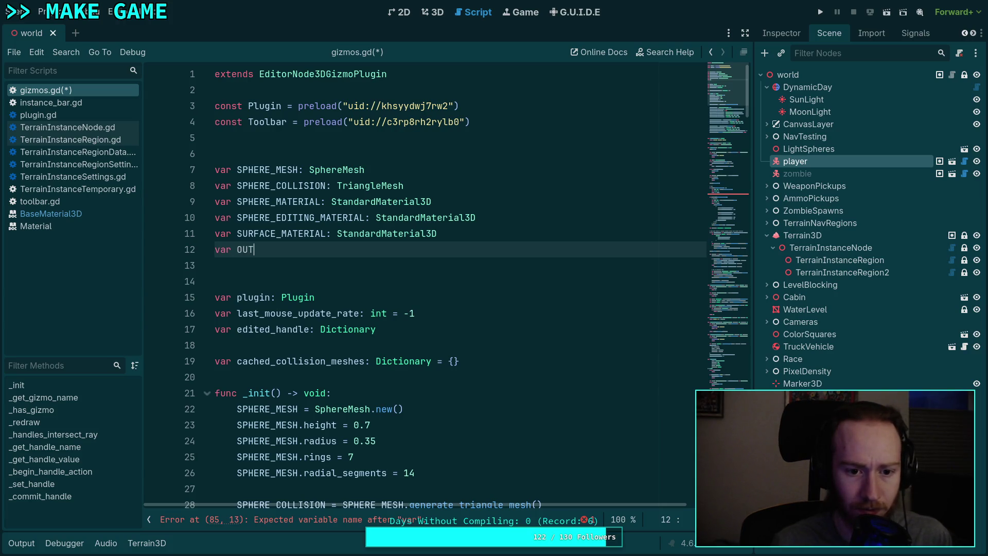
key("BackSpace")
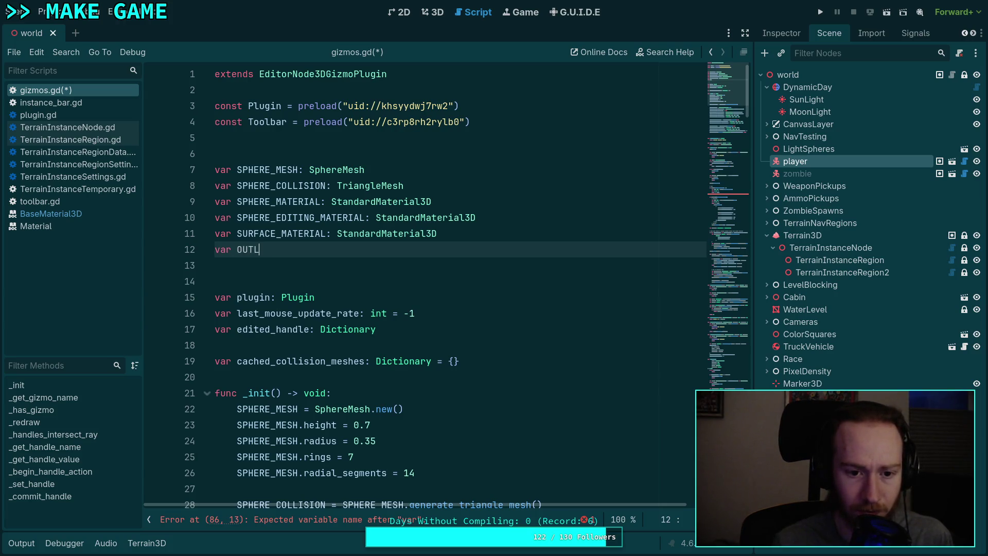
key("BackSpace")
type("PATH_MATERIAL: S")
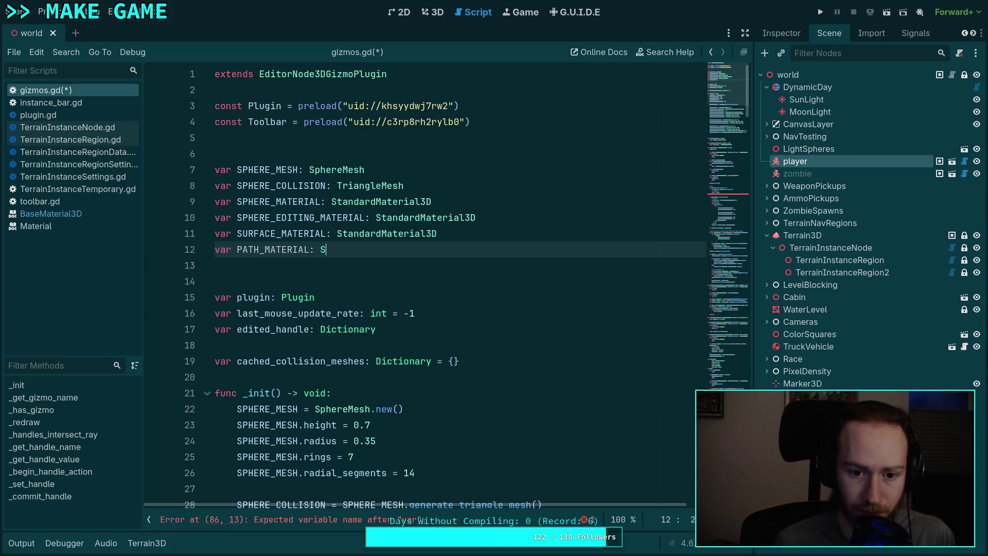
type("tand")
key("Return")
Step: In _init, assign PATH_MATERIAL = SPHERE_MATERIAL.duplicate(true)
scroll(483, 271, "down", 5)
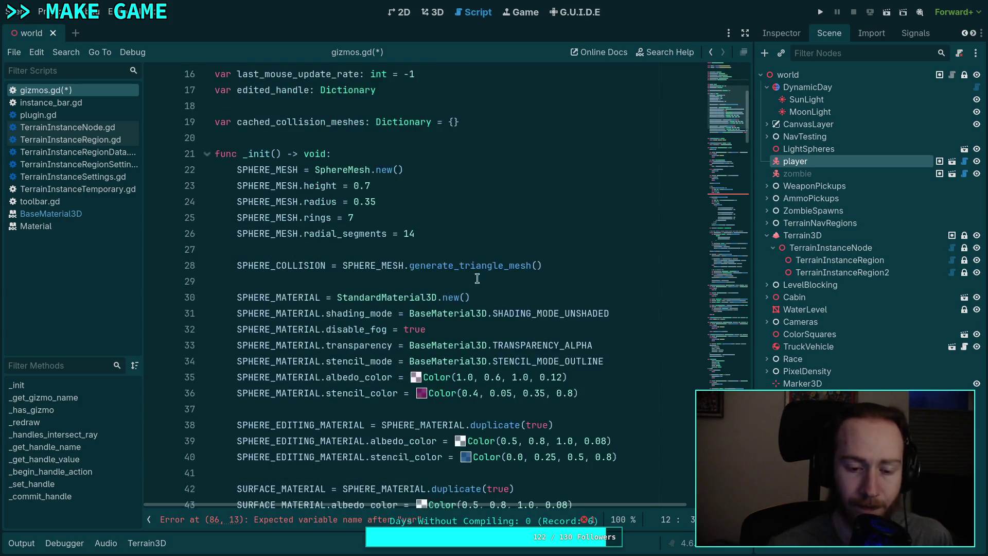
scroll(483, 271, "down", 4)
left_click(319, 388)
type("PATH")
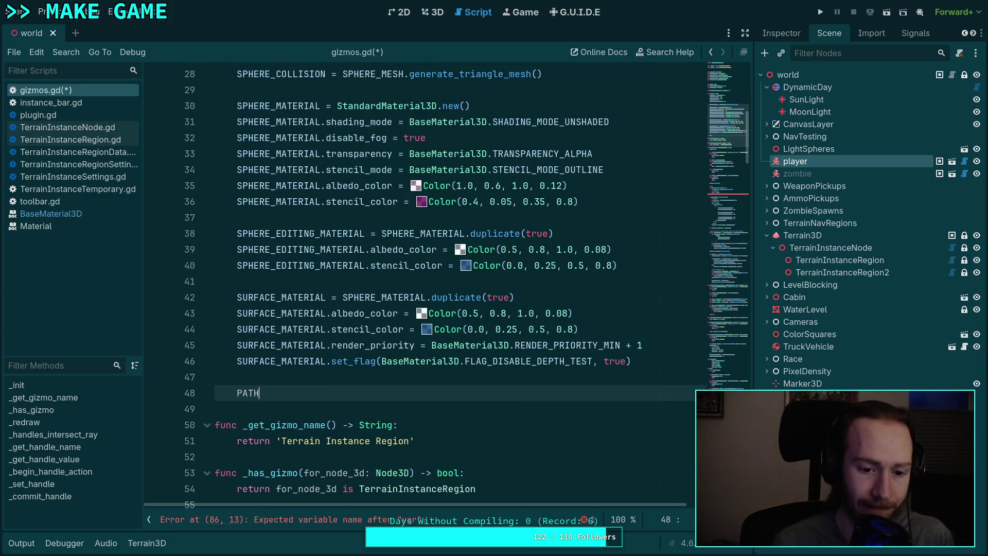
key("Return")
key("ctrl+space")
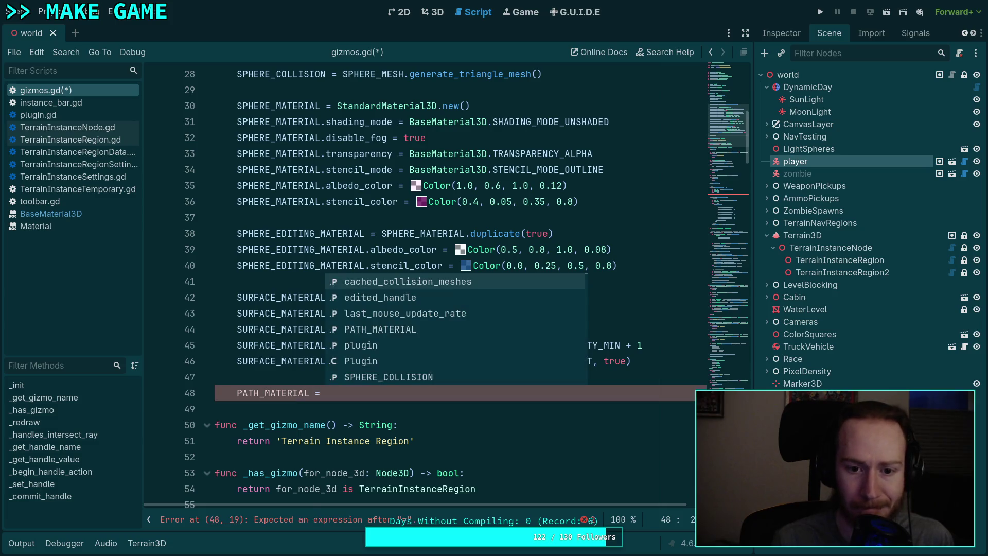
type("SPH")
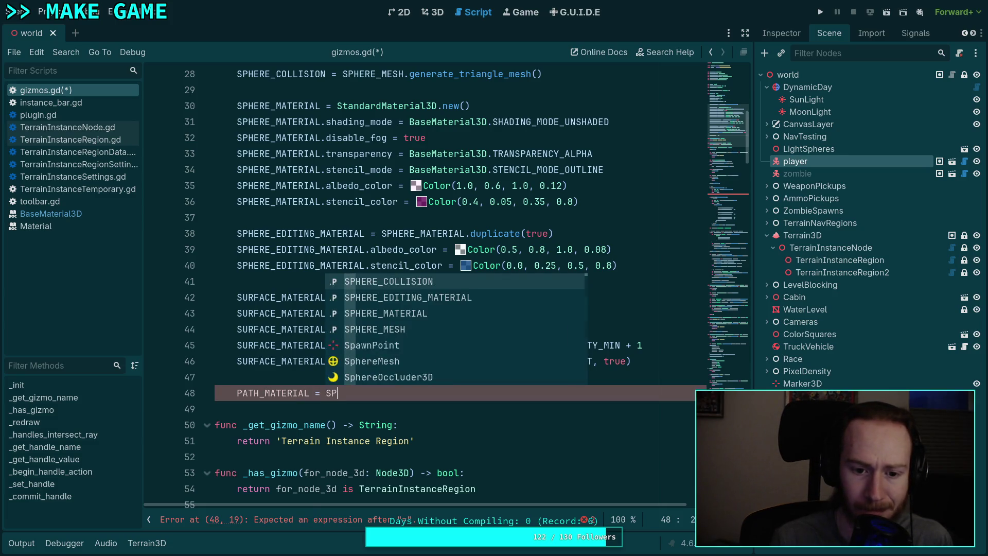
key("Down")
key("Down")
key("Return")
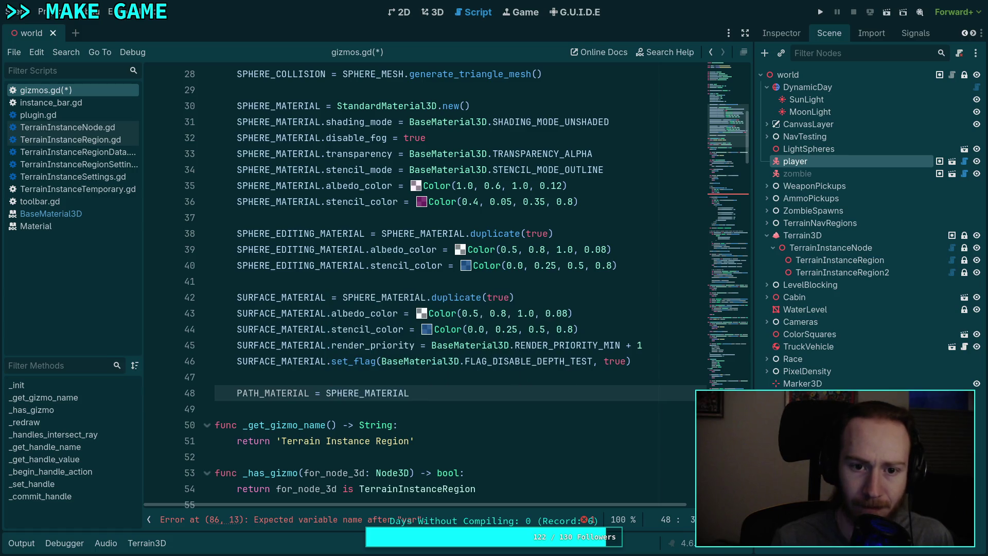
type(".du")
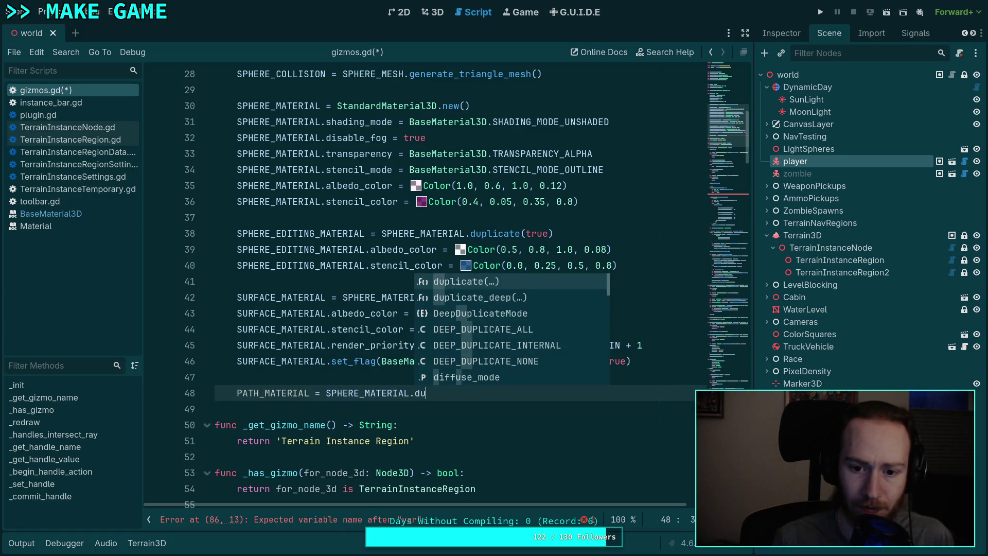
key("Return")
type("true)")
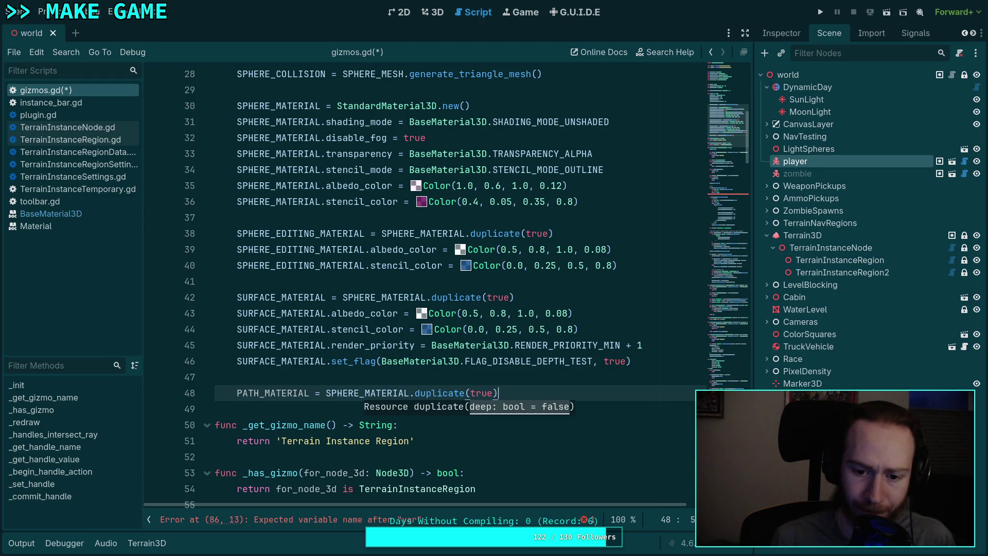
Step: Set PATH_MATERIAL.albedo_color to Color(0.0, 0.0, 0.0, 0.0)
key("Return")
type("P")
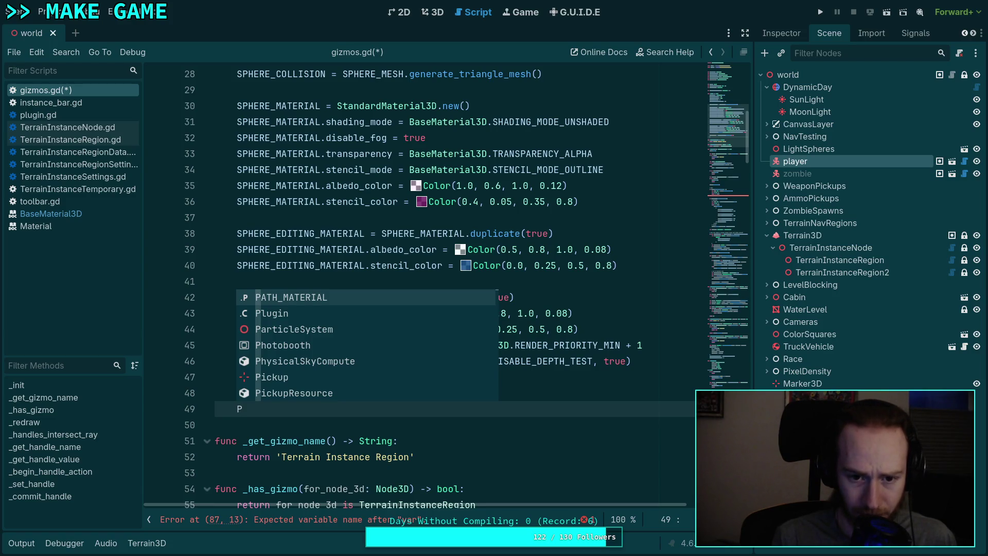
key("Return")
type("alb")
key("Return")
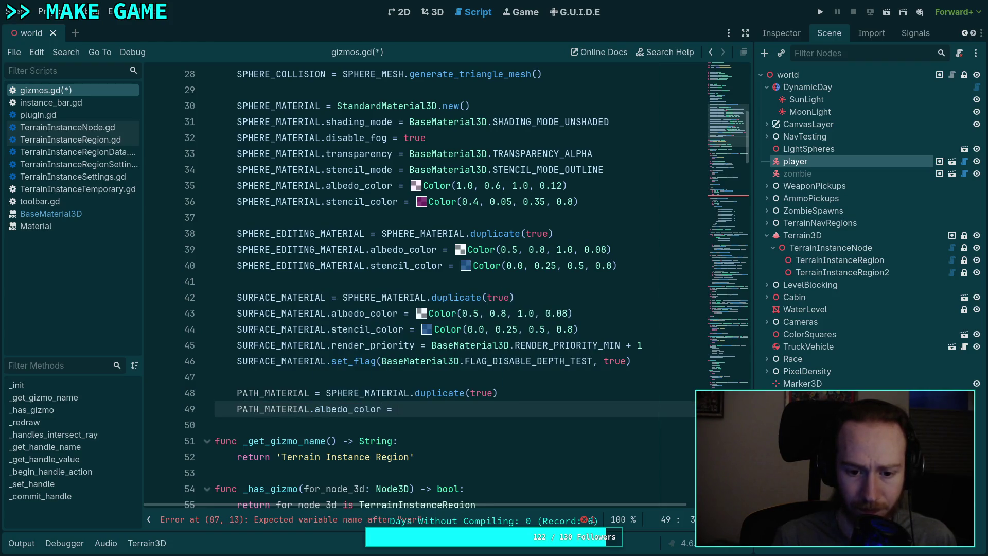
type("Color(")
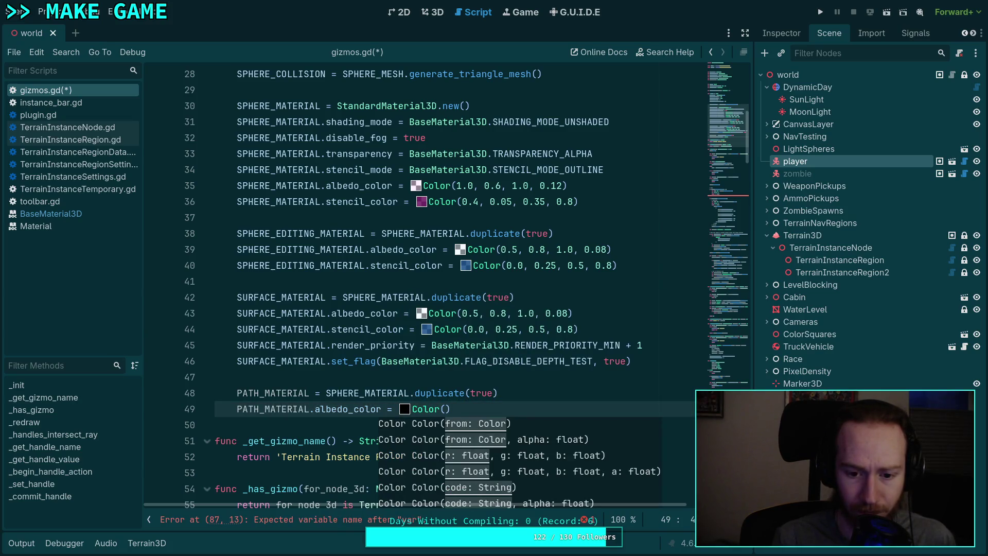
type("0.0, 0.0, 0.0.")
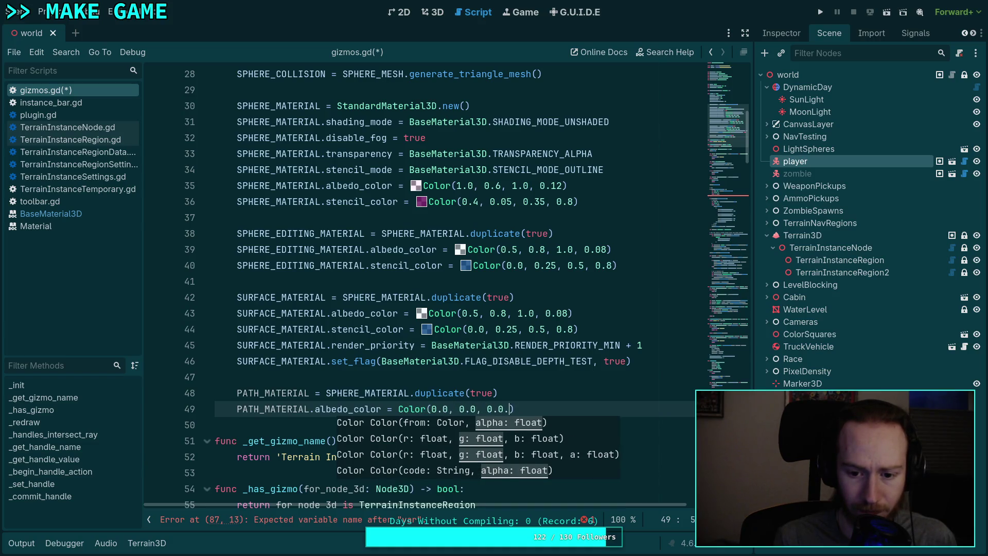
key("BackSpace")
type(", 0.0")
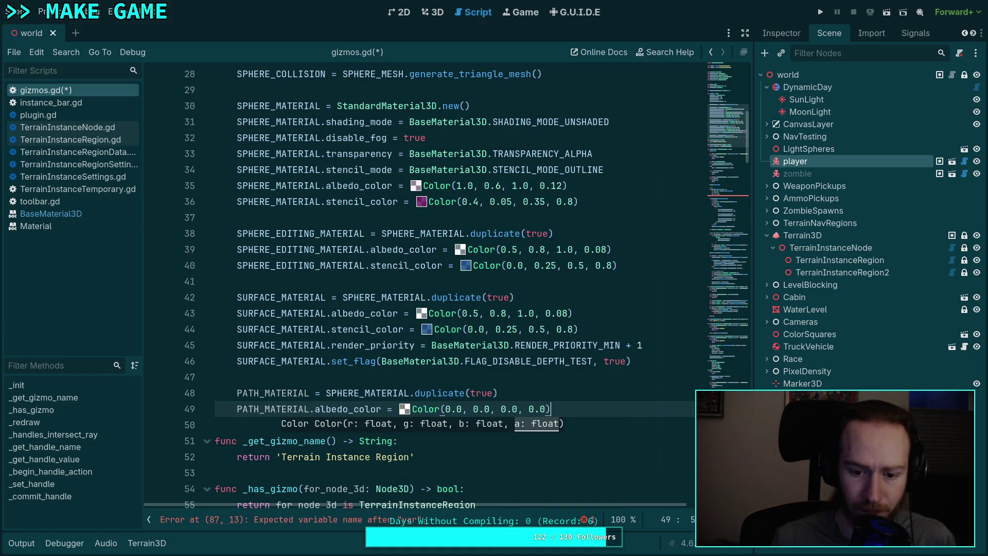
Step: Type Color.TRANSPARENT on the line below the colour assignment
key("Return")
type("CO")
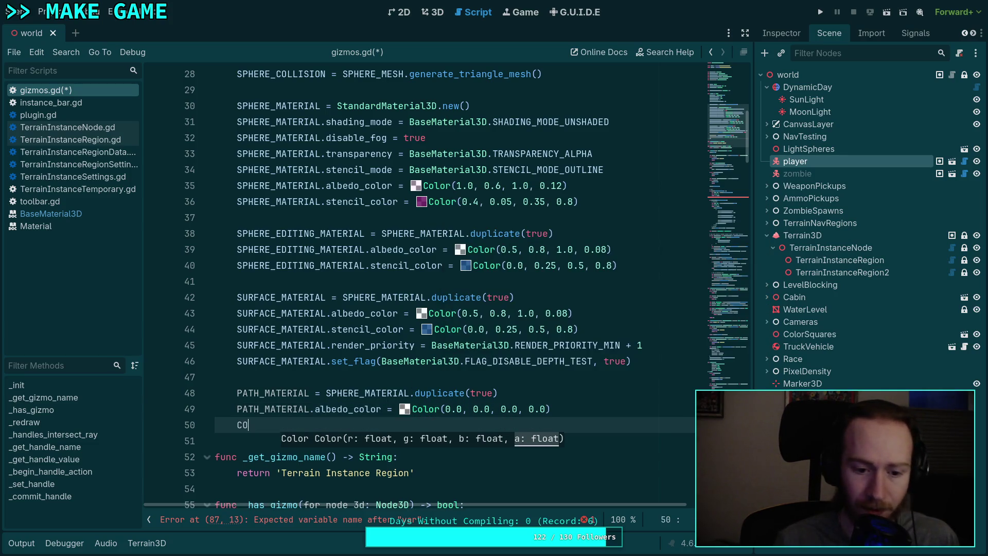
key("BackSpace")
type("olor.")
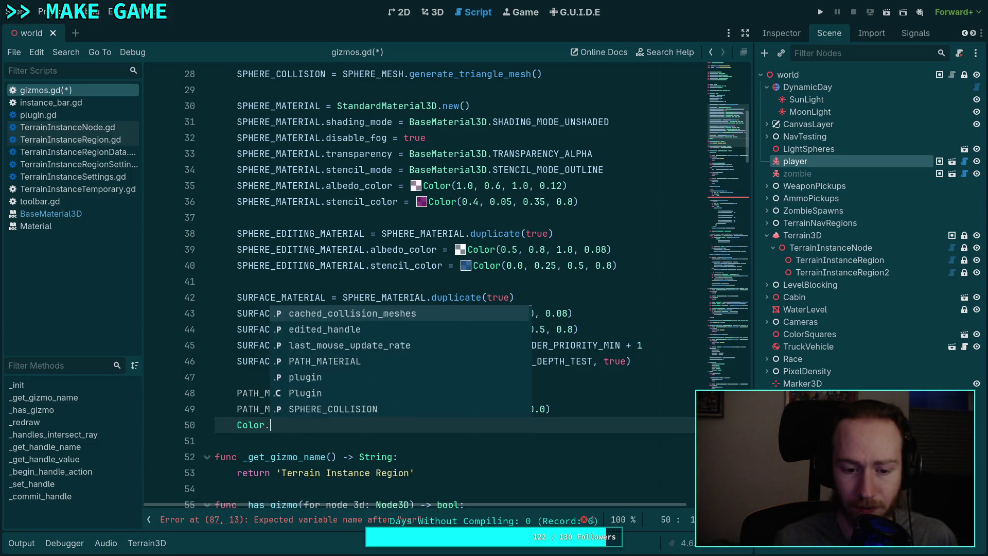
type("TR")
key("Return")
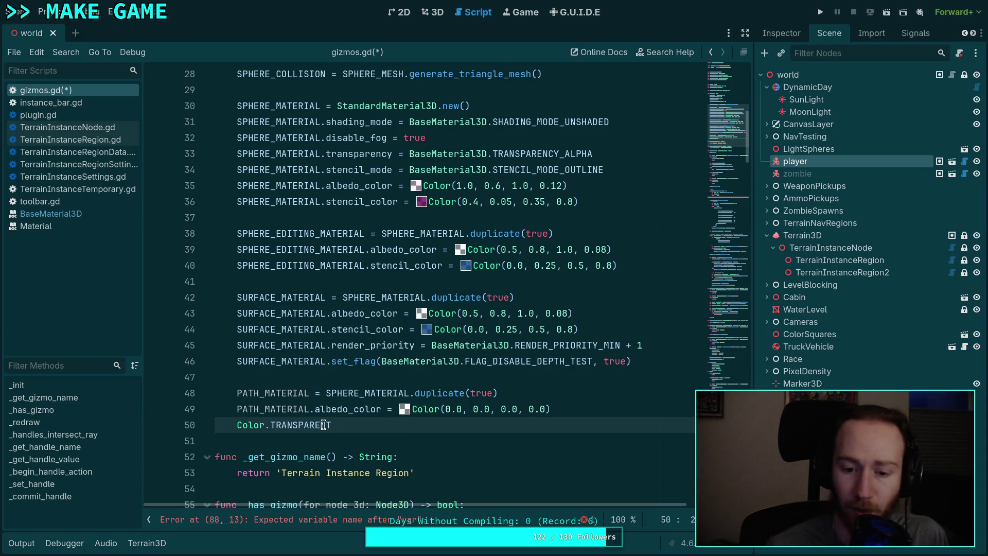